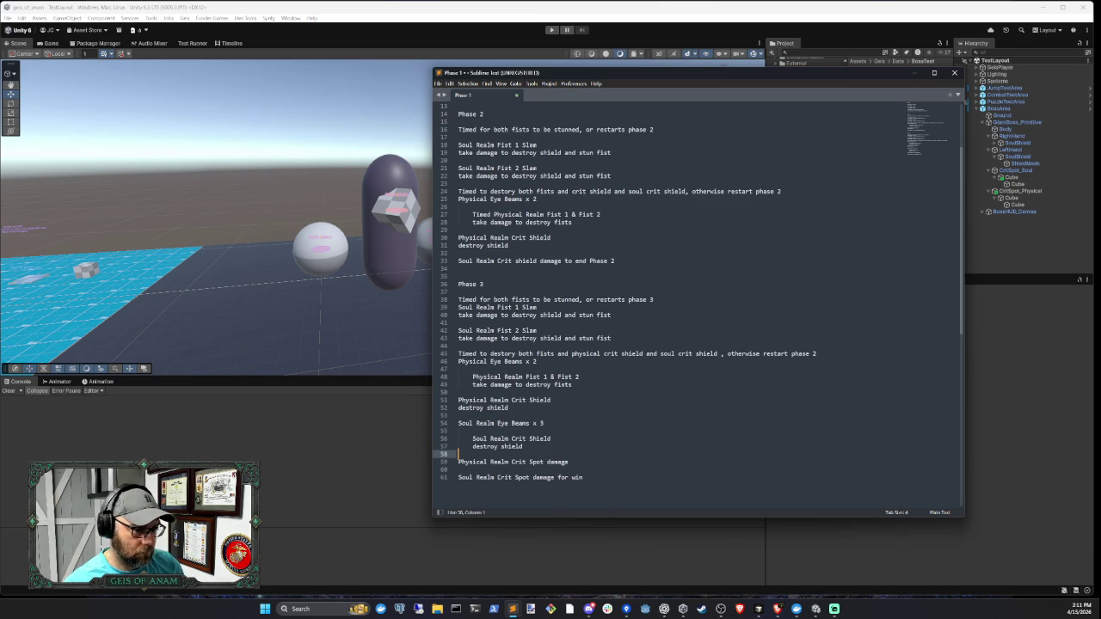
- Append 'and both crit spots' to the Phase 3 timed line and change its final 2 to 3
click(721, 354)
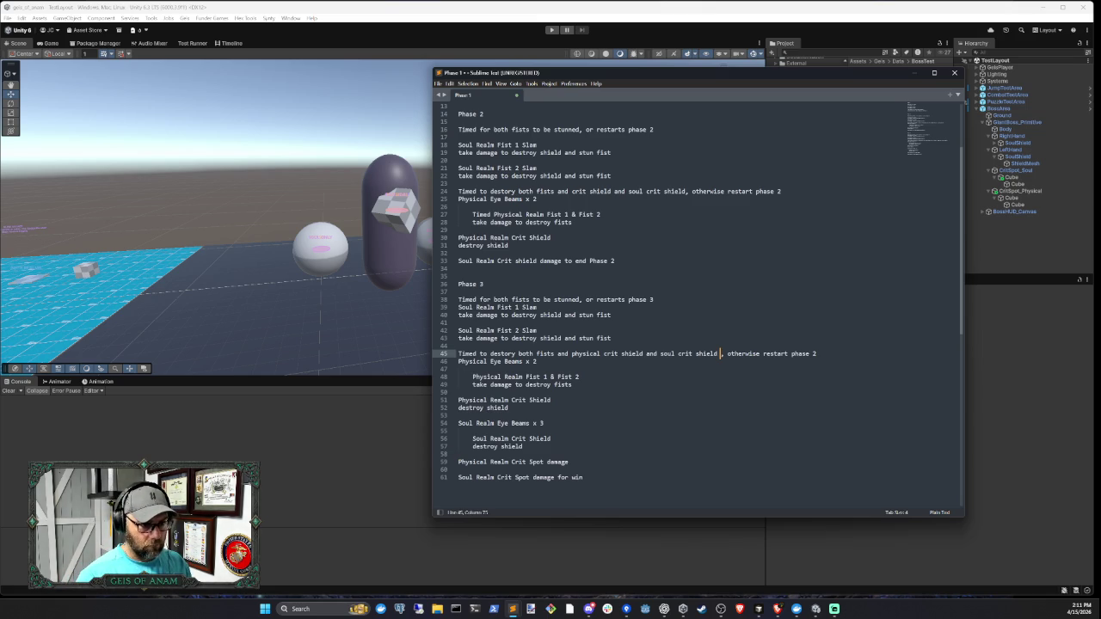
text(and both)
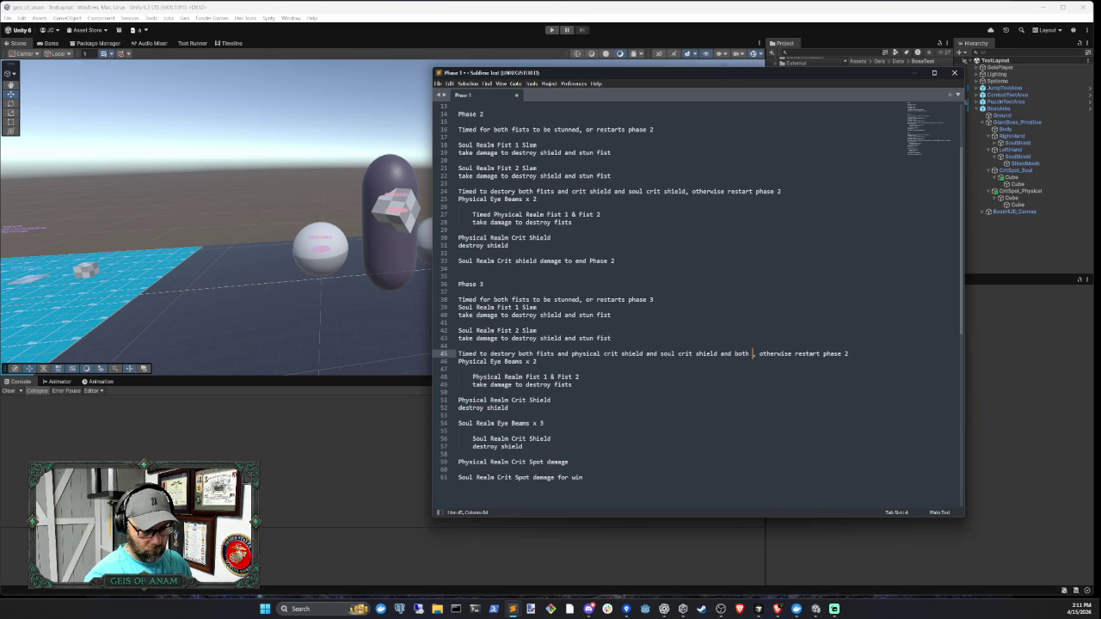
text( crit spots)
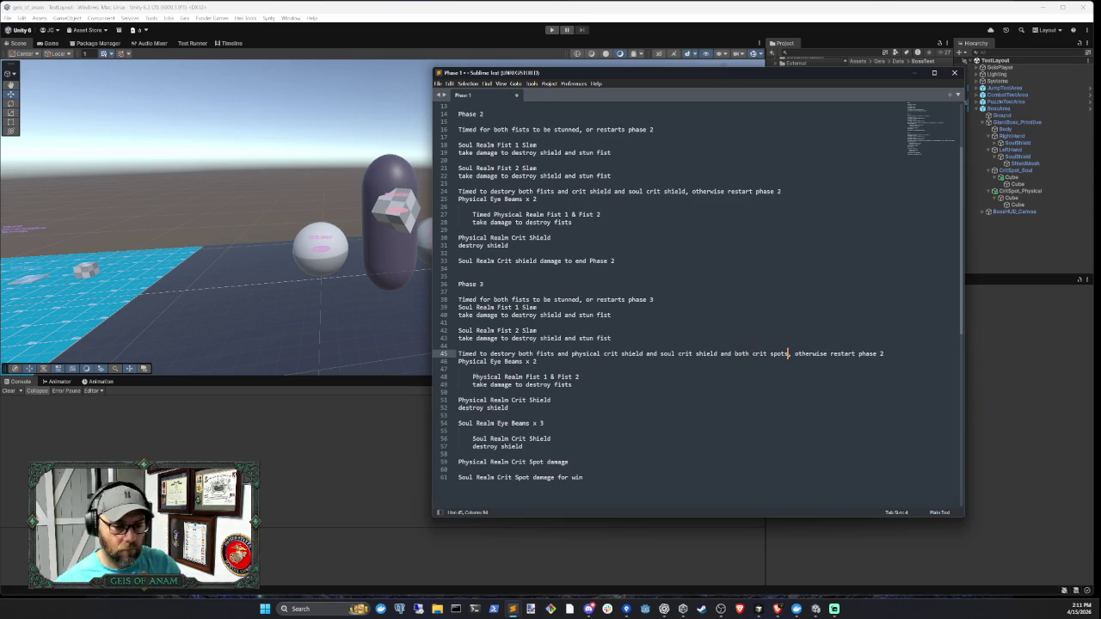
double_click(880, 353)
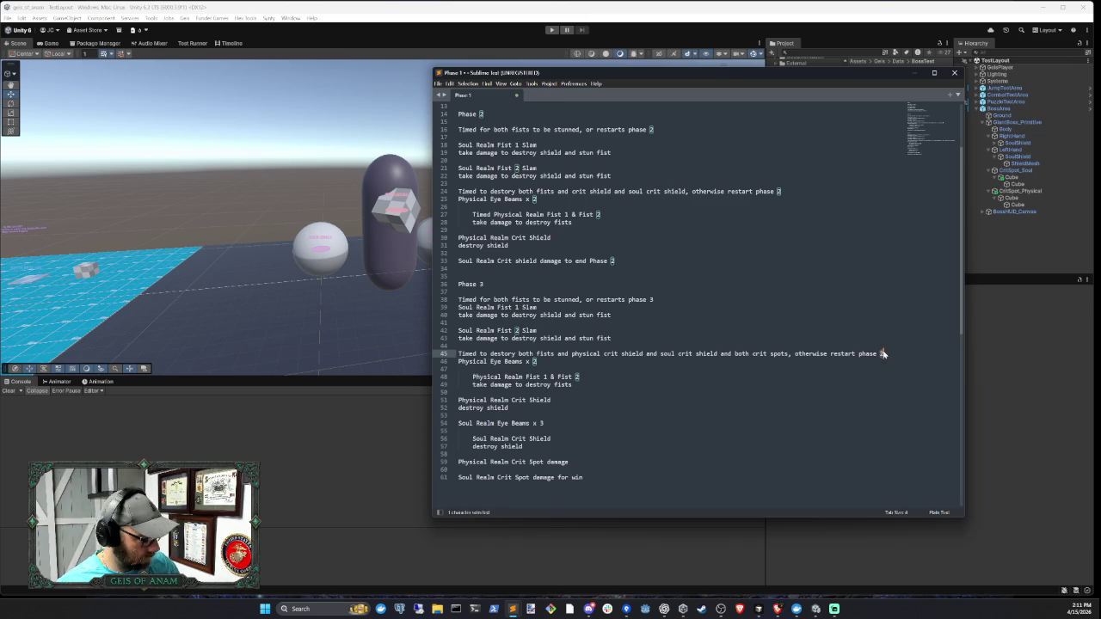
text(3)
click(459, 392)
- Select and copy the entire phase outline
key(ctrl+a)
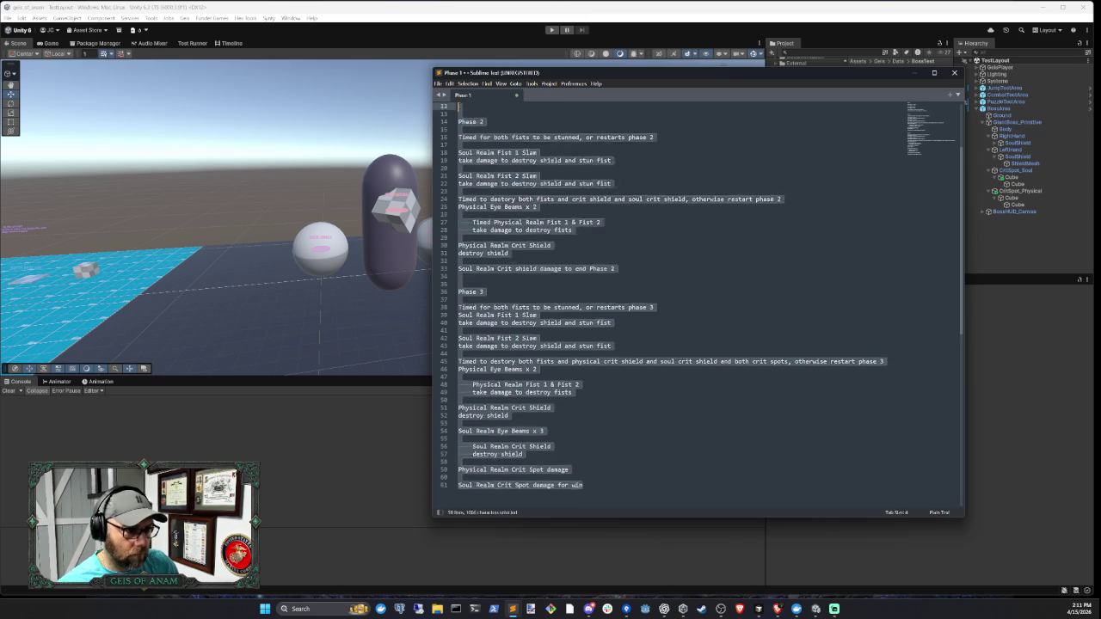
scroll(696, 292, up, 4)
key(ctrl+c)
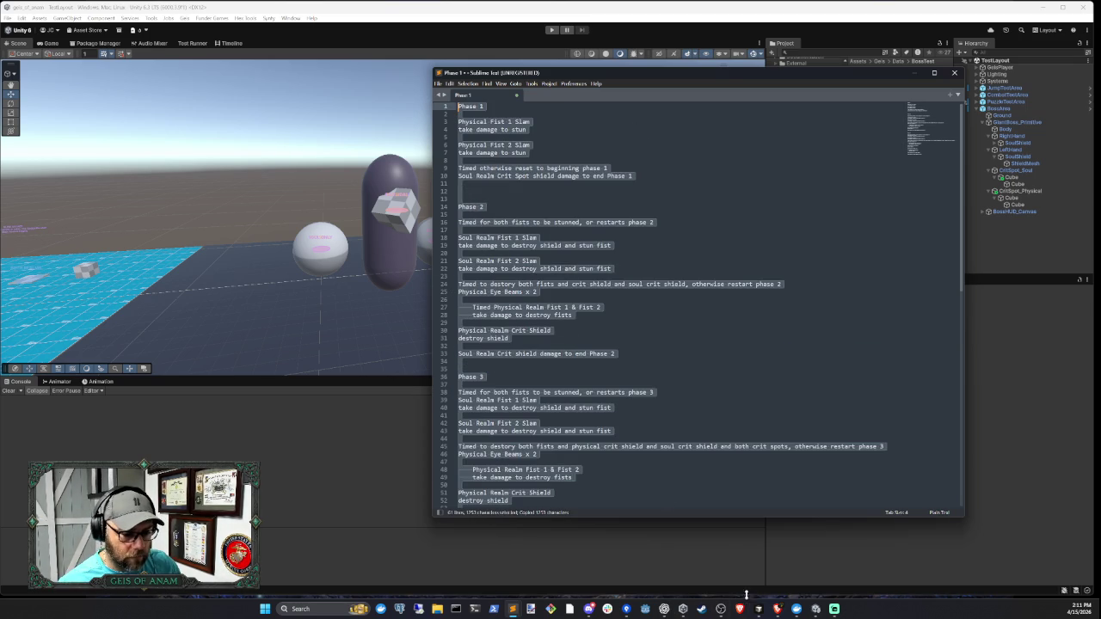
- Paste the copied phase outline into the Cursor agent chat, send it, and minimize Cursor
click(757, 609)
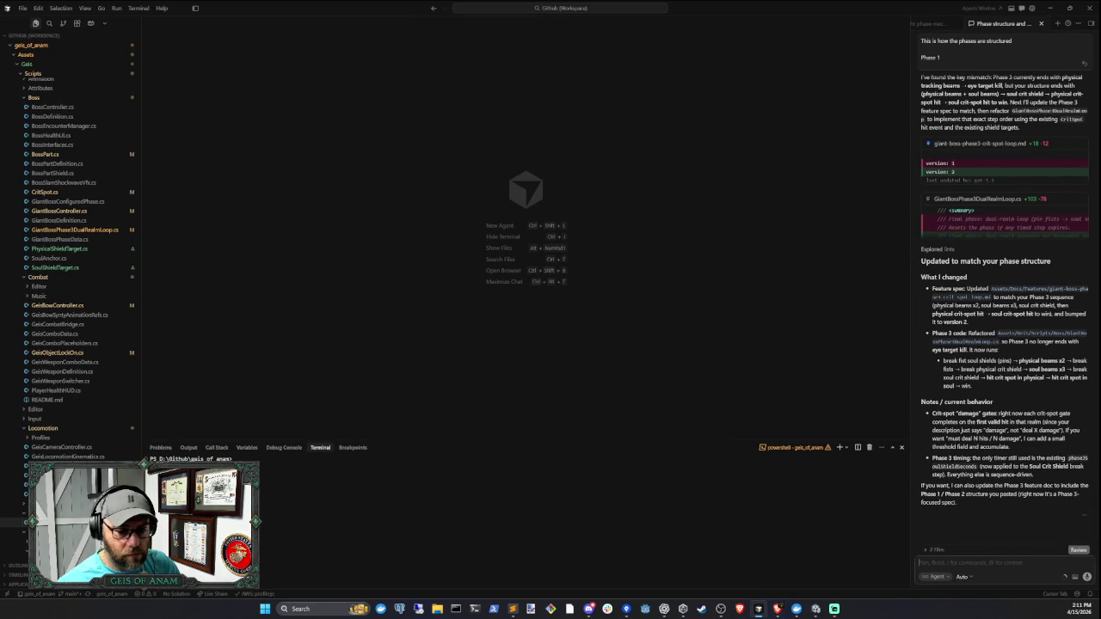
key(ctrl+v)
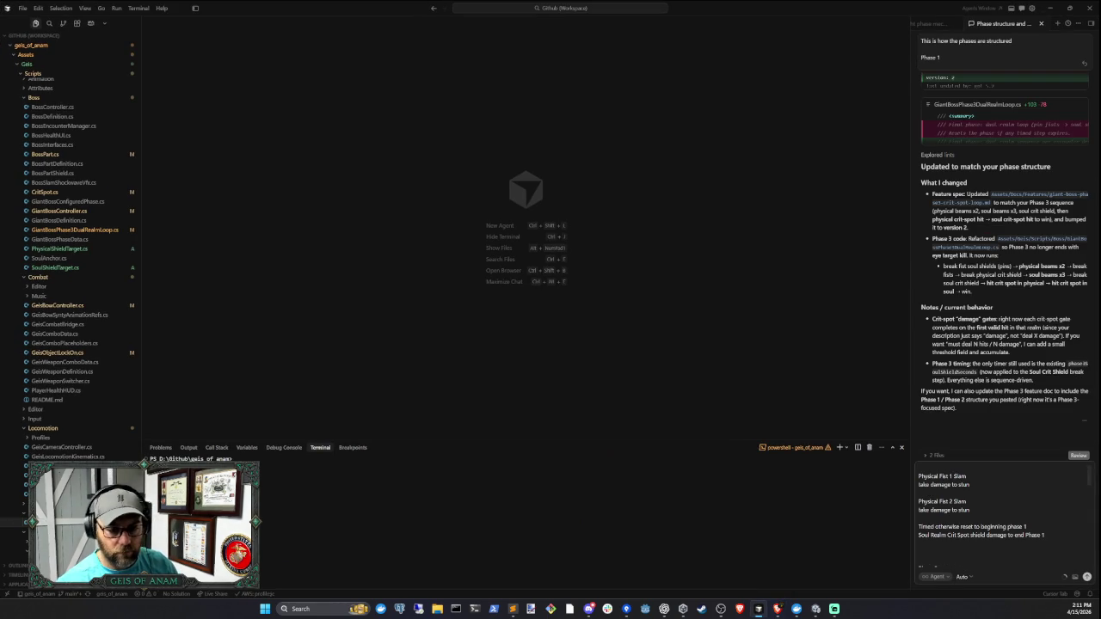
key(Return)
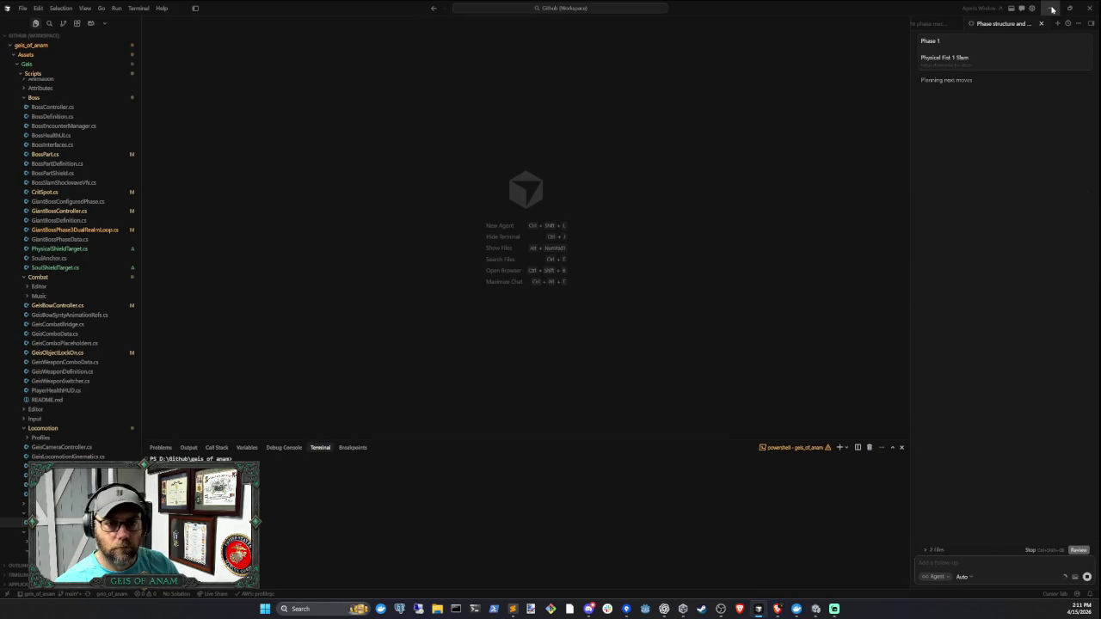
click(1051, 12)
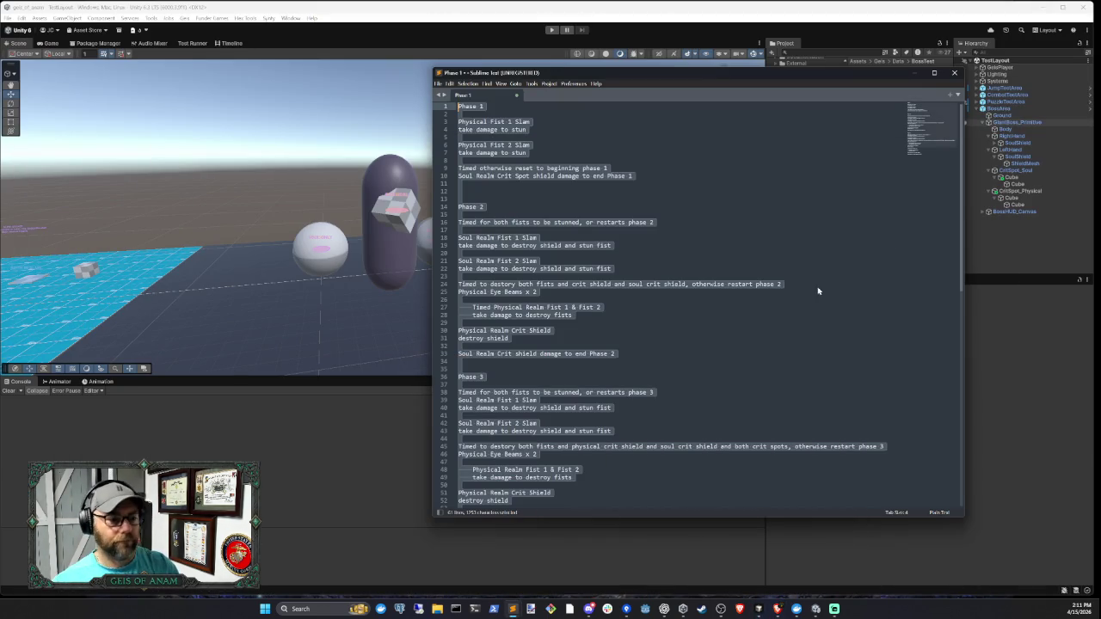
- Close the Sublime Text phase notes and clear Unity's console warnings
click(909, 74)
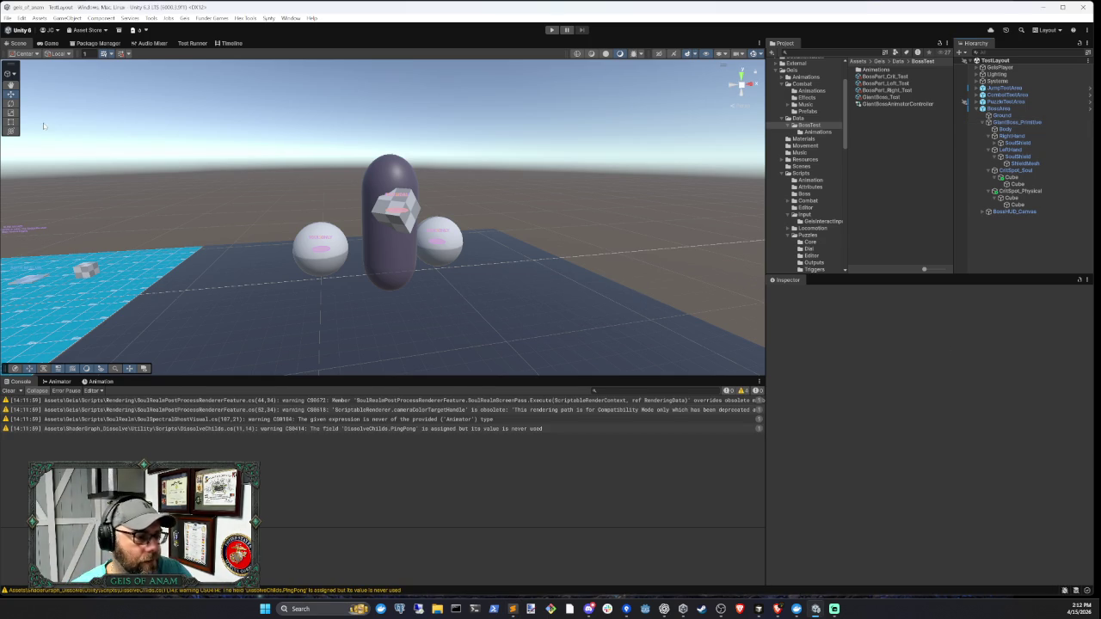
click(8, 390)
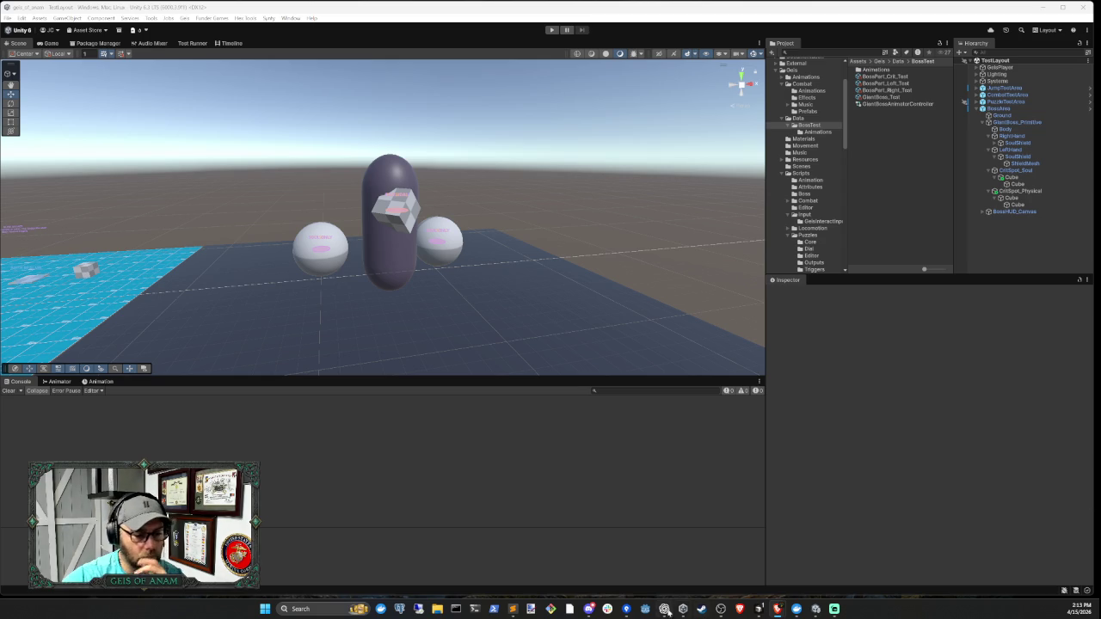
click(758, 608)
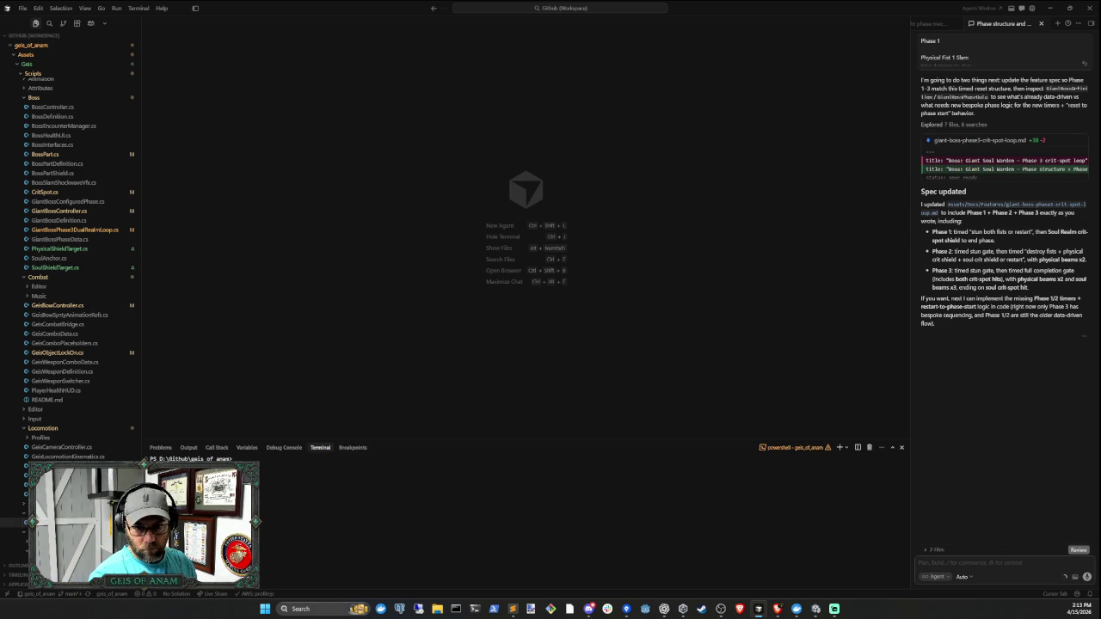
- Send the agent 'These all should be data driven, they all have a similar structure'
text(These al)
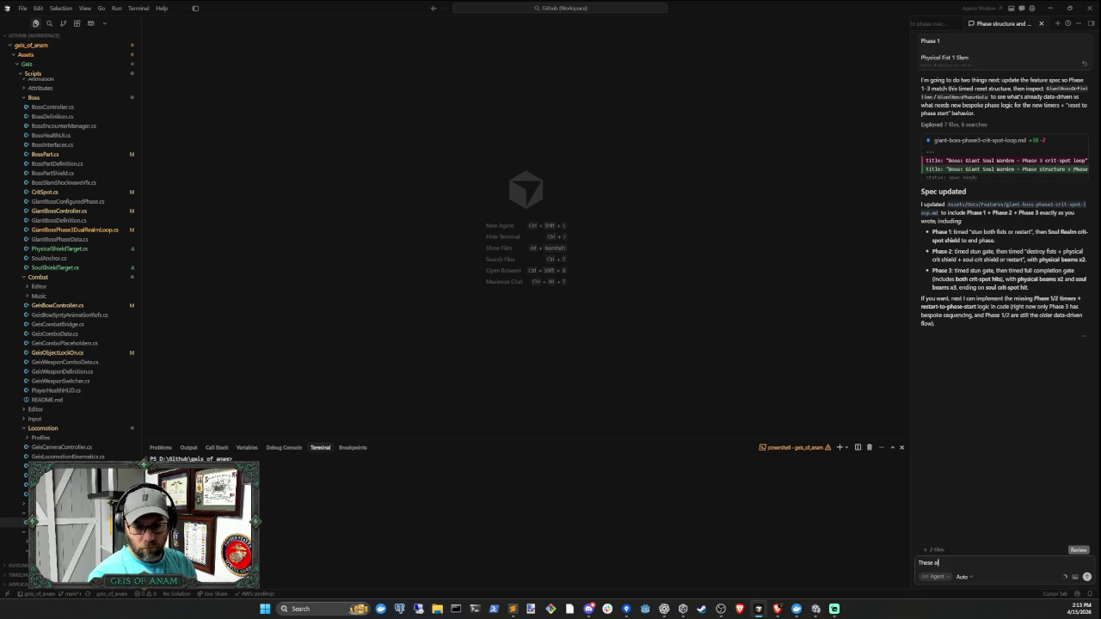
text(l should be data driven)
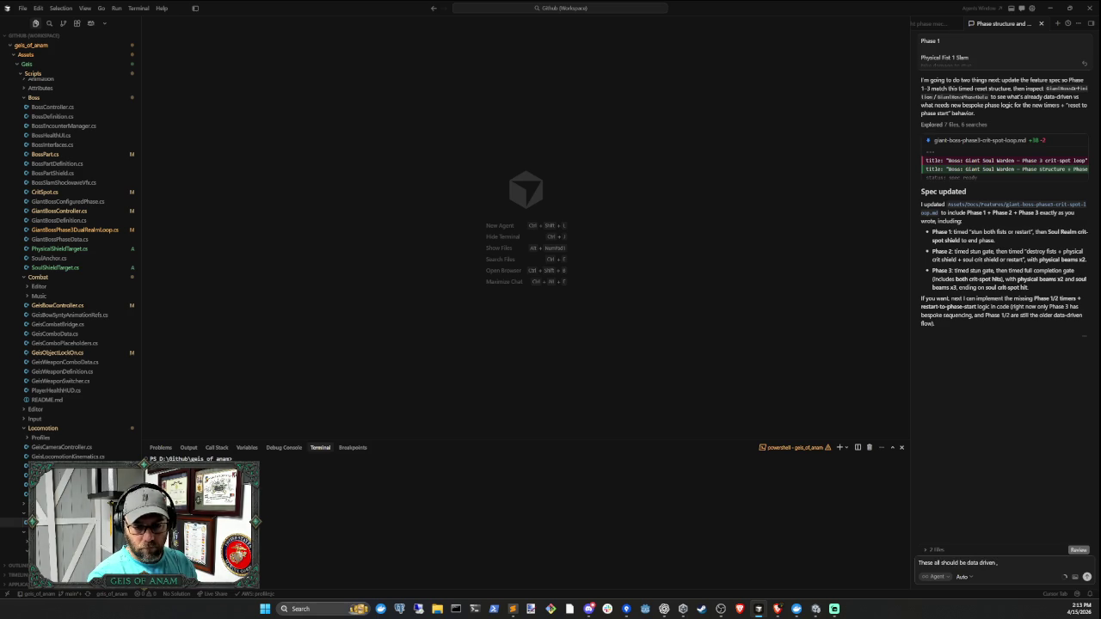
text( , they all have a)
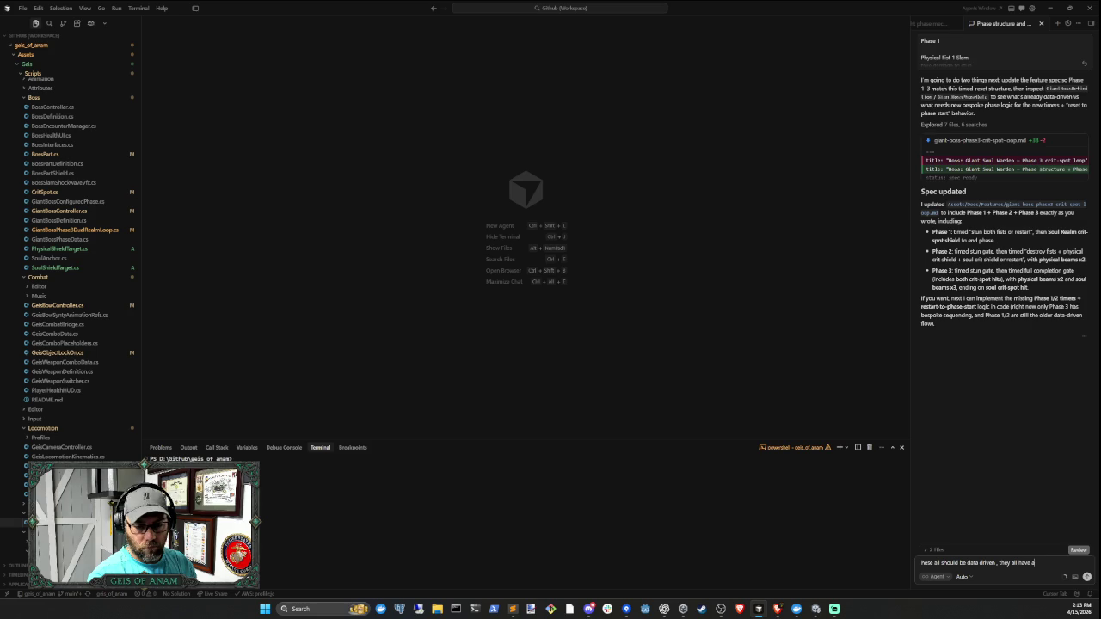
text( similar)
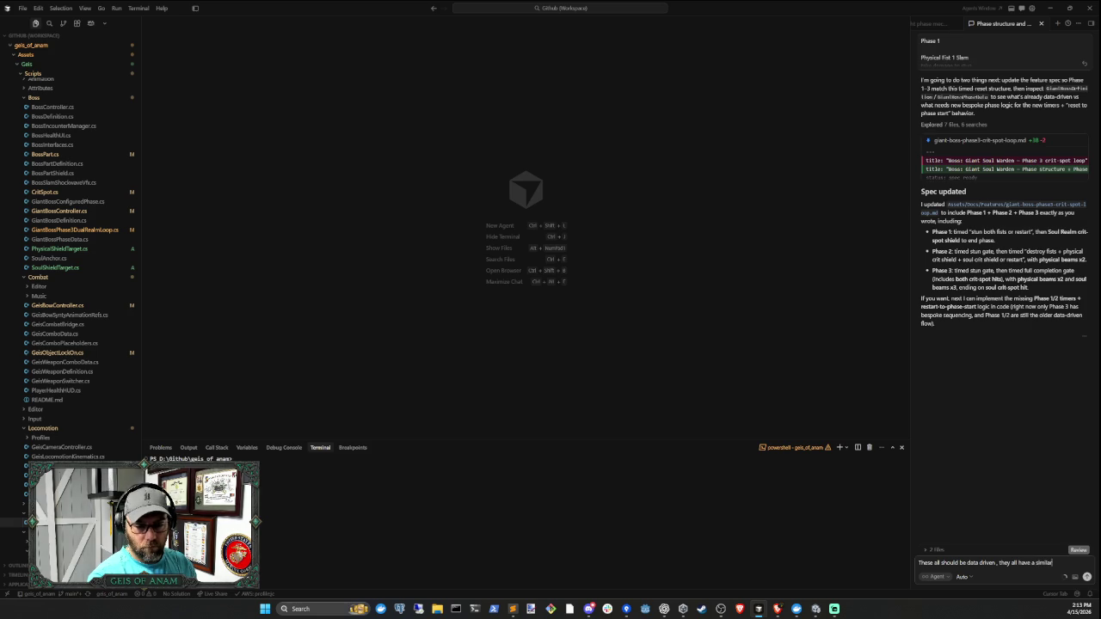
text( structure)
key(Return)
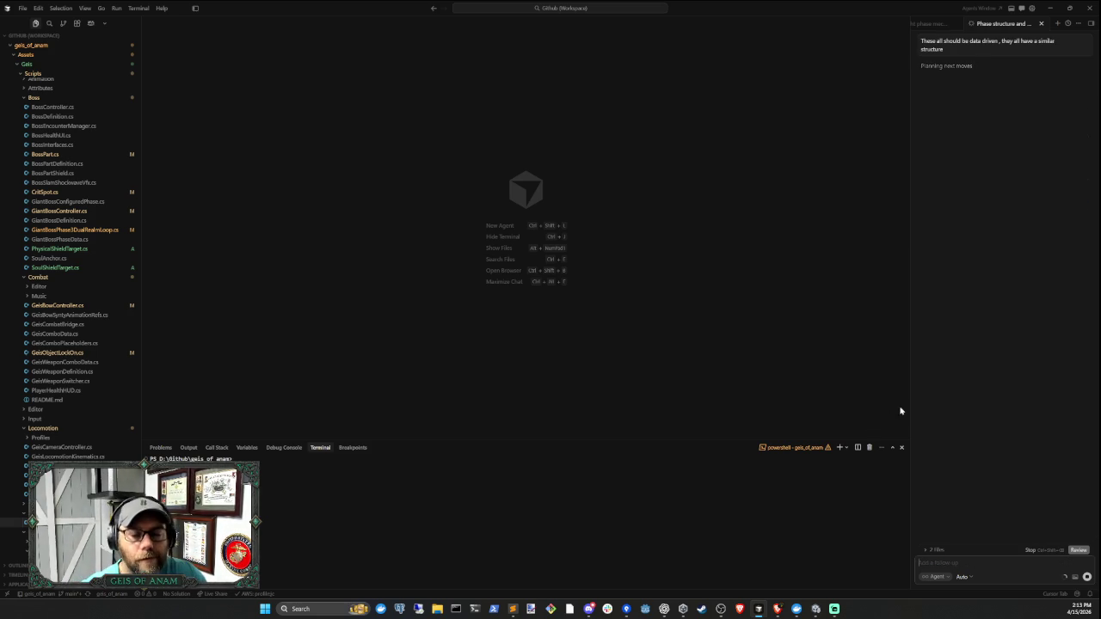
mouse_move(818, 609)
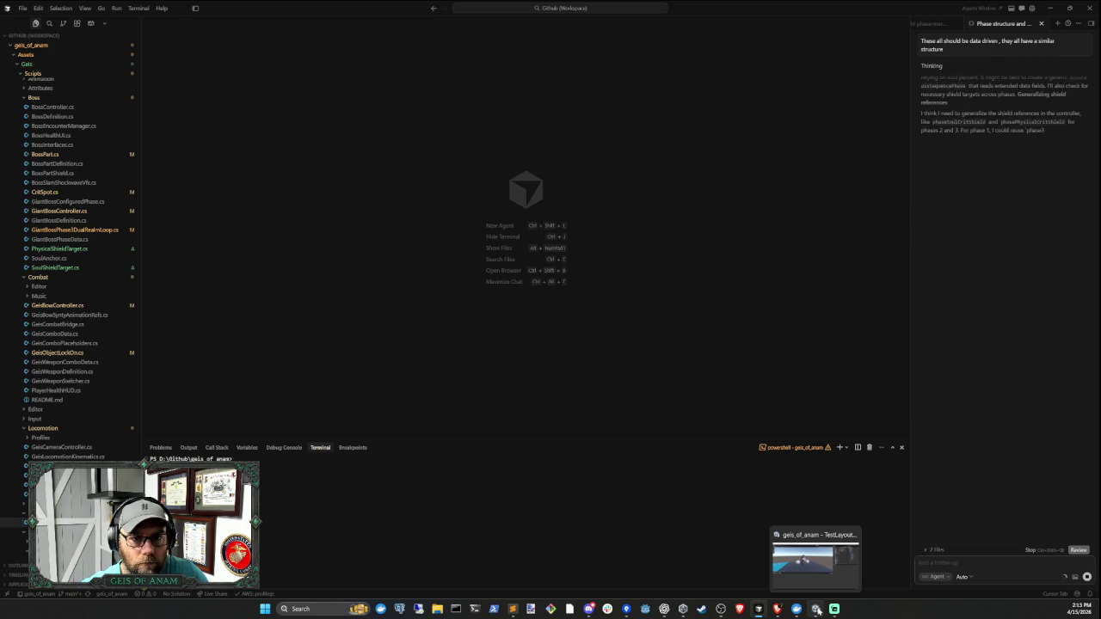
click(818, 610)
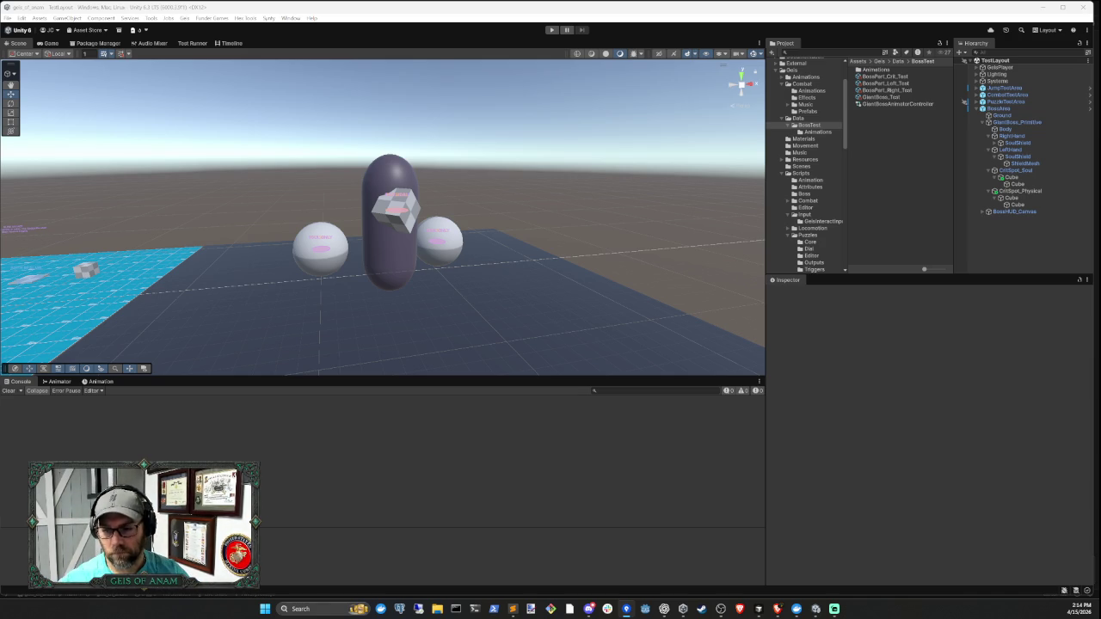
- Read the agent's to-do plan for a single data-driven phase runner, then return to Unity
click(757, 608)
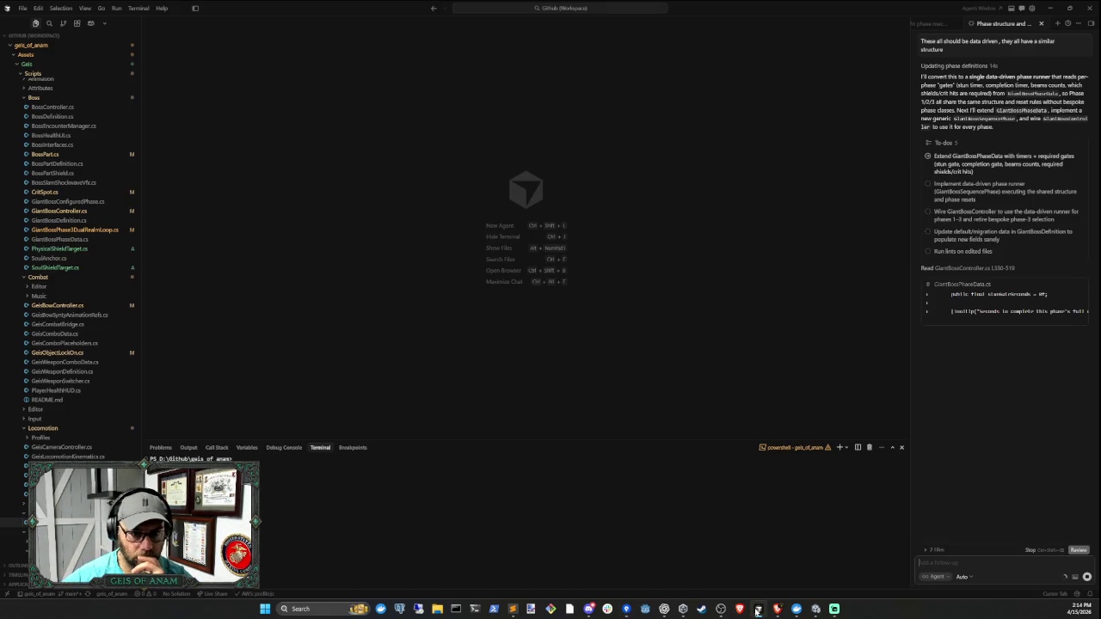
click(758, 609)
click(758, 609)
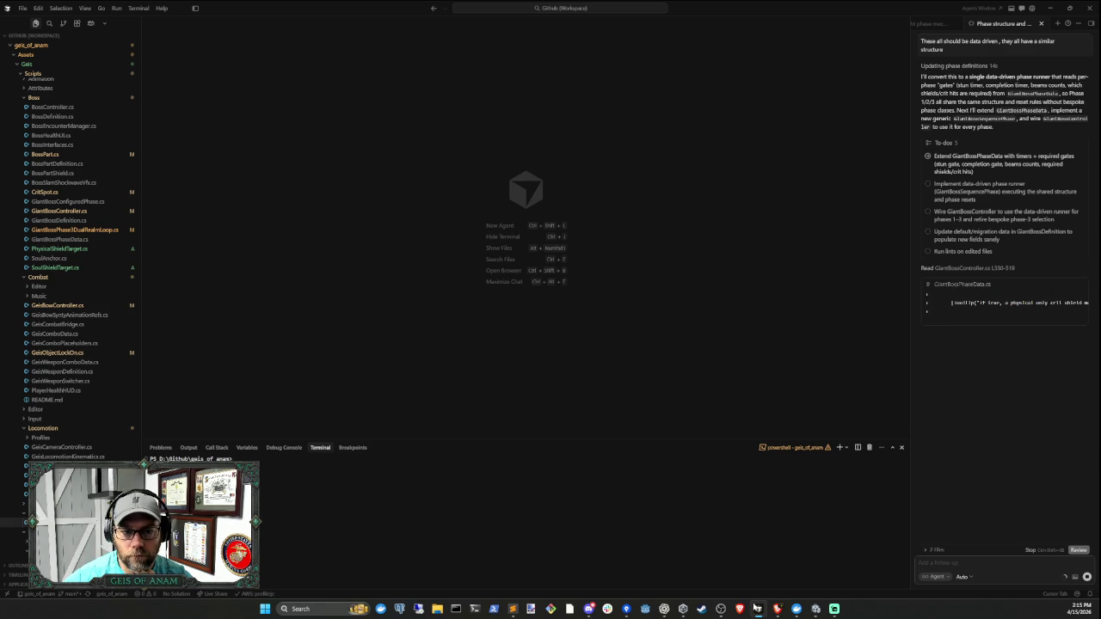
click(756, 608)
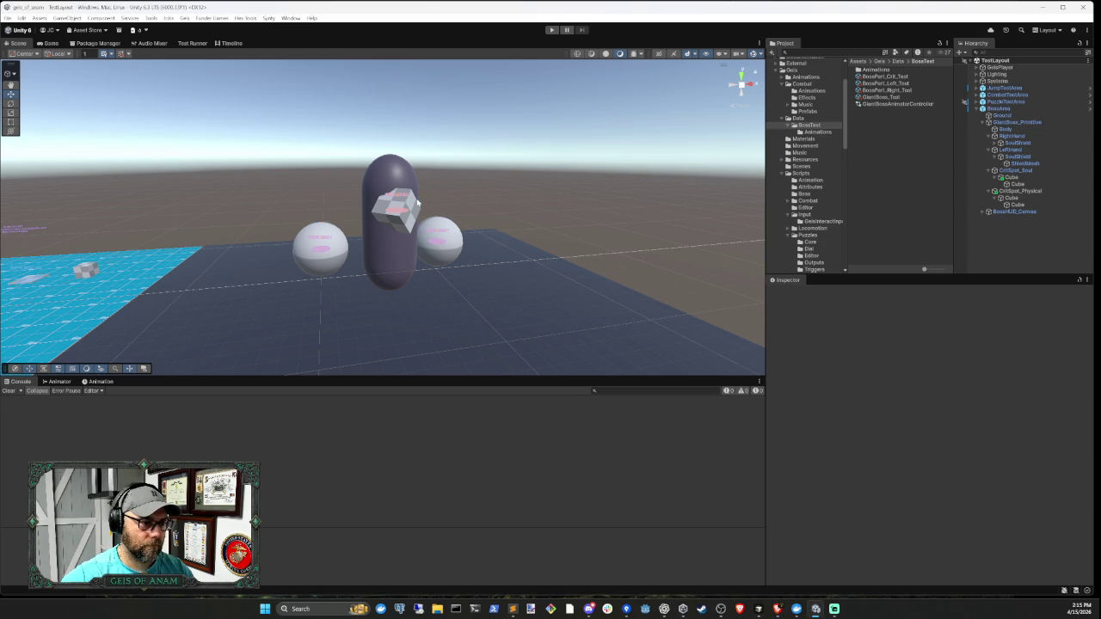
- Orbit the Scene view across the blue test area and purple sequence objects, then clear the console
mouse_move(335, 264)
mouse_down()
mouse_move(258, 297)
mouse_move(401, 275)
mouse_move(320, 289)
mouse_move(499, 289)
mouse_move(302, 287)
mouse_move(535, 266)
mouse_move(273, 367)
mouse_move(313, 305)
mouse_up()
mouse_move(513, 275)
mouse_down()
mouse_move(499, 307)
mouse_move(669, 295)
mouse_move(789, 315)
mouse_move(963, 295)
mouse_move(833, 315)
mouse_move(866, 338)
mouse_move(860, 319)
mouse_move(854, 327)
mouse_up()
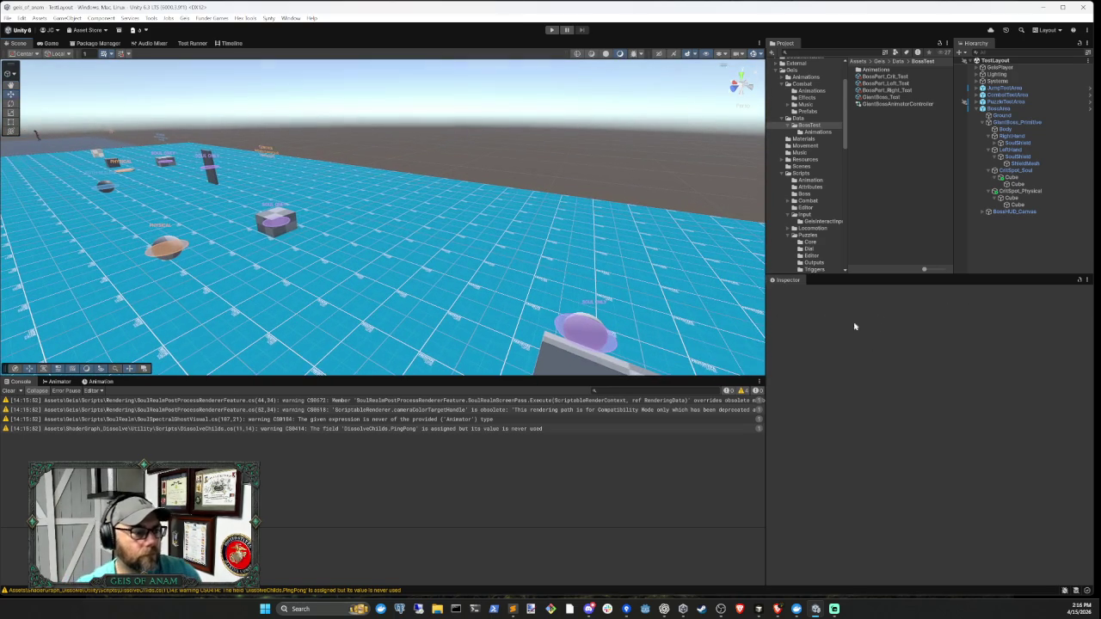
mouse_move(559, 206)
mouse_down()
mouse_move(511, 203)
mouse_move(528, 190)
mouse_move(164, 172)
mouse_up()
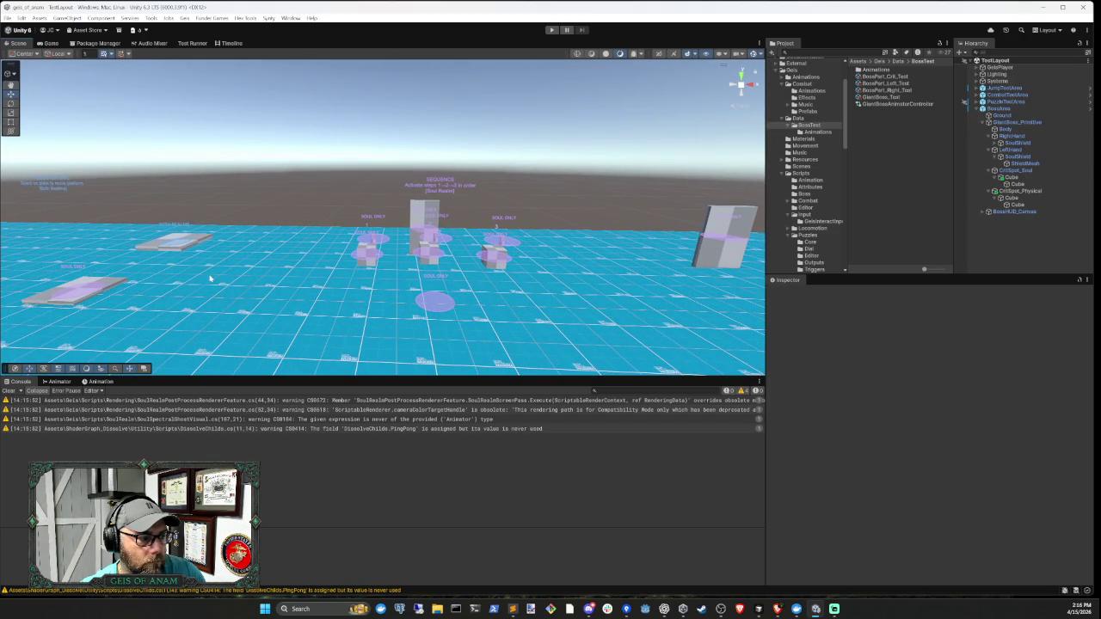
mouse_move(210, 277)
mouse_down()
mouse_move(303, 270)
mouse_move(172, 327)
mouse_move(25, 418)
mouse_up()
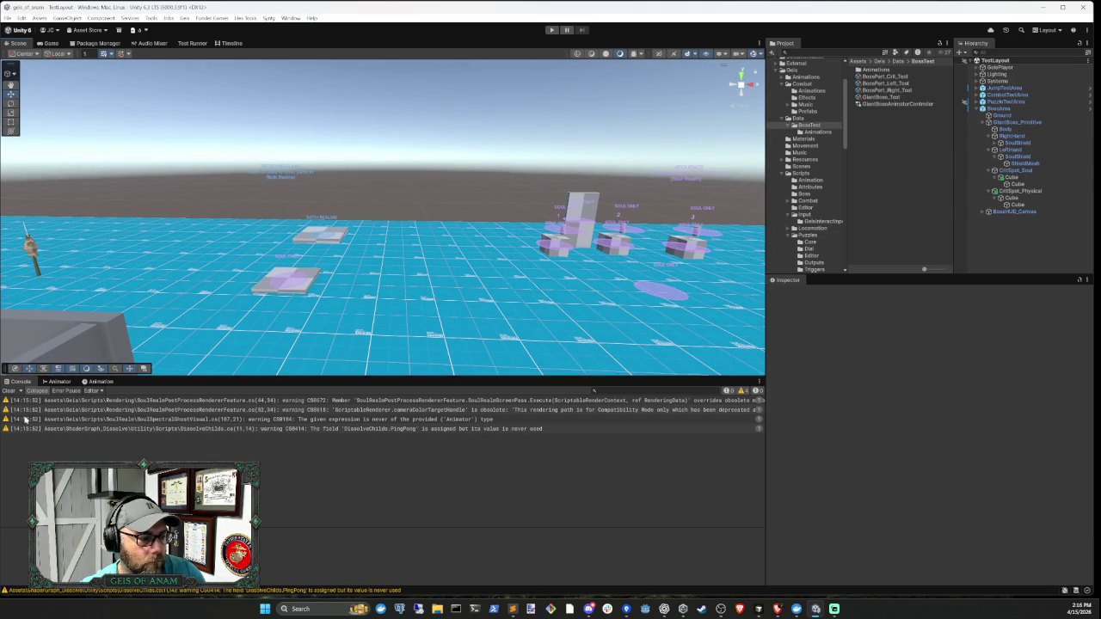
click(10, 394)
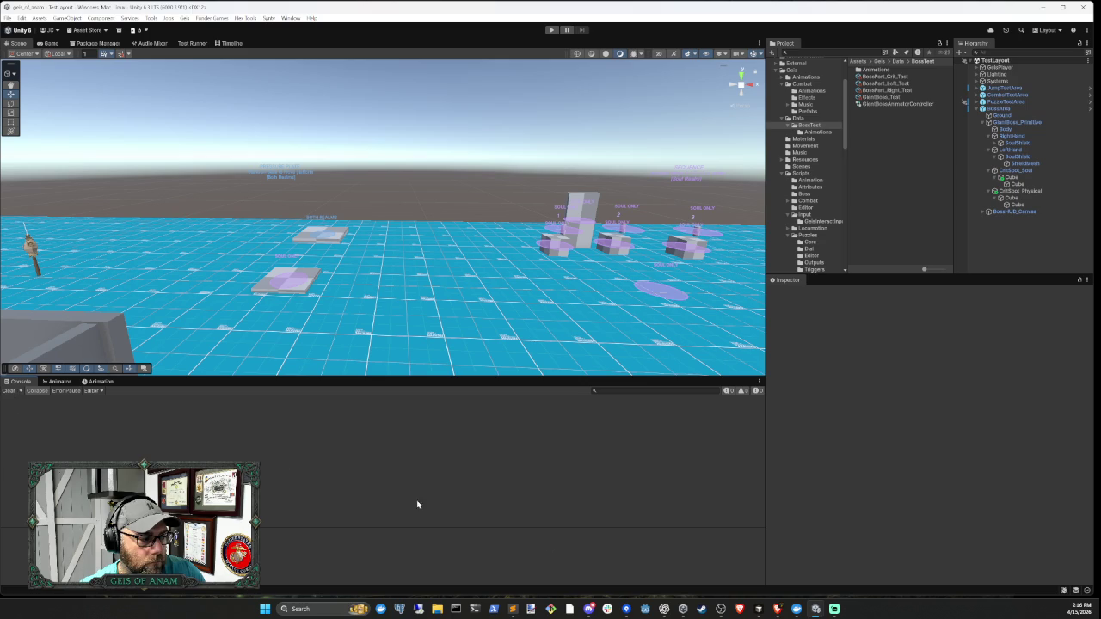
click(760, 609)
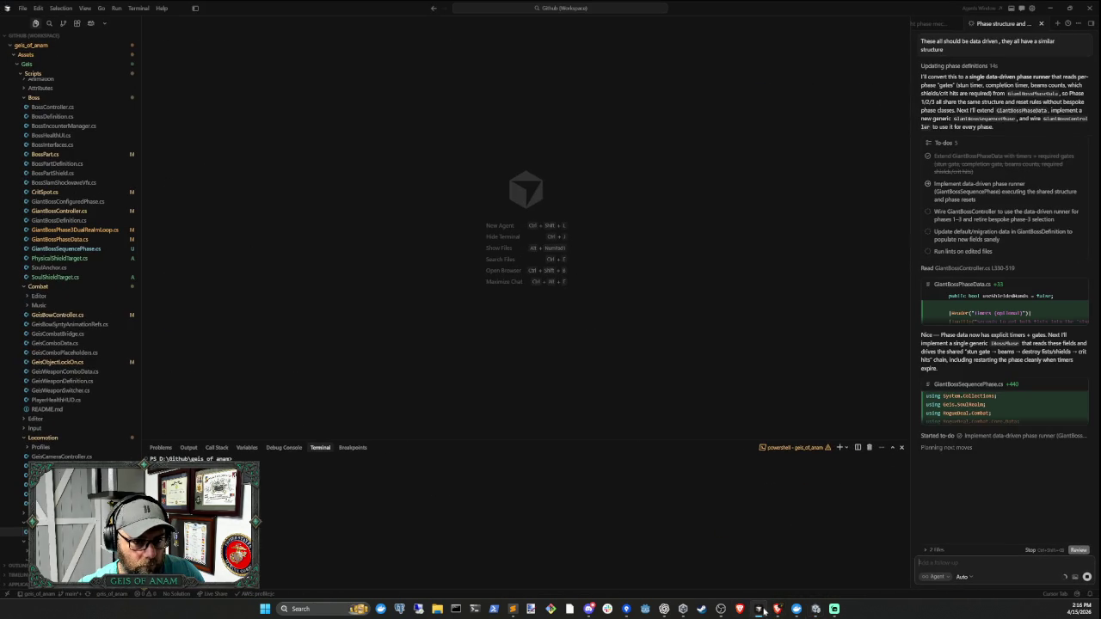
- Check the agent's data-driven phase progress, then return to Unity so the new scripts compile
click(764, 611)
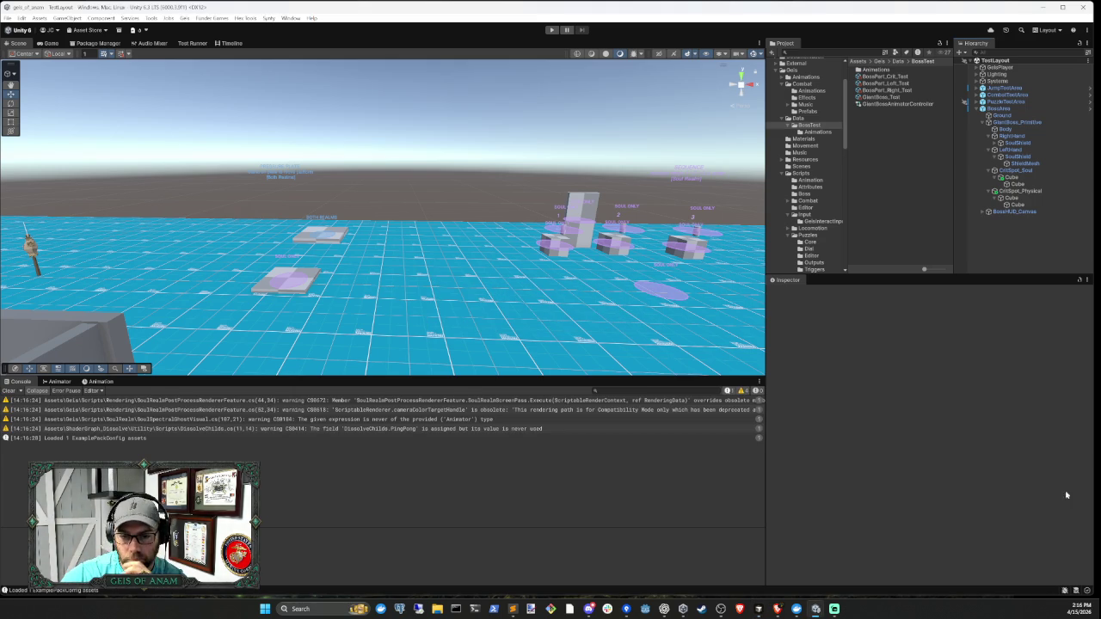
click(758, 609)
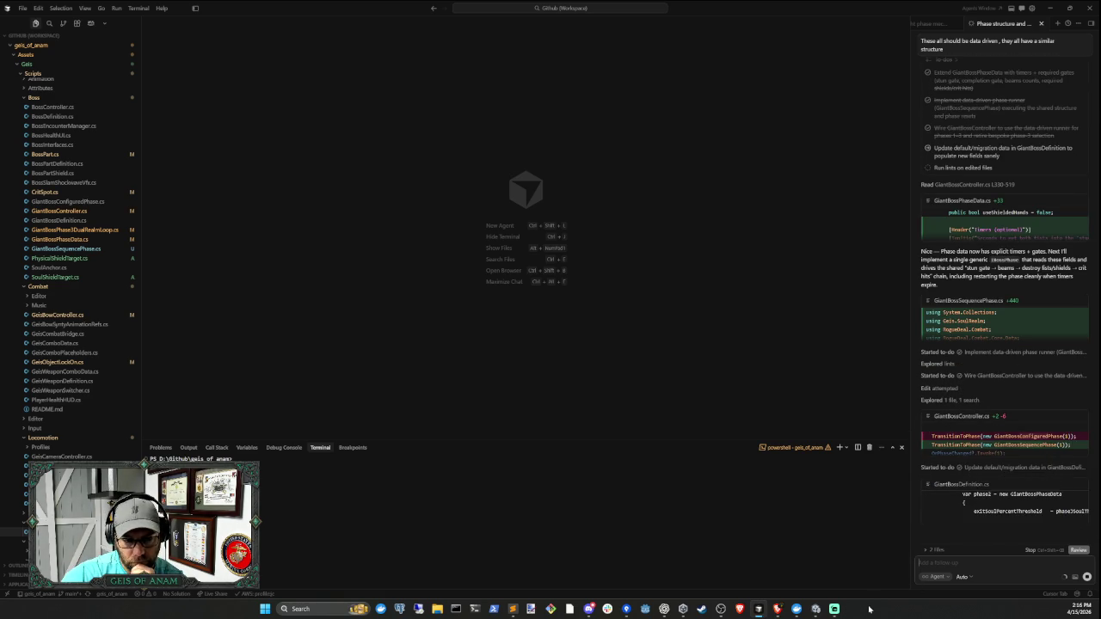
click(816, 608)
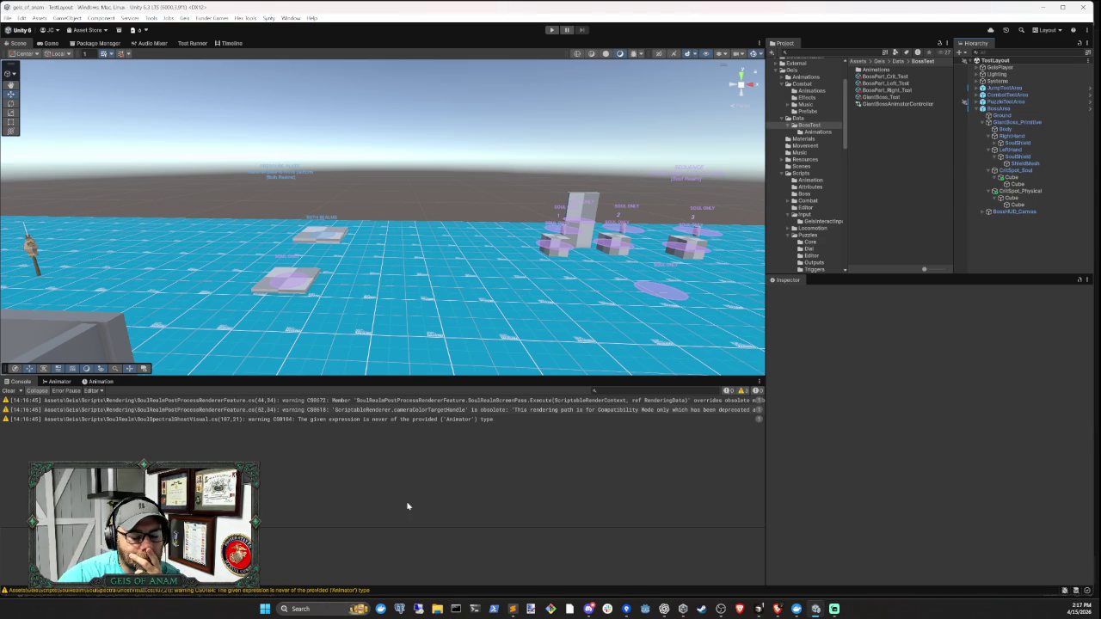
click(758, 609)
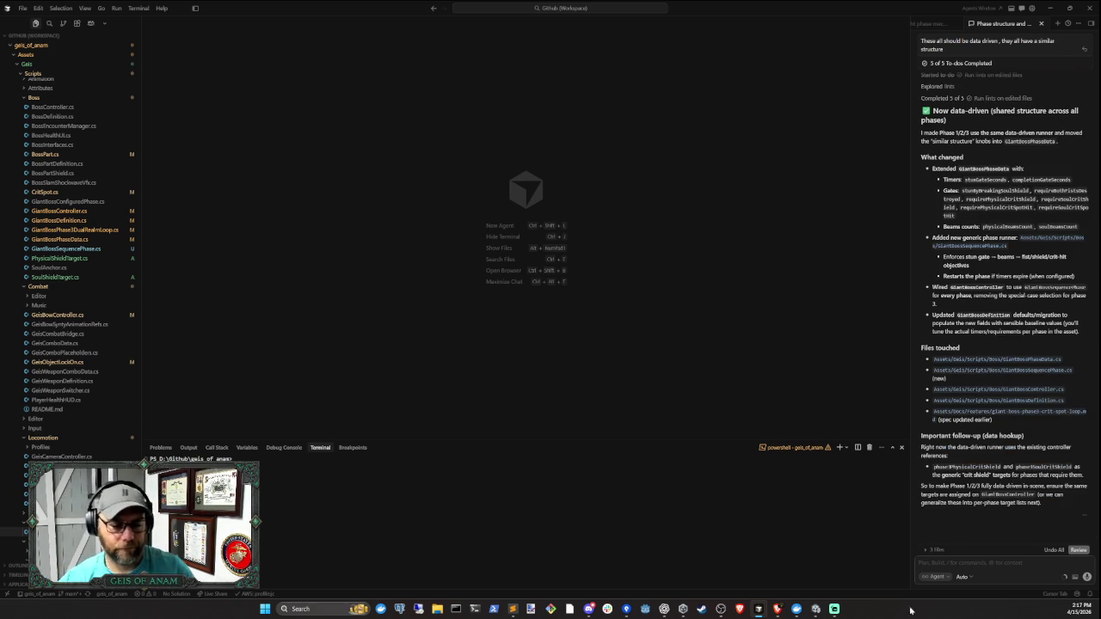
click(815, 609)
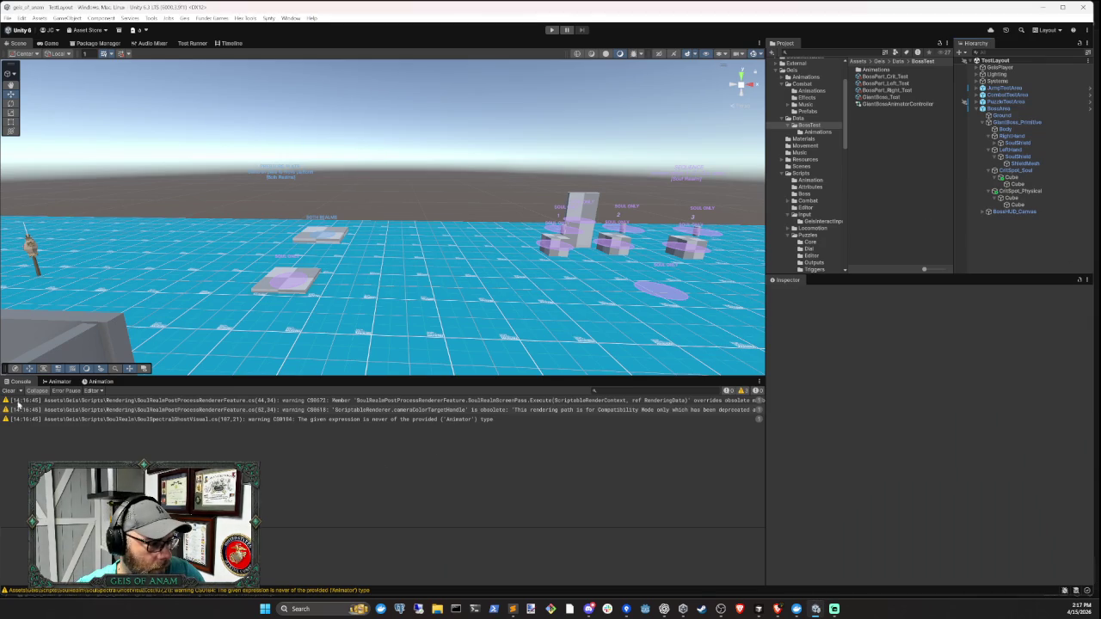
- Clear the console, select GiantBoss_Primitive and frame it in the Scene view
click(11, 390)
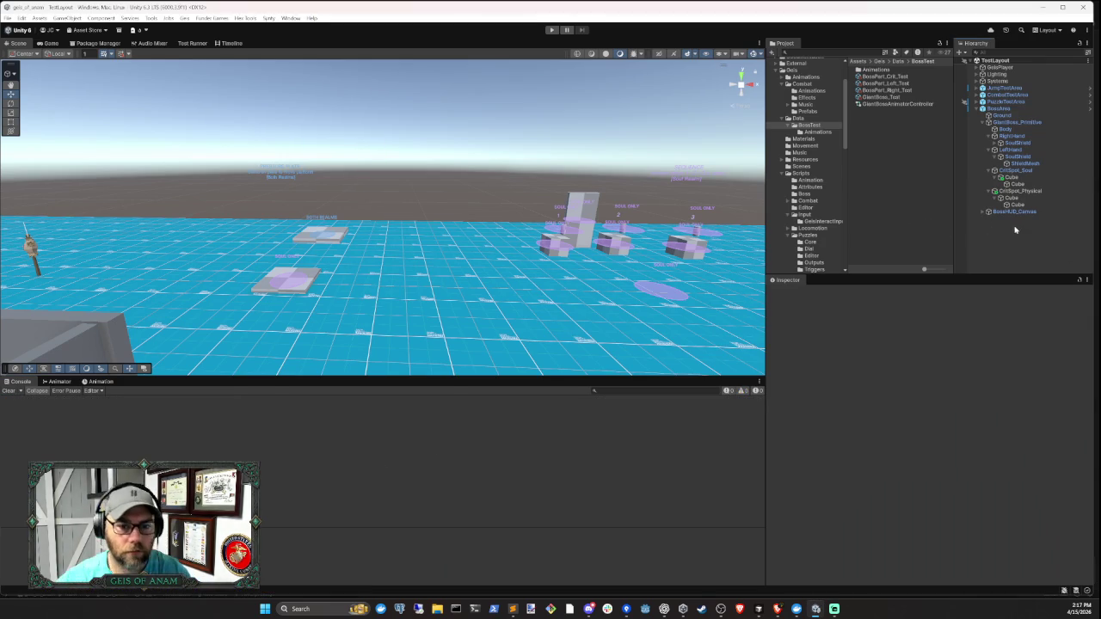
click(1017, 122)
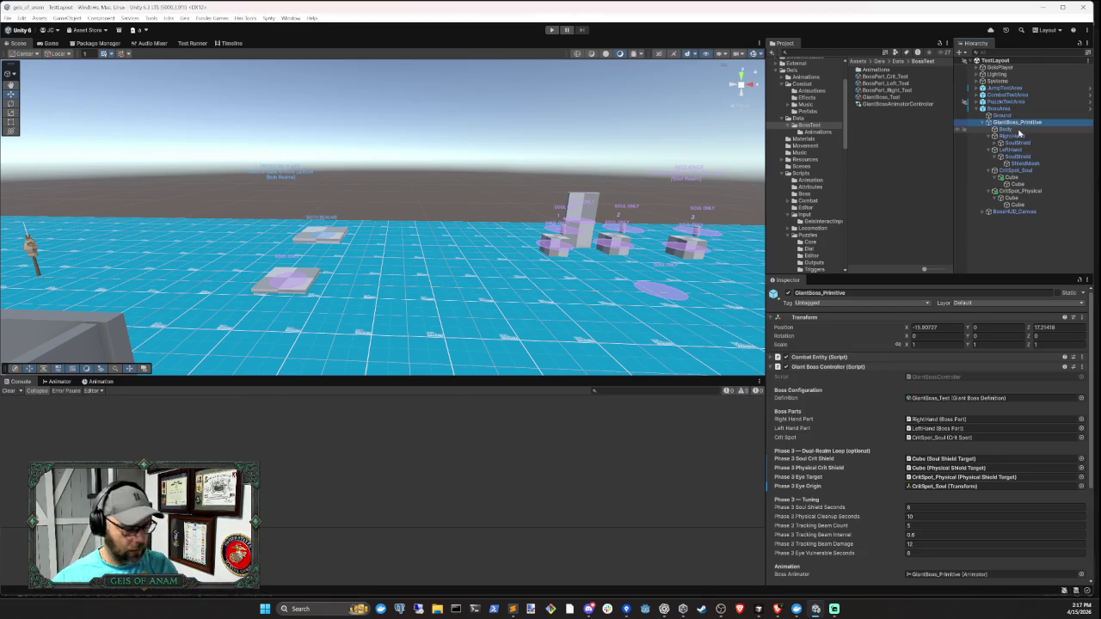
key(f)
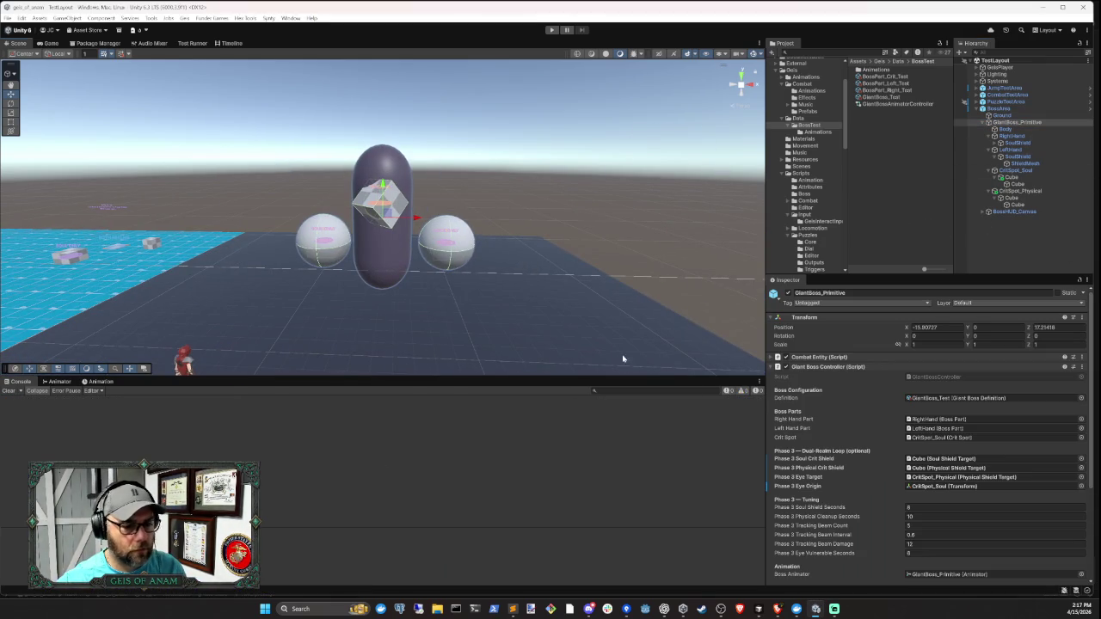
scroll(958, 468, down, 5)
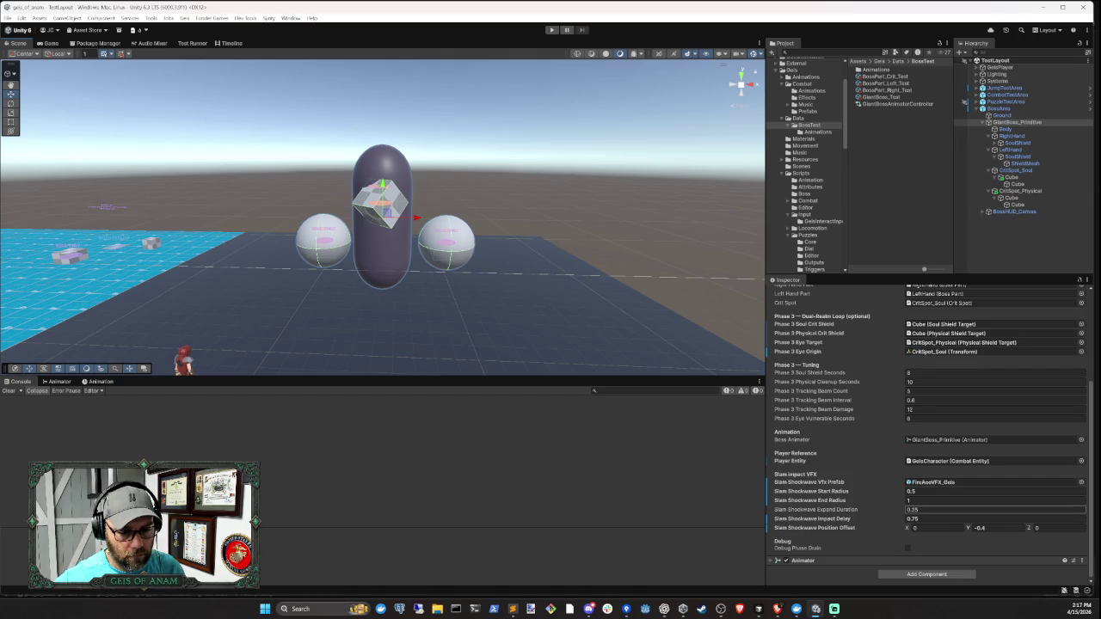
scroll(880, 490, up, 3)
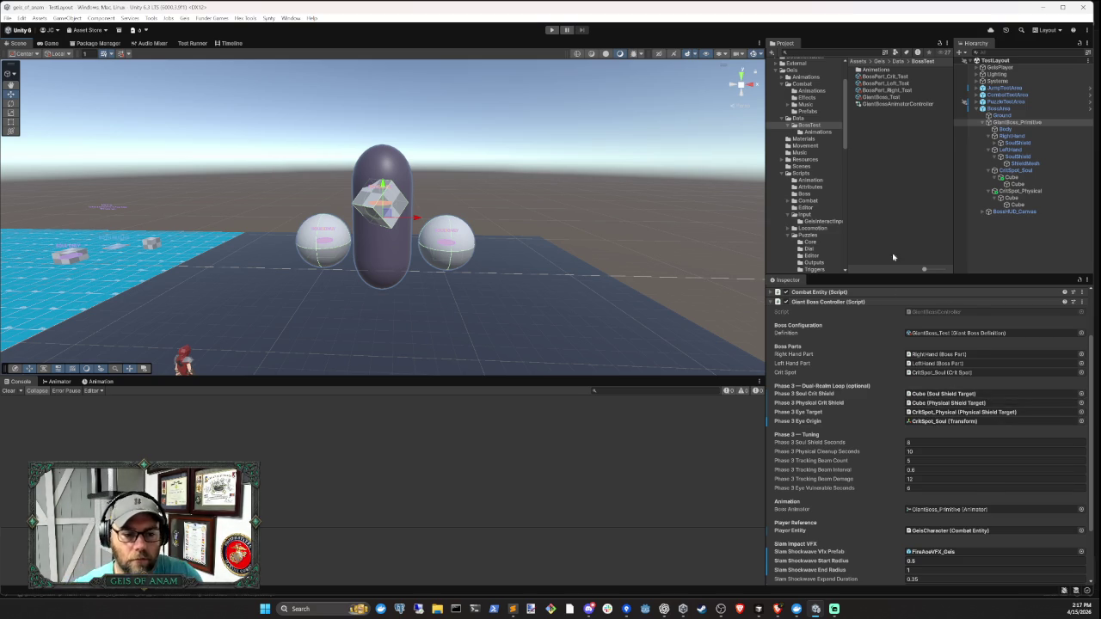
scroll(946, 379, up, 3)
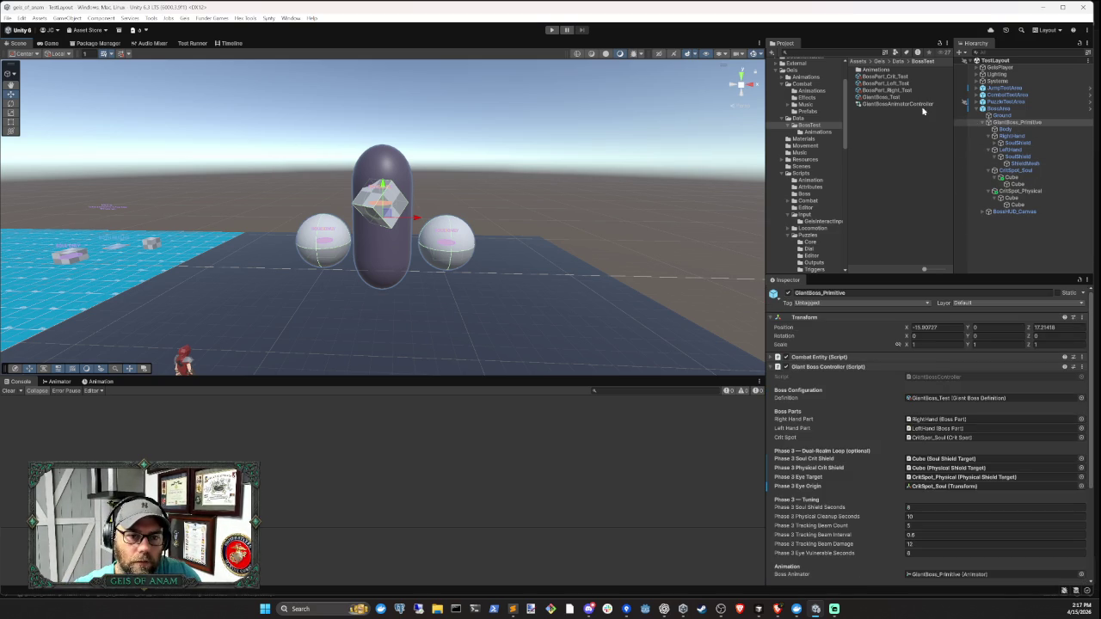
- Open the GiantBoss_Test definition and set Phase 1's Exit Soul Percent Threshold to 0.65
click(970, 398)
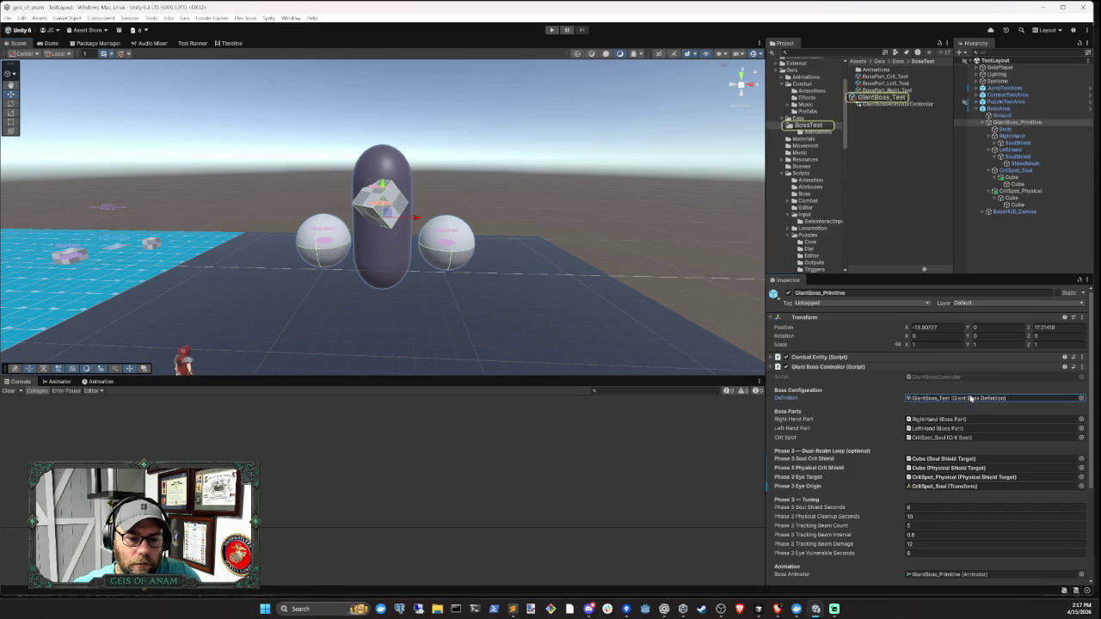
click(887, 98)
scroll(928, 447, down, 5)
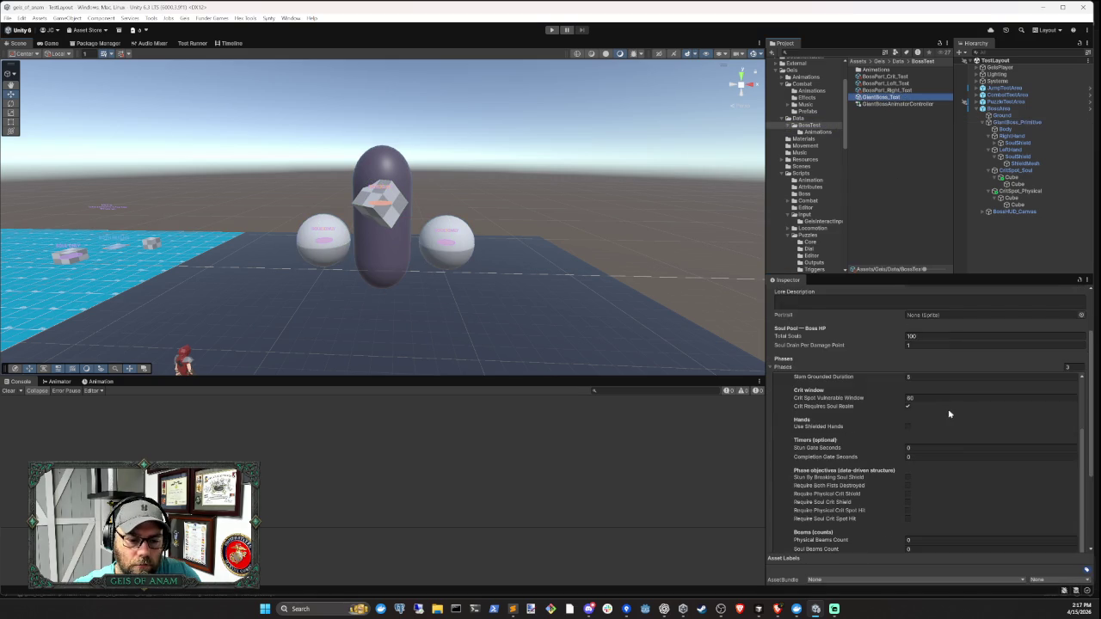
scroll(970, 423, down, 1)
scroll(863, 392, up, 1)
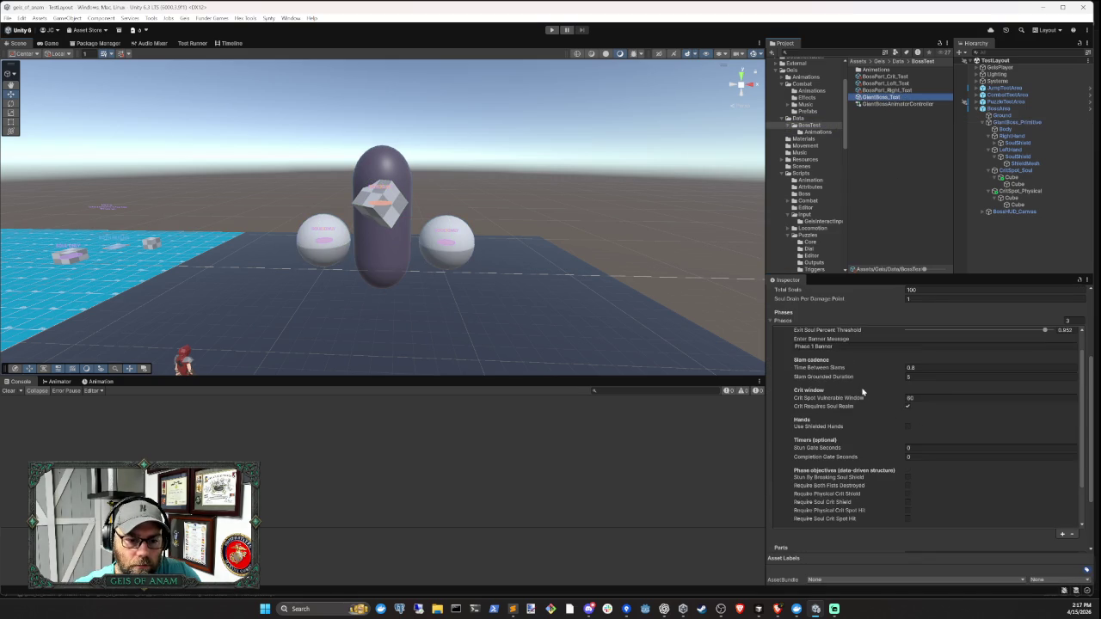
scroll(874, 432, up, 3)
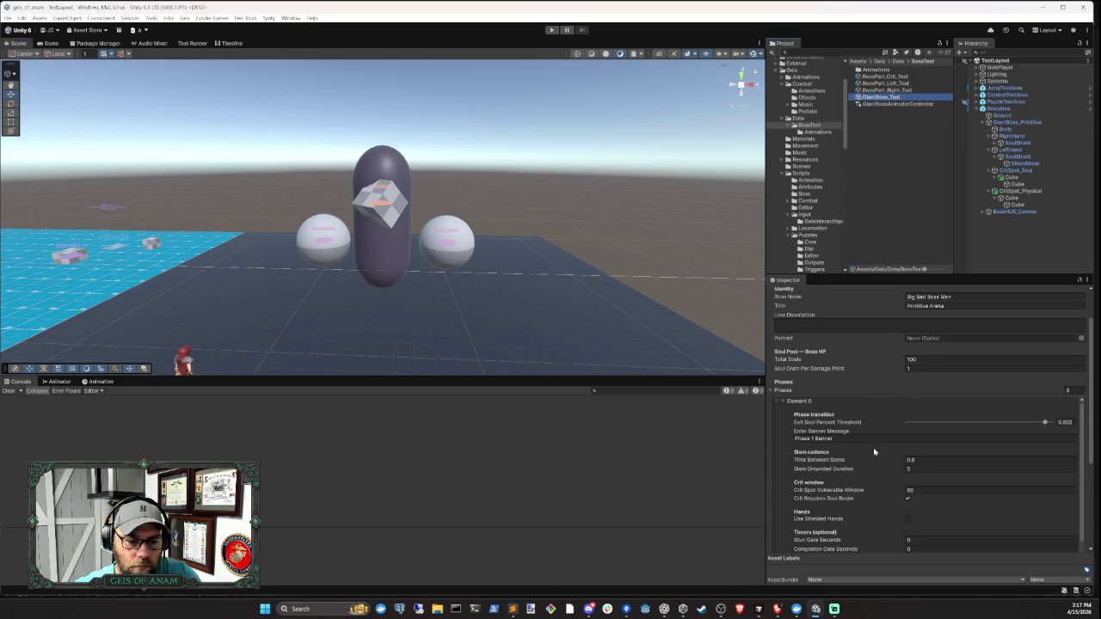
click(847, 439)
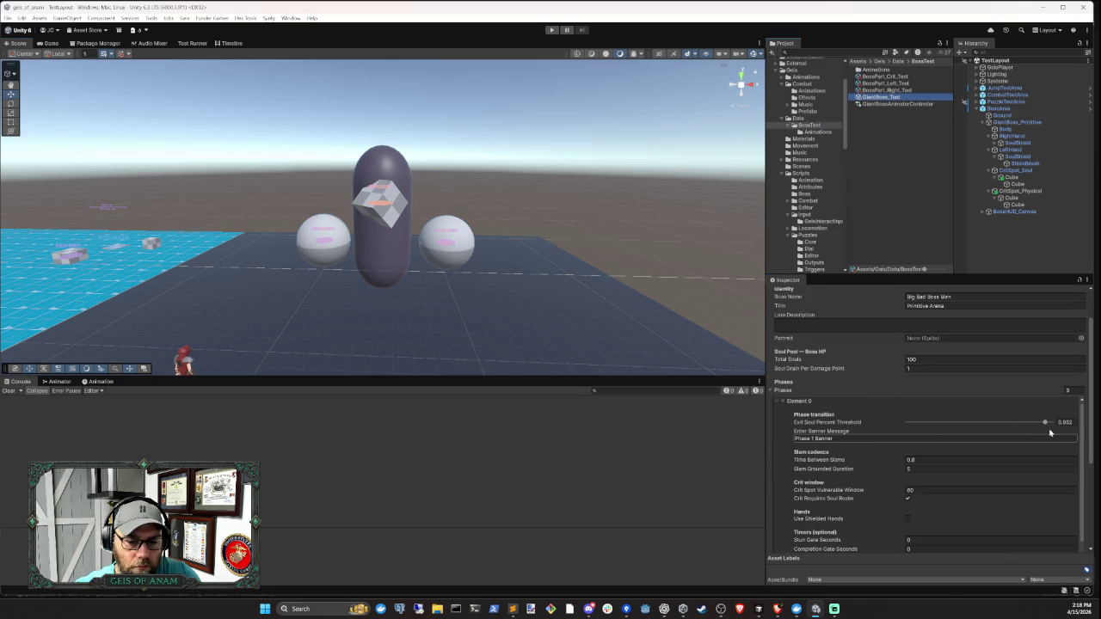
click(1021, 424)
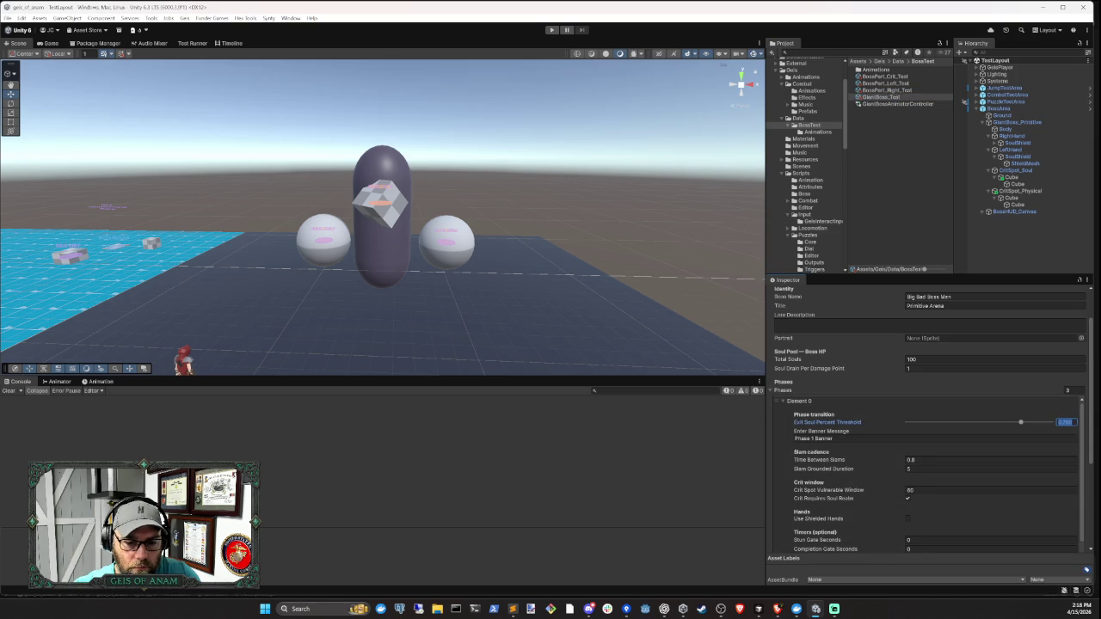
text(0.65)
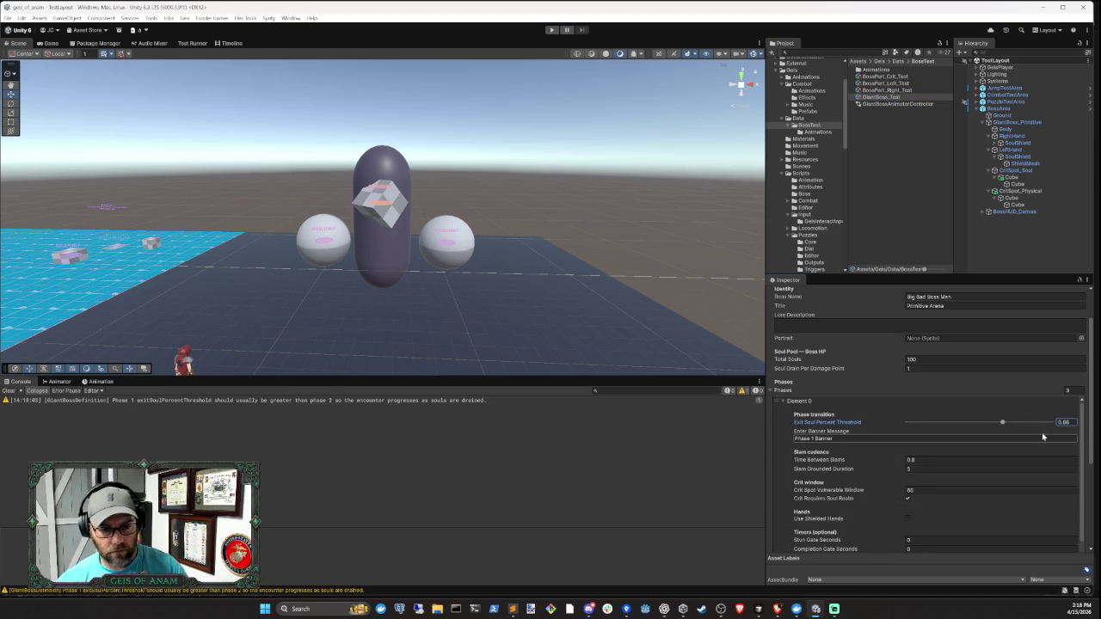
- Edit Element 1's Crit Spot Vulnerable Window value and collapse Element 1
scroll(964, 498, down, 3)
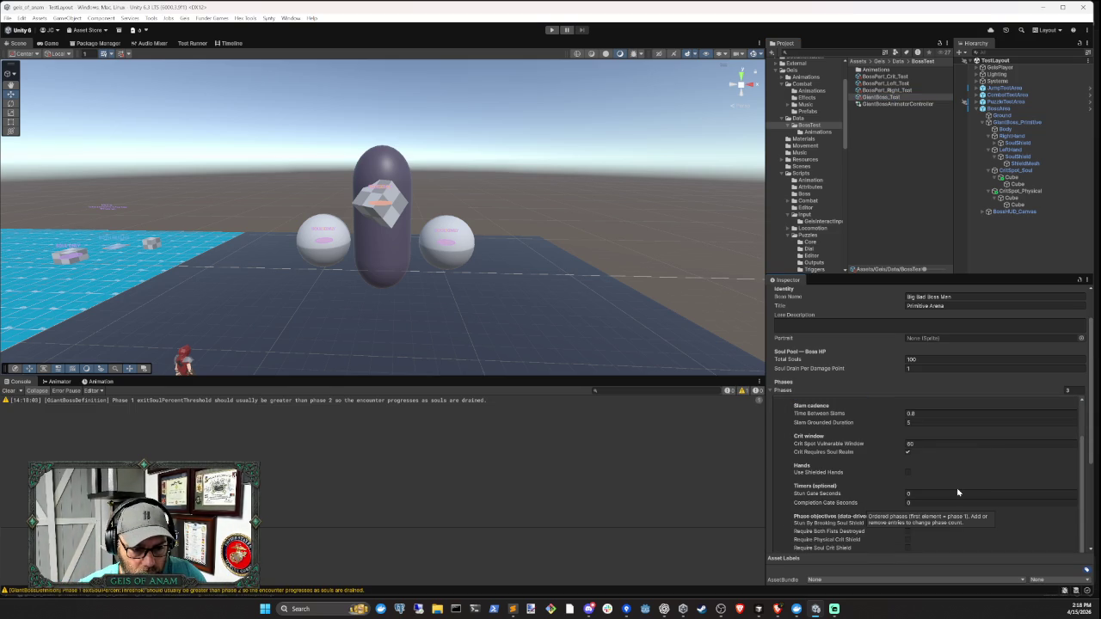
scroll(957, 492, down, 1)
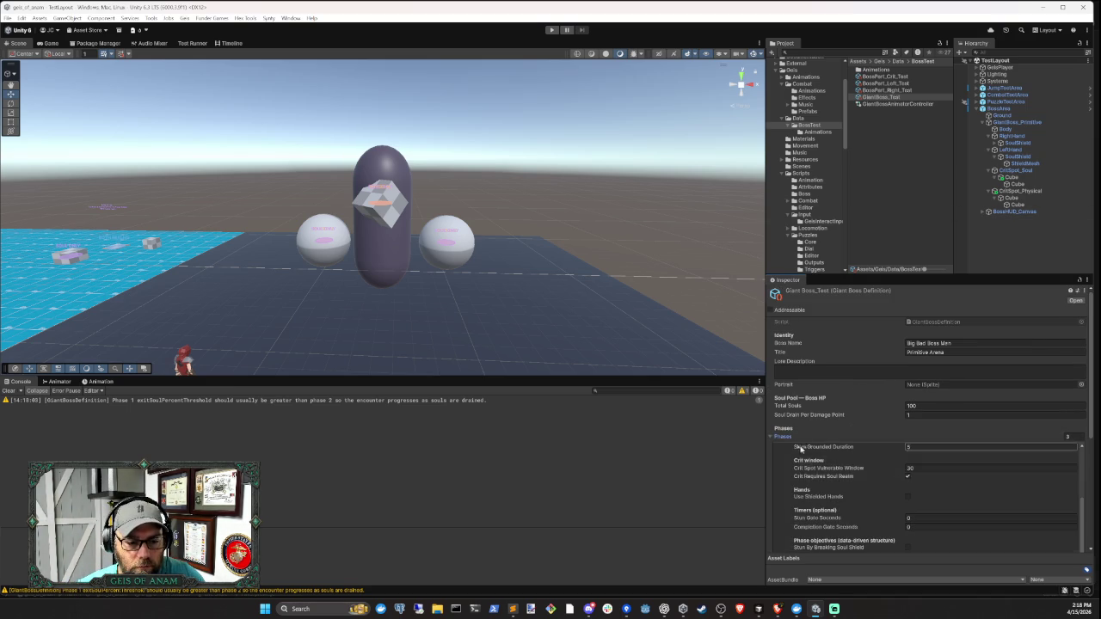
scroll(840, 465, down, 5)
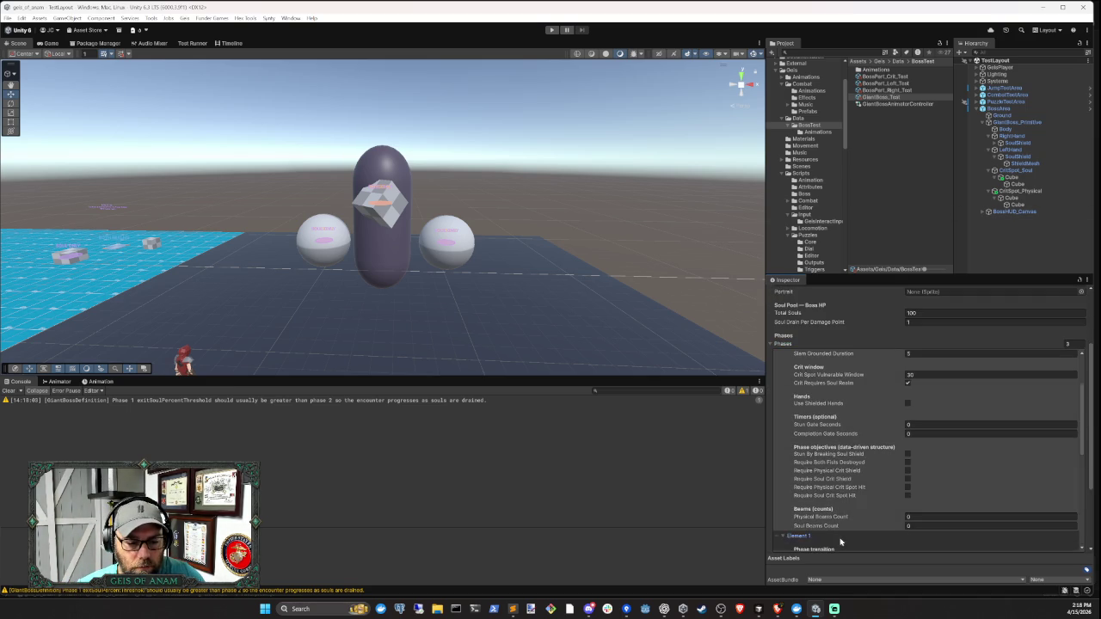
scroll(852, 530, down, 2)
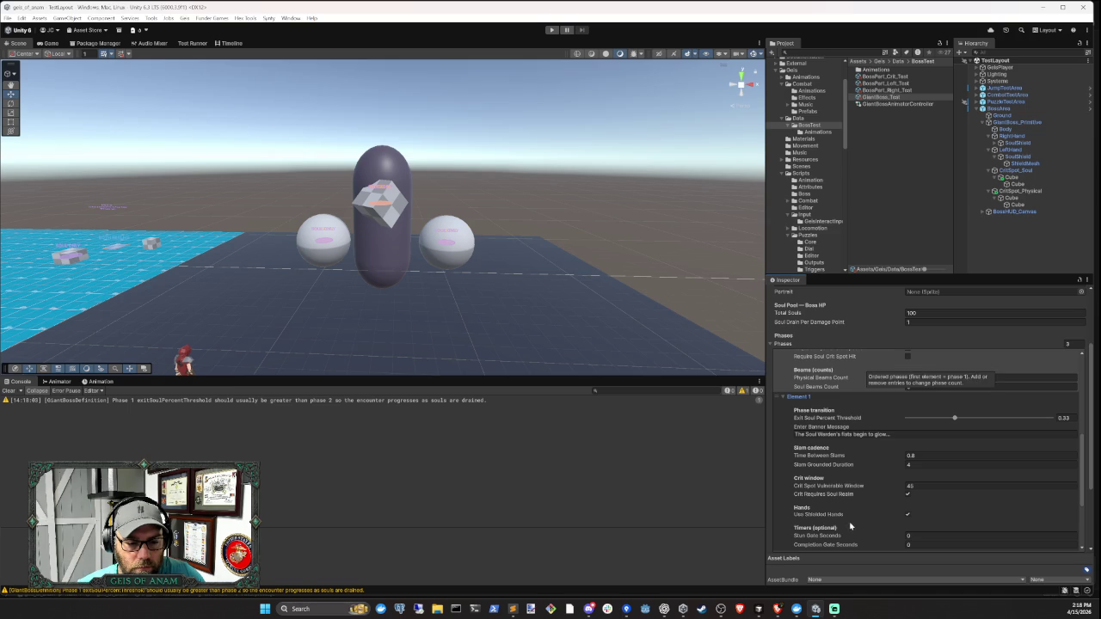
click(909, 486)
text(20)
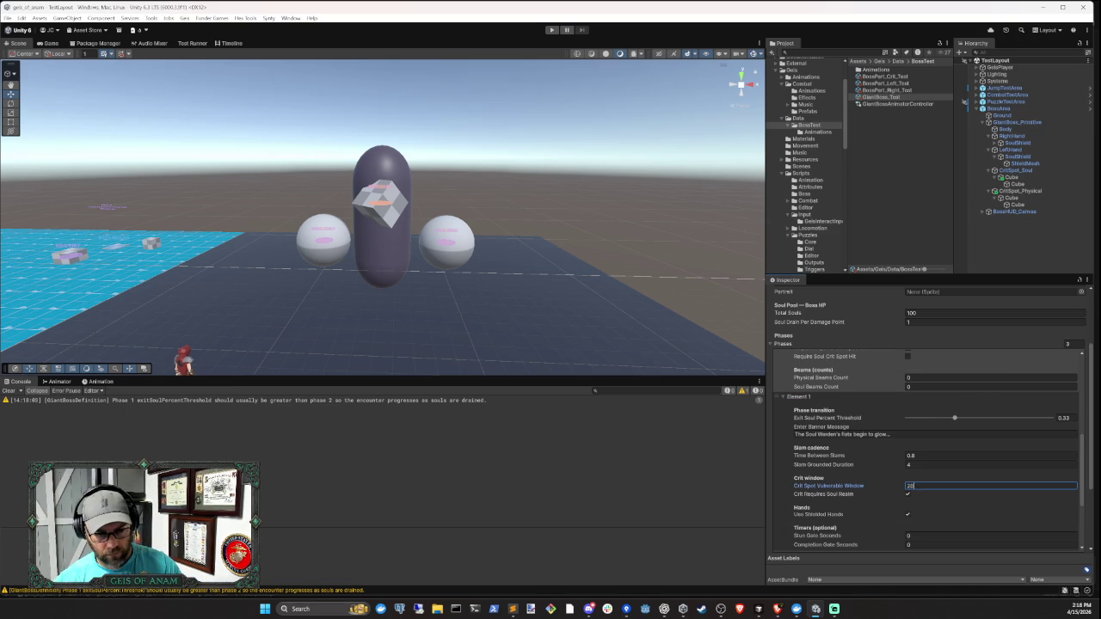
scroll(858, 443, up, 1)
click(860, 421)
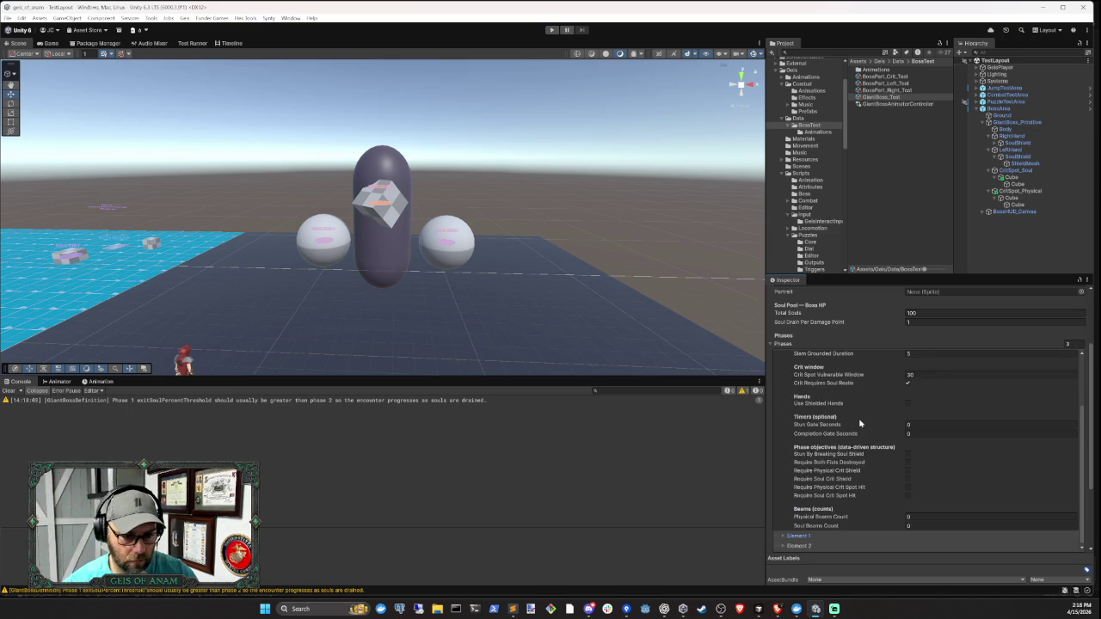
- Set Element 2's Crit Spot Vulnerable Window to 10, then review the phase list
click(860, 429)
scroll(928, 517, down, 2)
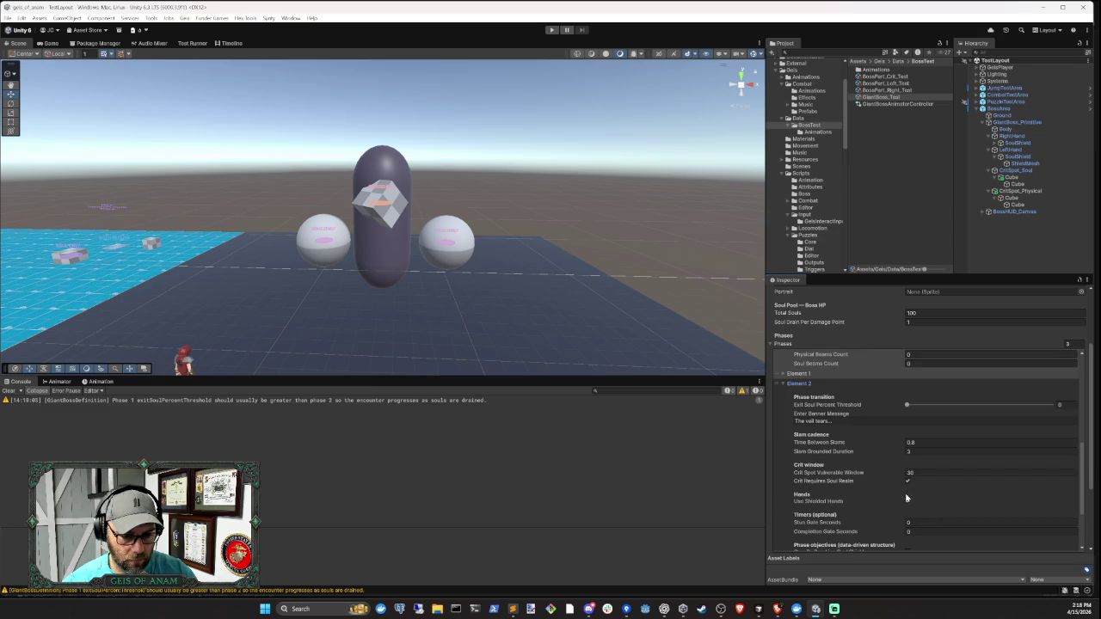
click(911, 472)
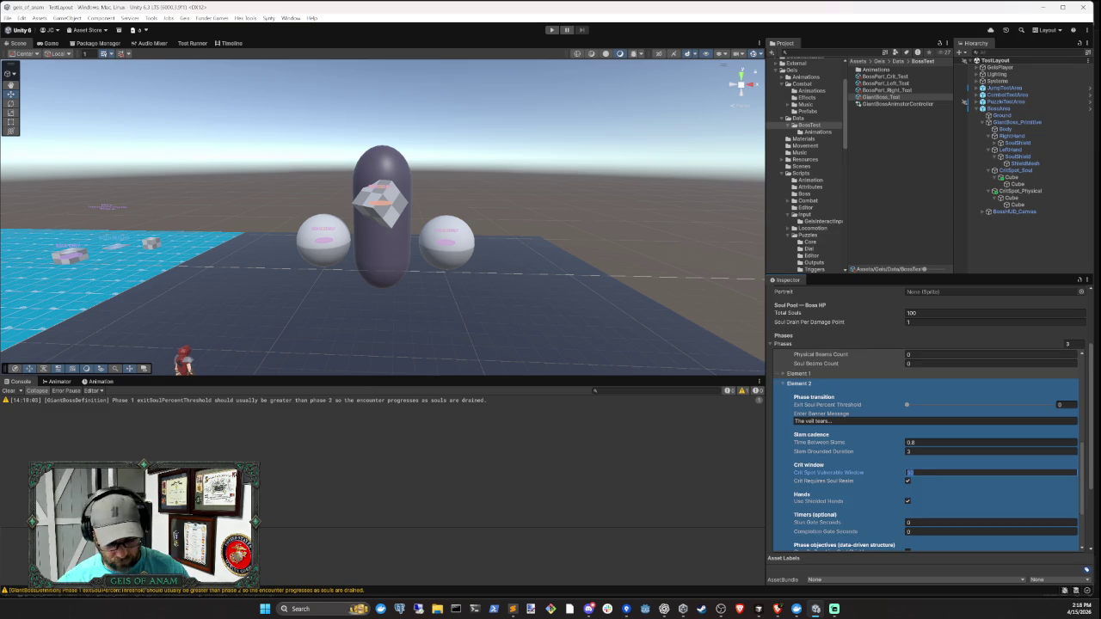
text(10)
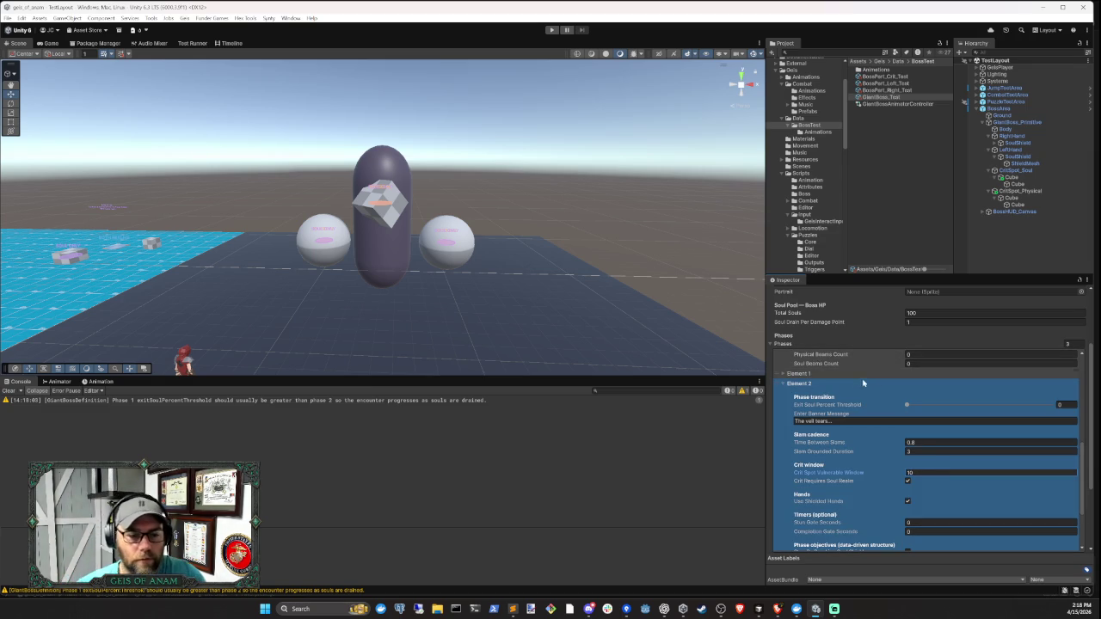
click(848, 387)
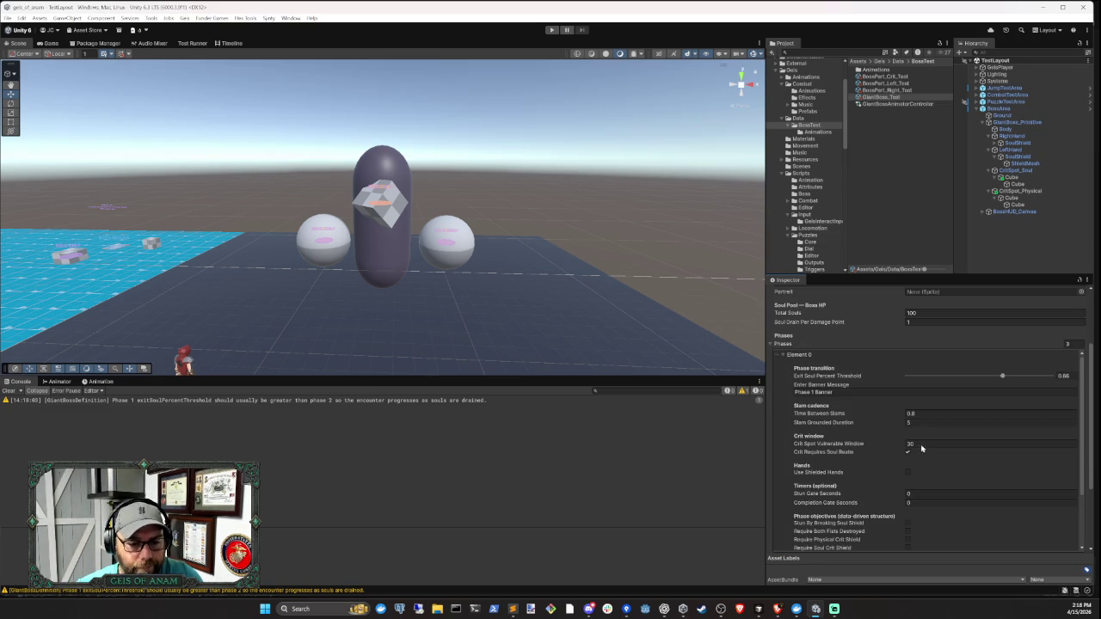
scroll(921, 490, down, 1)
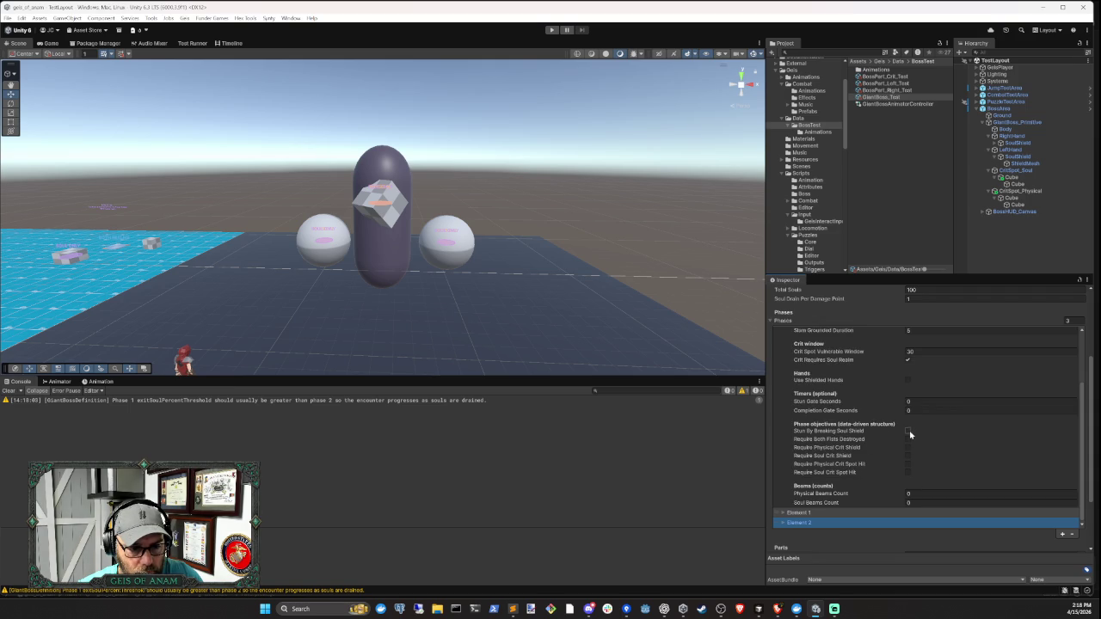
scroll(967, 452, up, 3)
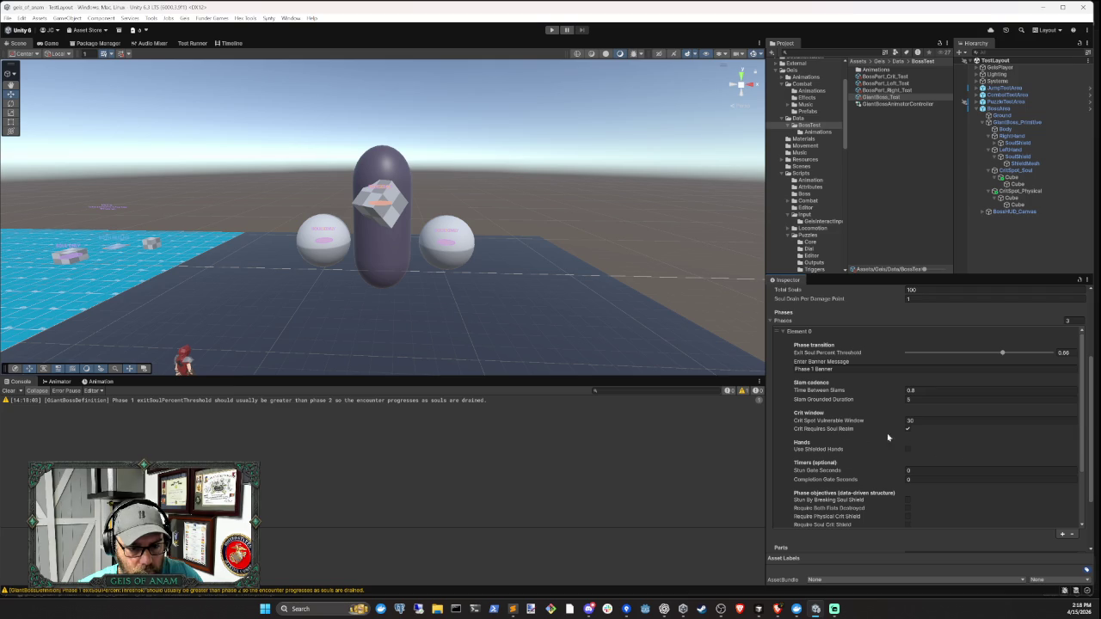
scroll(926, 444, up, 1)
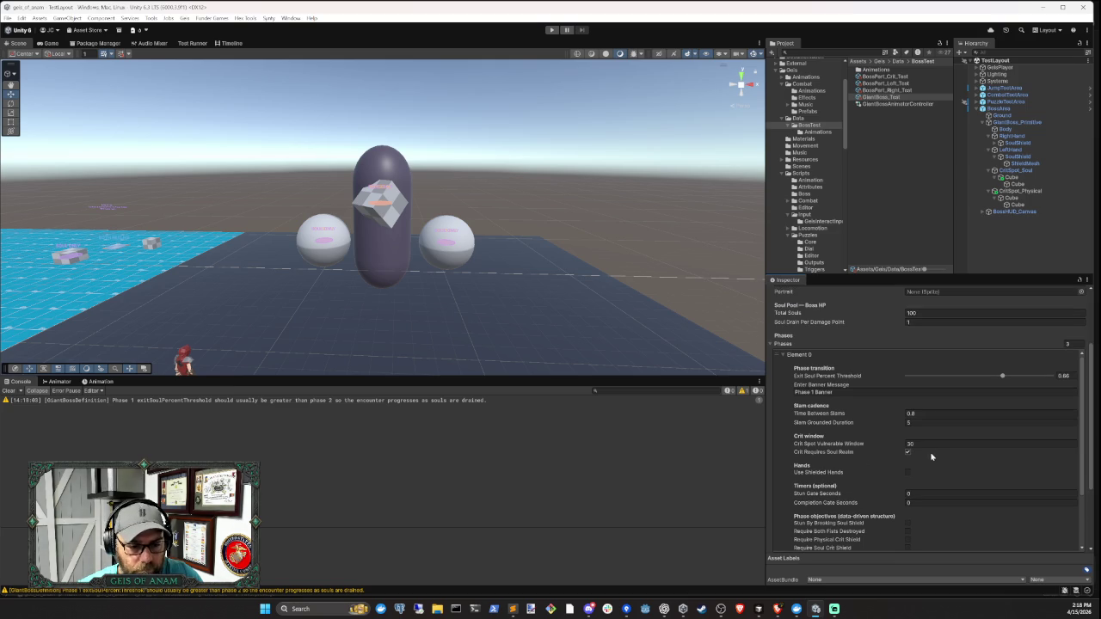
scroll(929, 456, down, 3)
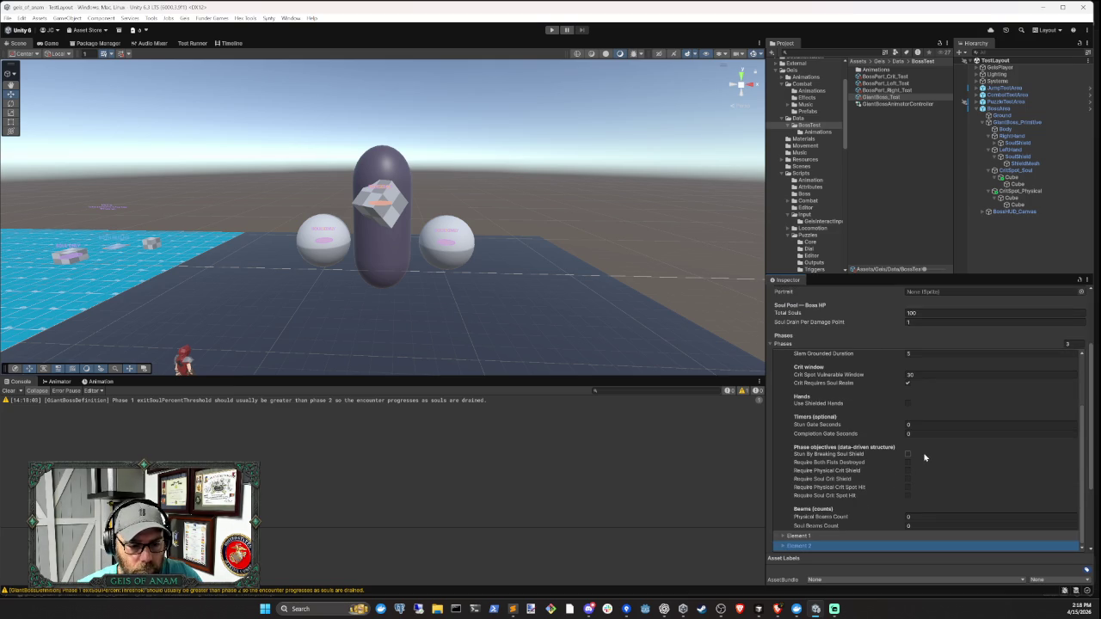
scroll(924, 457, down, 1)
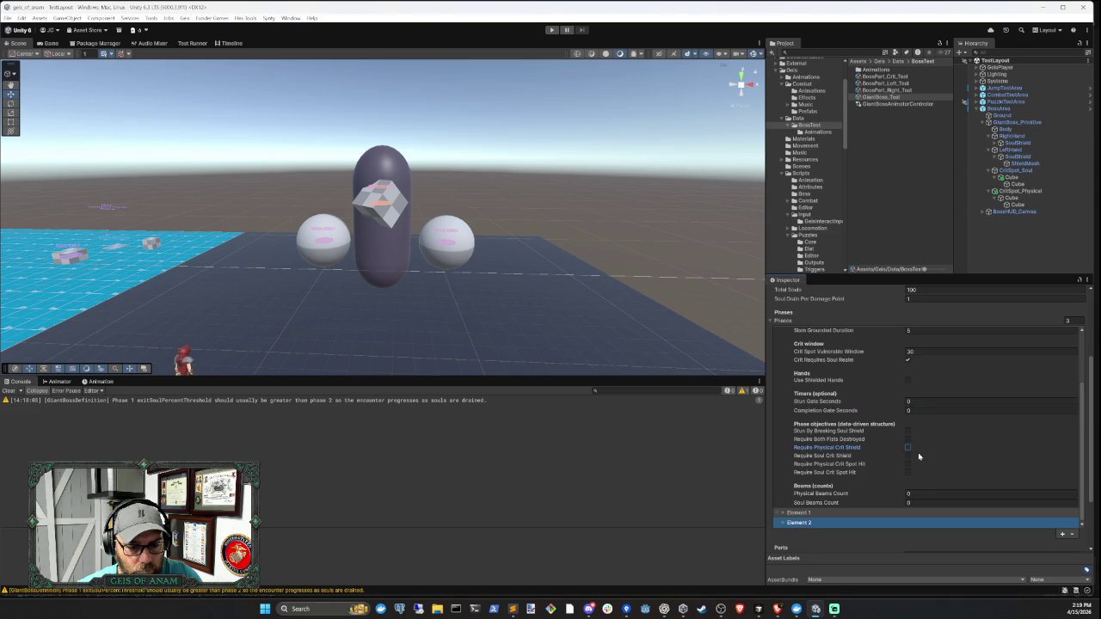
- Enter Play mode and fight Big Bad Boss Man, shooting arrows and swapping between spear and bow
click(552, 29)
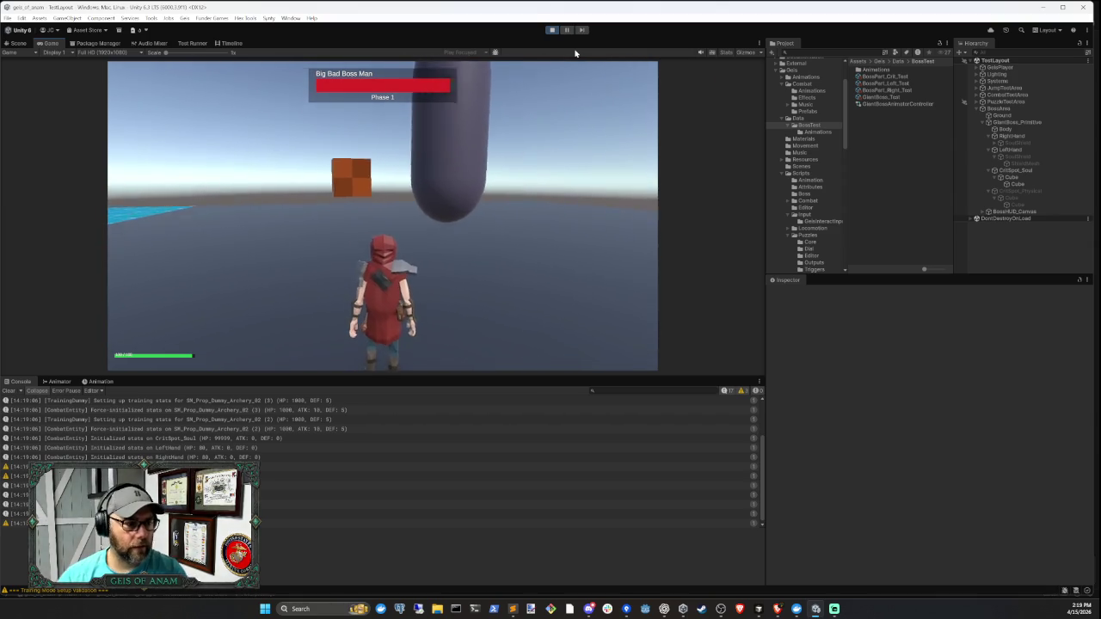
key(w)
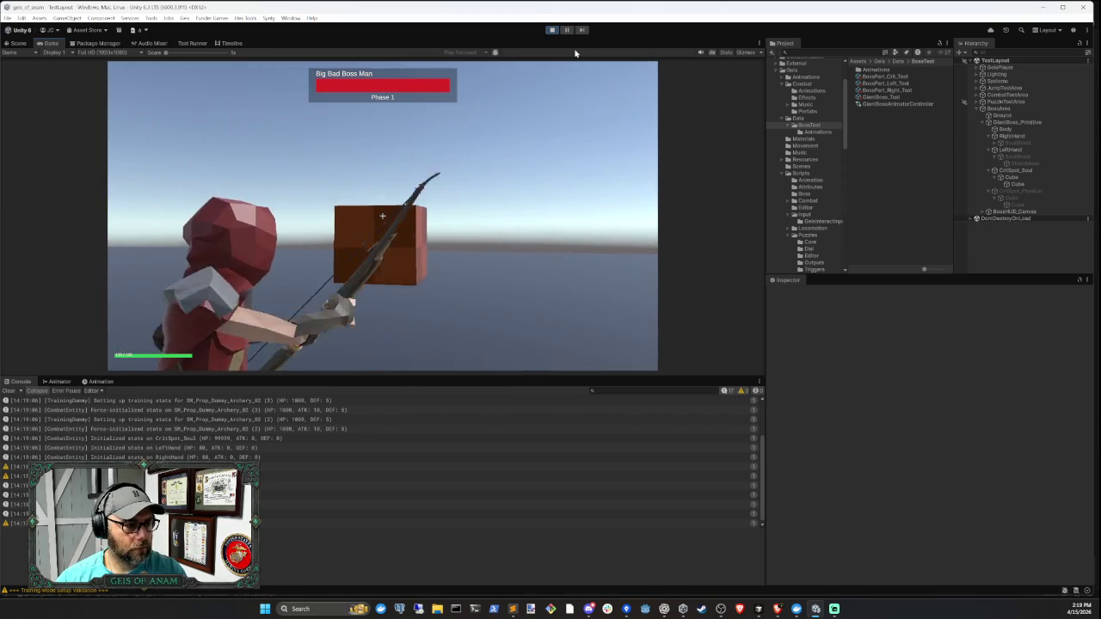
key(s)
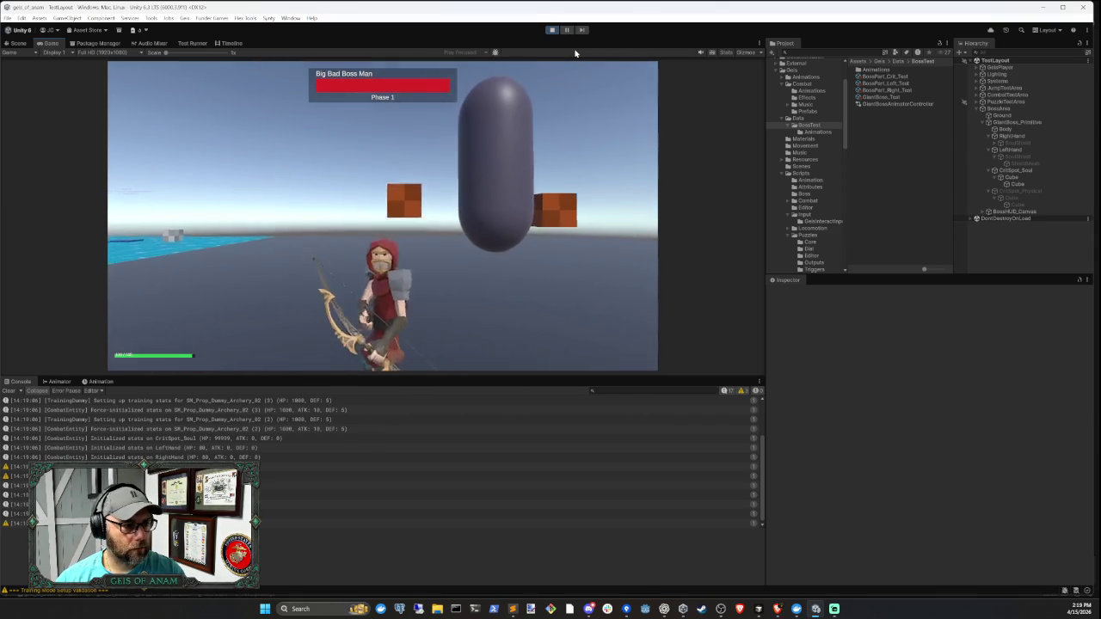
click(575, 53)
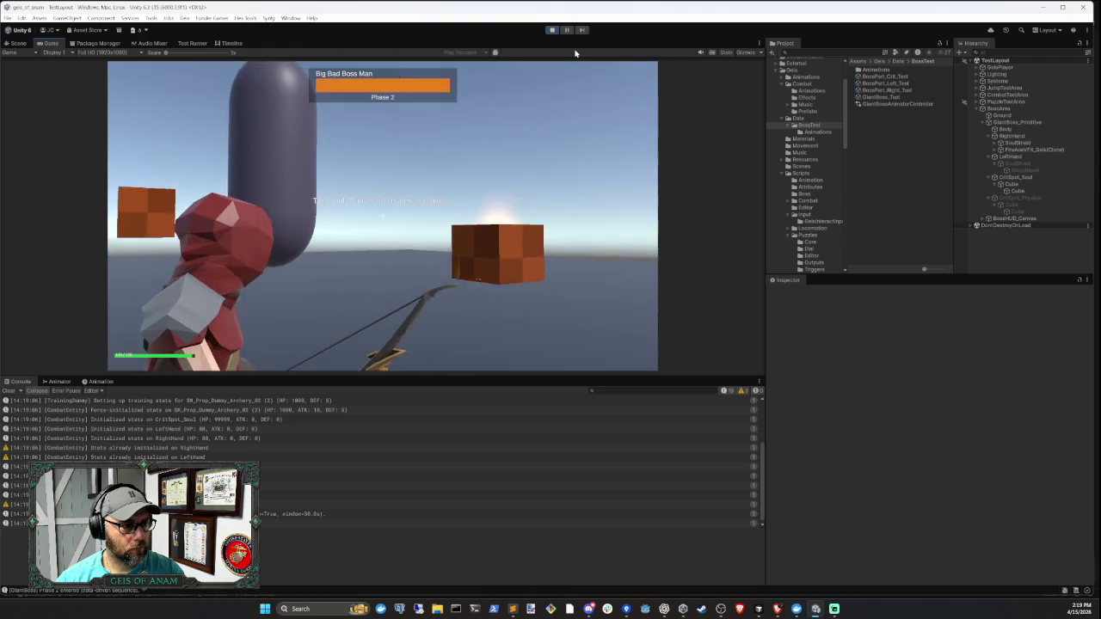
key(w)
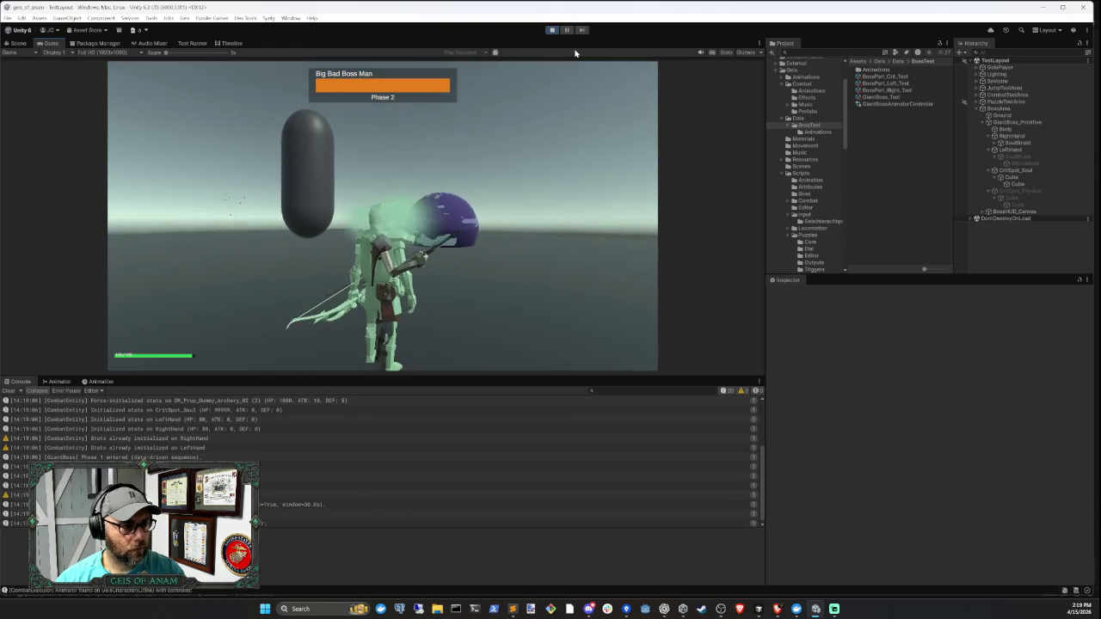
key(1)
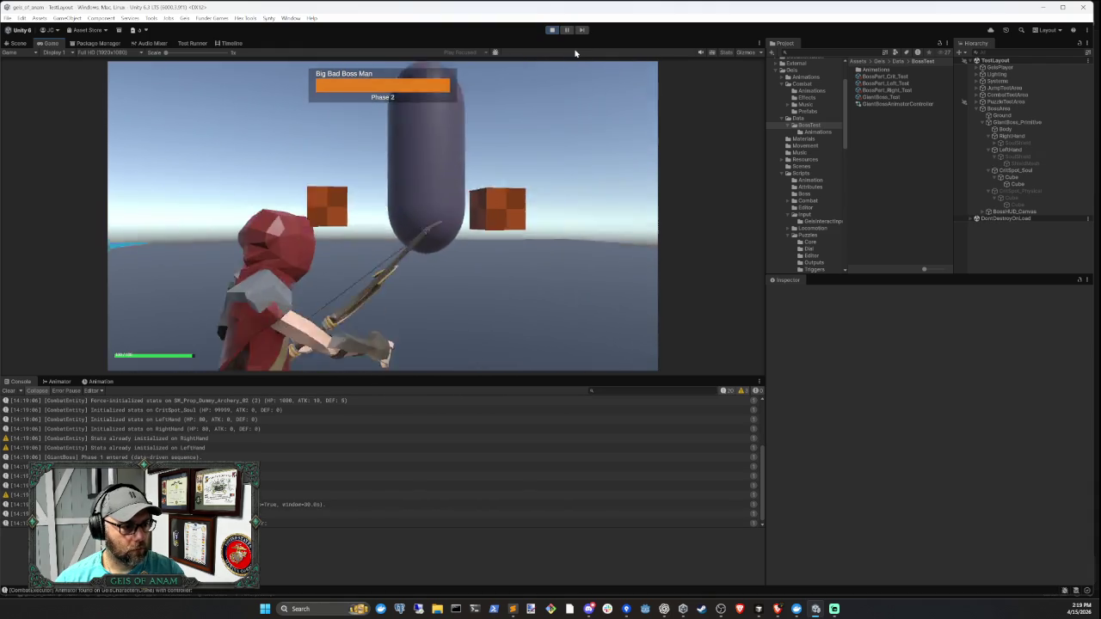
key(2)
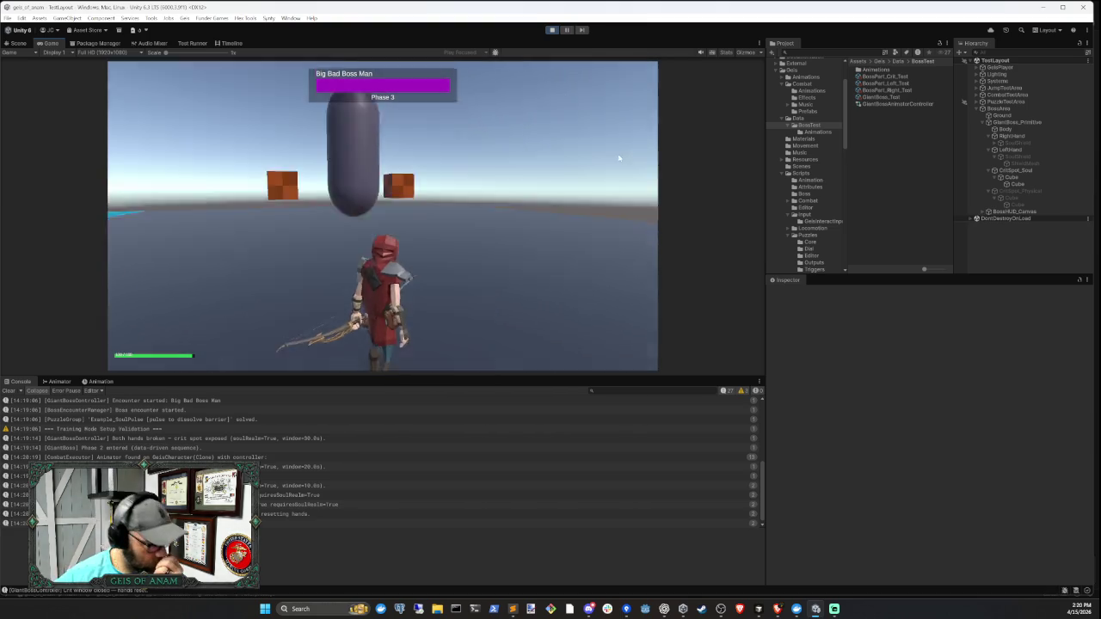
- Step through the crit-window, requiresSoulRealm and resetting-hands log messages in the Console
click(289, 486)
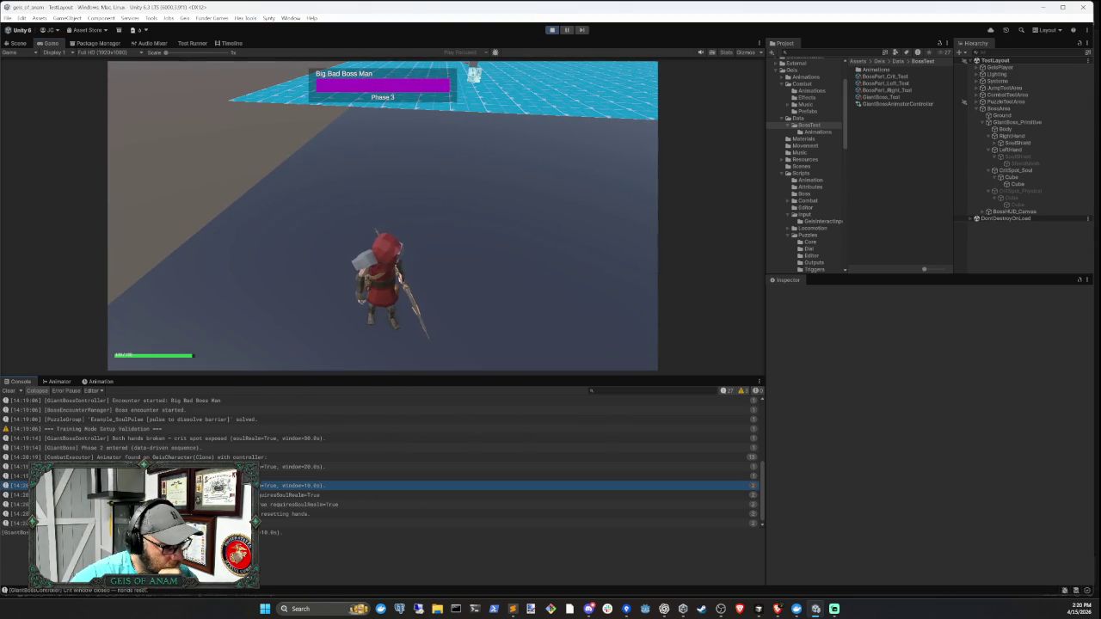
key(Down)
key(Down)
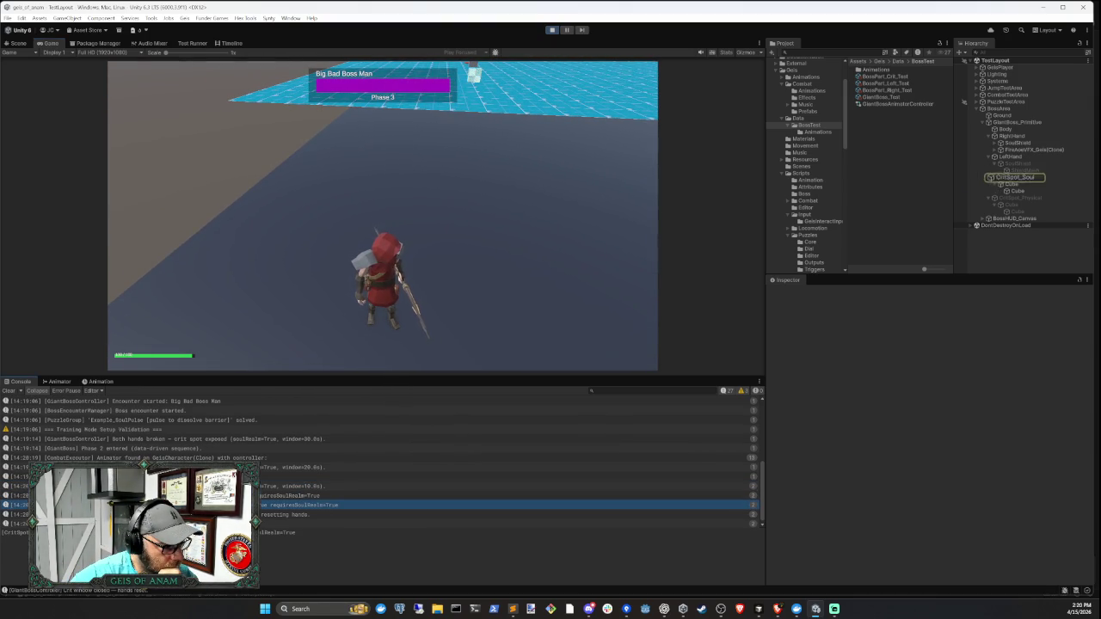
key(Down)
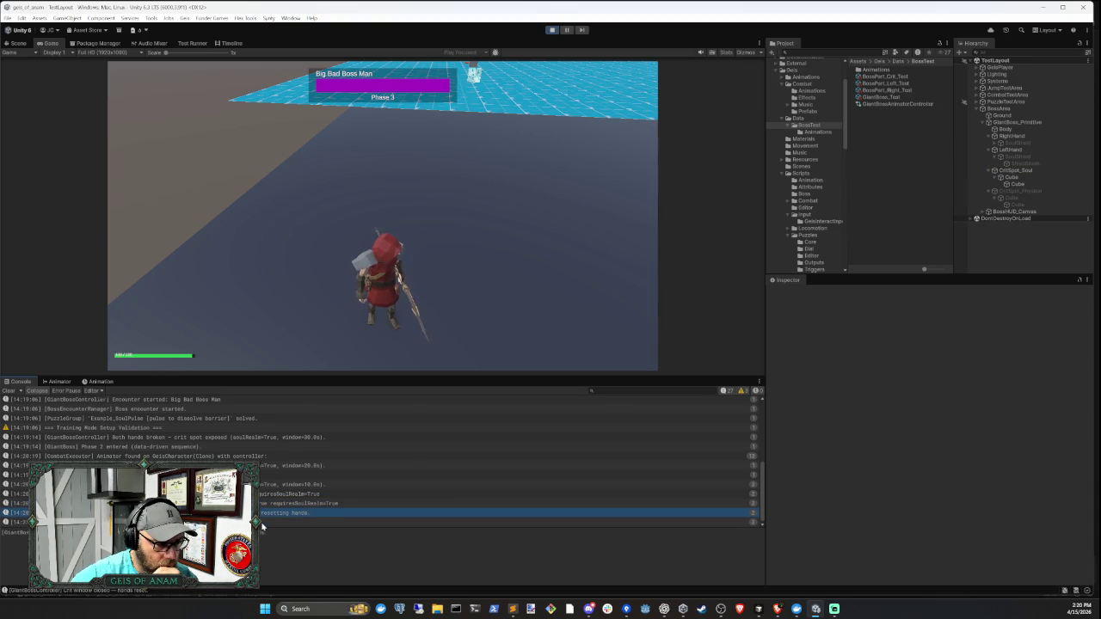
key(Down)
- Switch back to the bow and clear the Console log
click(613, 245)
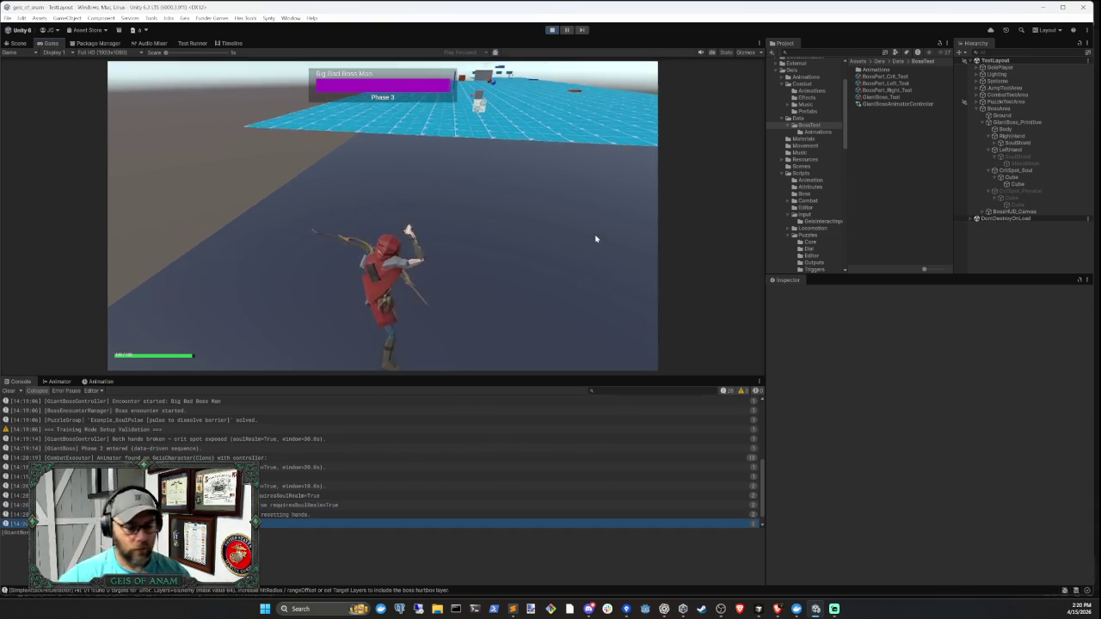
click(8, 390)
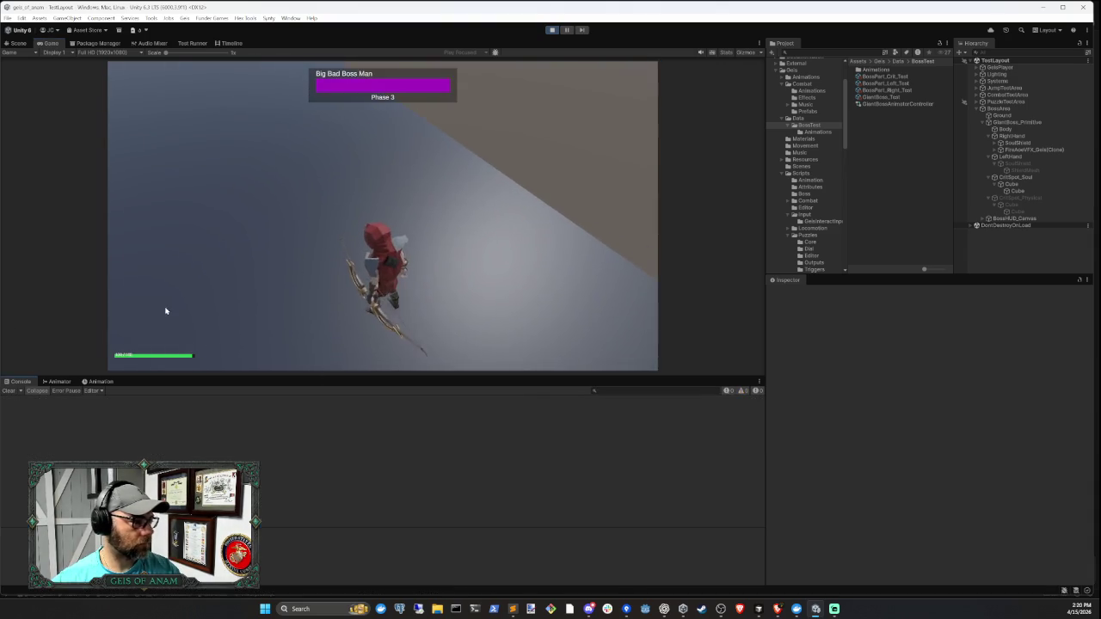
click(502, 220)
- Approach the boss, shoot its purple Phase 3 shield for a 60-damage crit, then stop play mode
key(w)
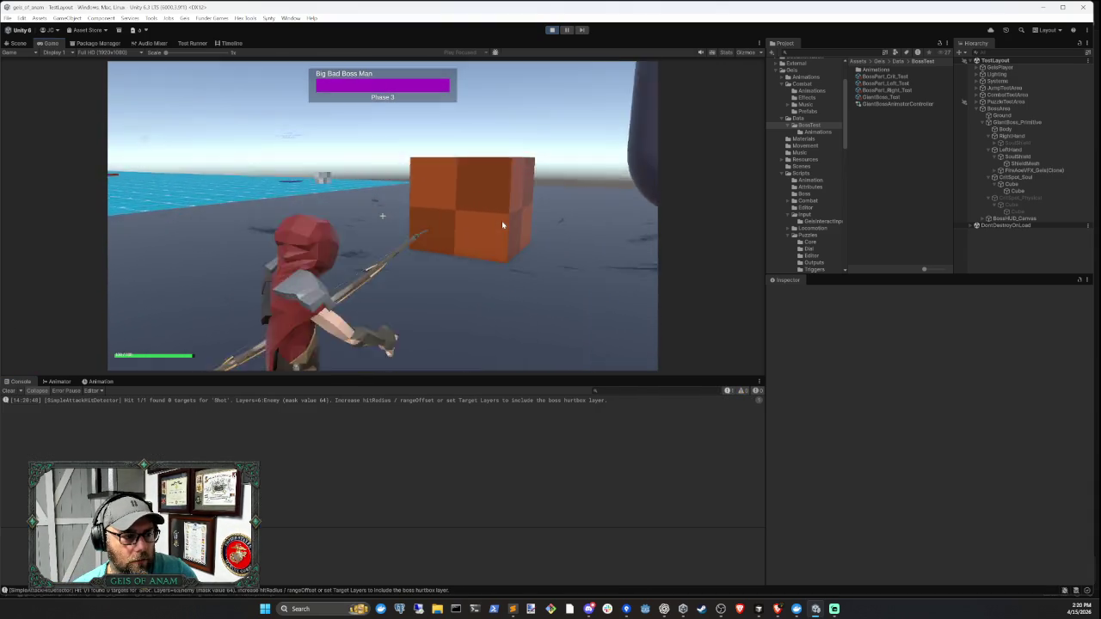
right_click(502, 222)
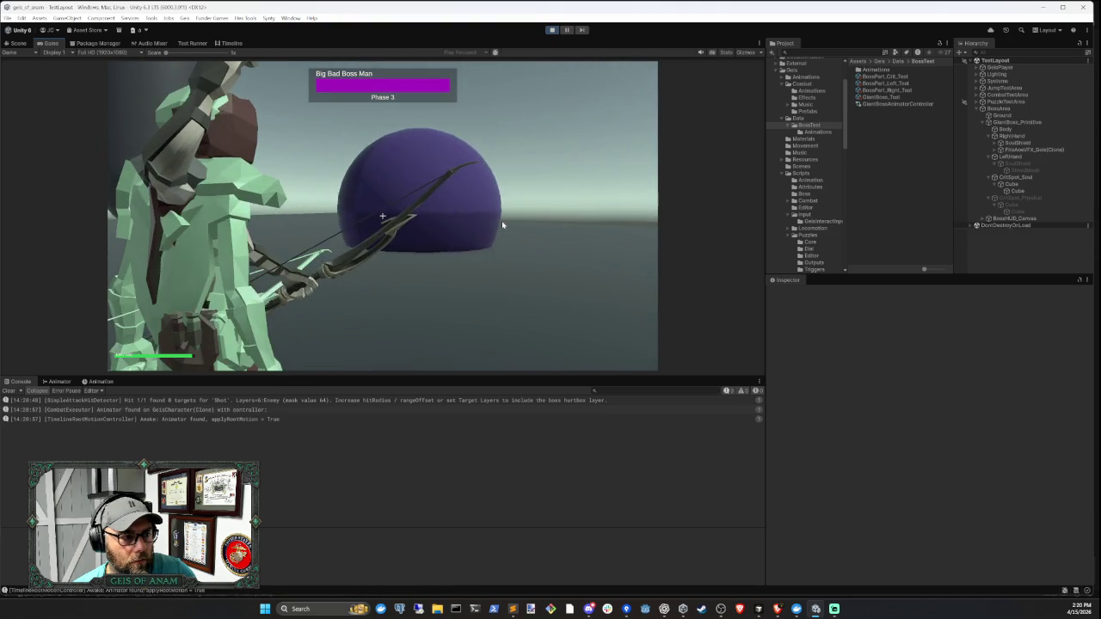
click(502, 225)
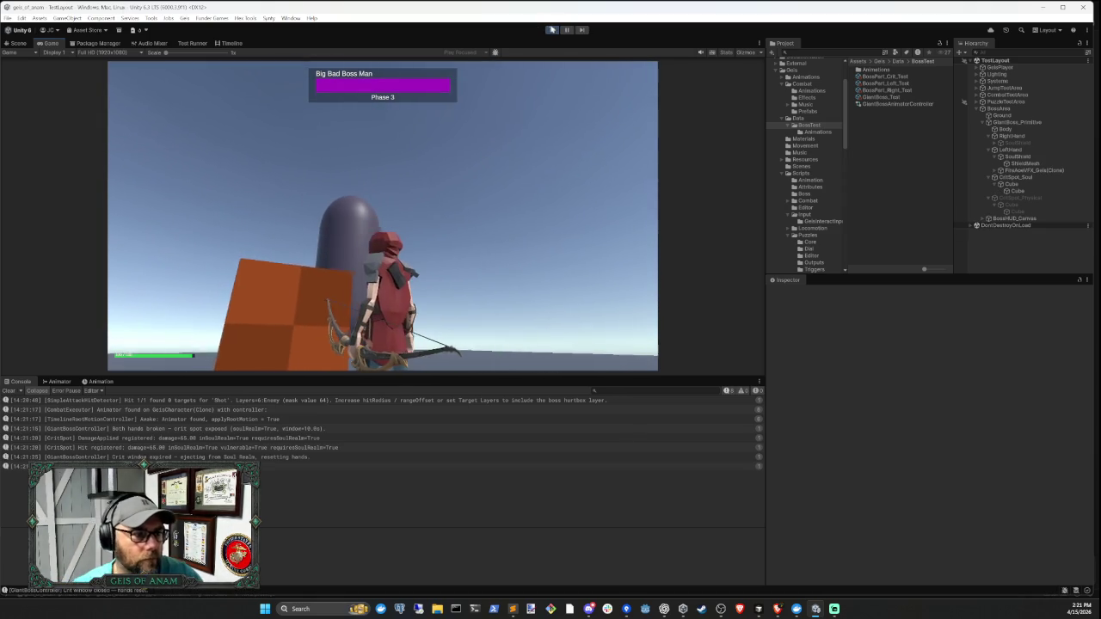
key(ctrl+p)
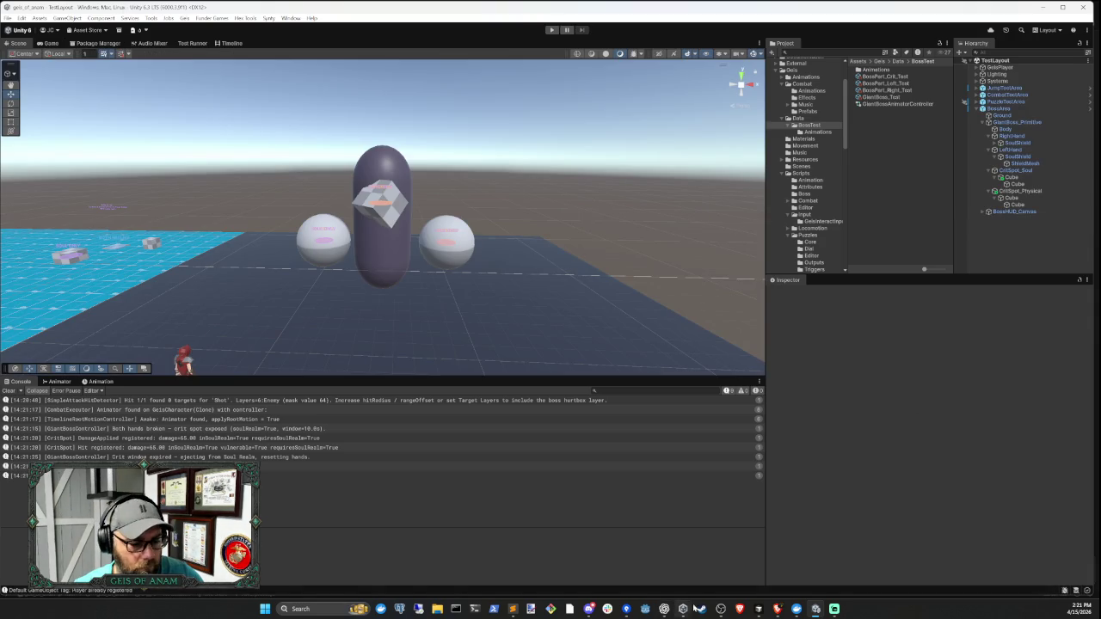
- Send the Cursor agent a request that stunned boss hands rest on the ground, then switch back to Unity
click(759, 608)
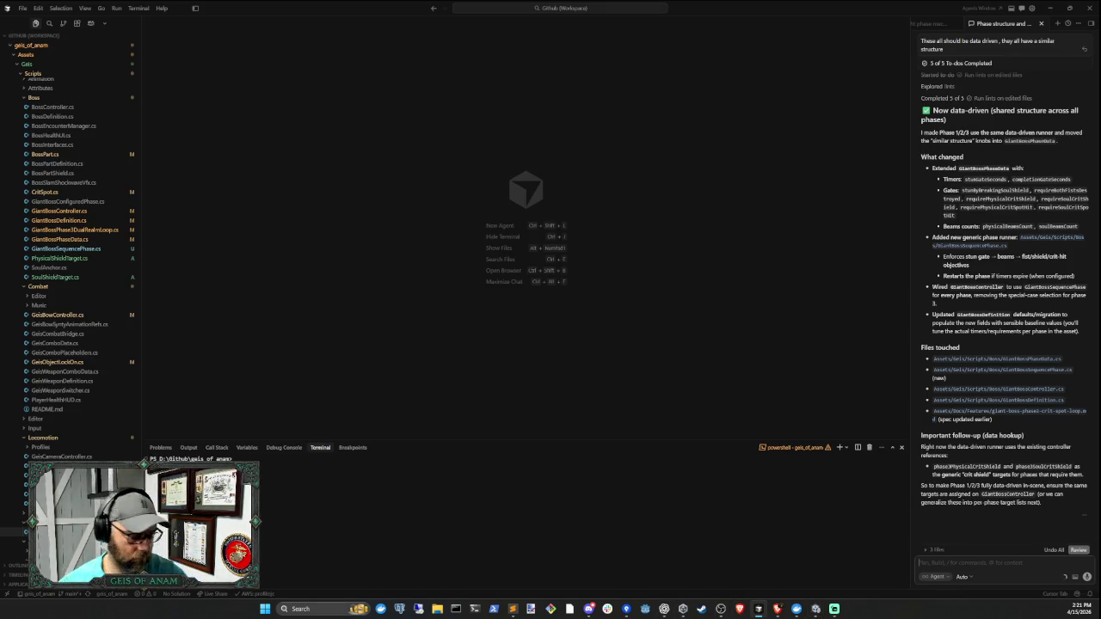
text(Po)
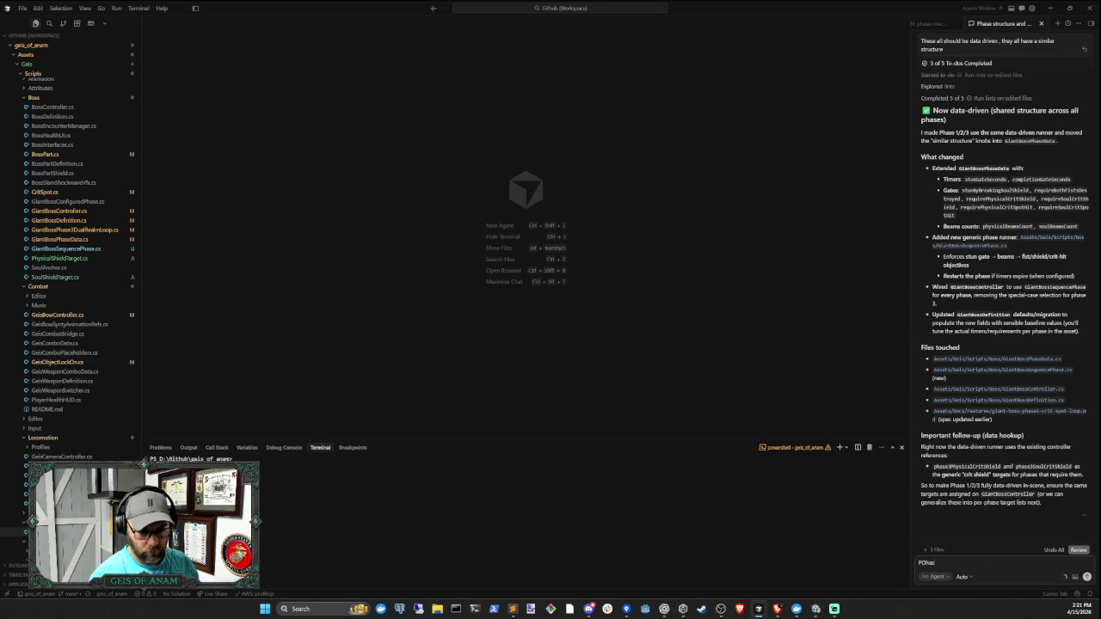
key(BackSpace)
key(BackSpace)
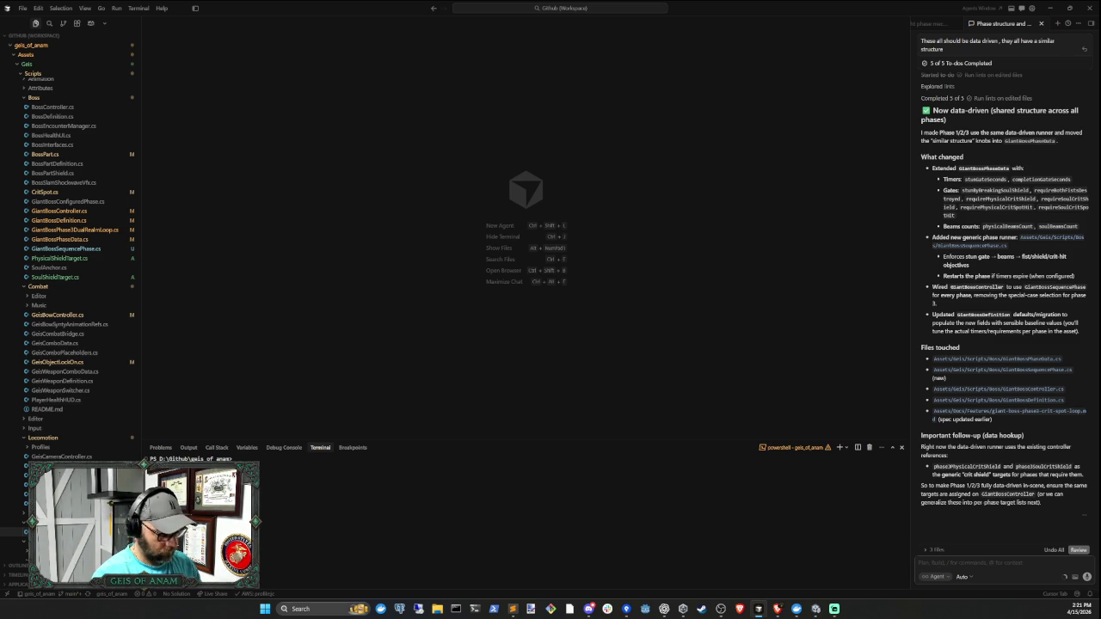
text(WHen)
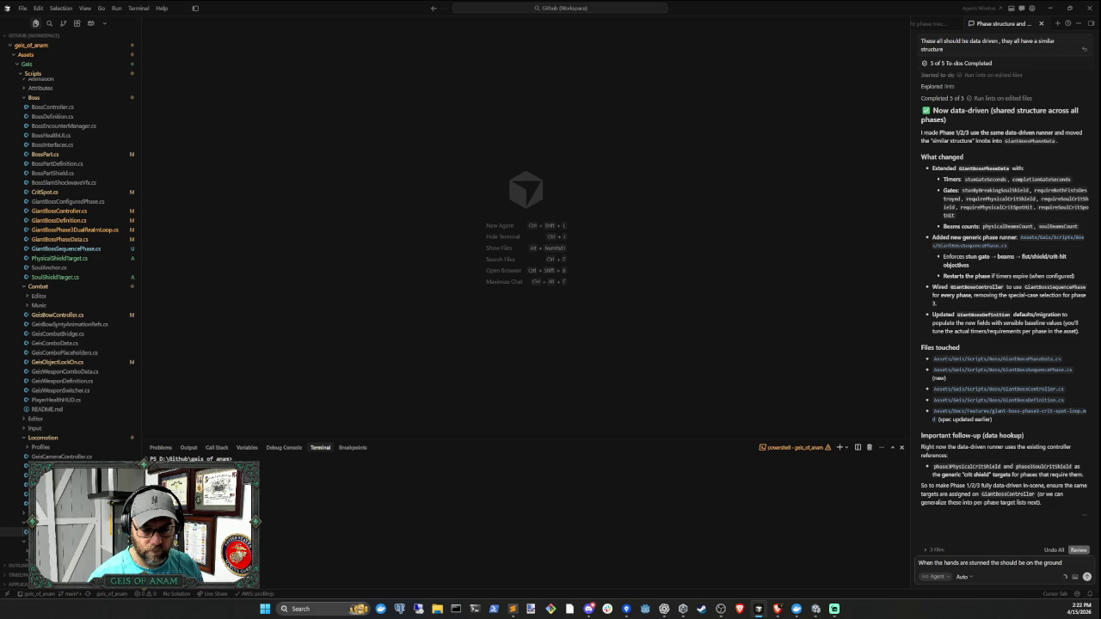
key(Return)
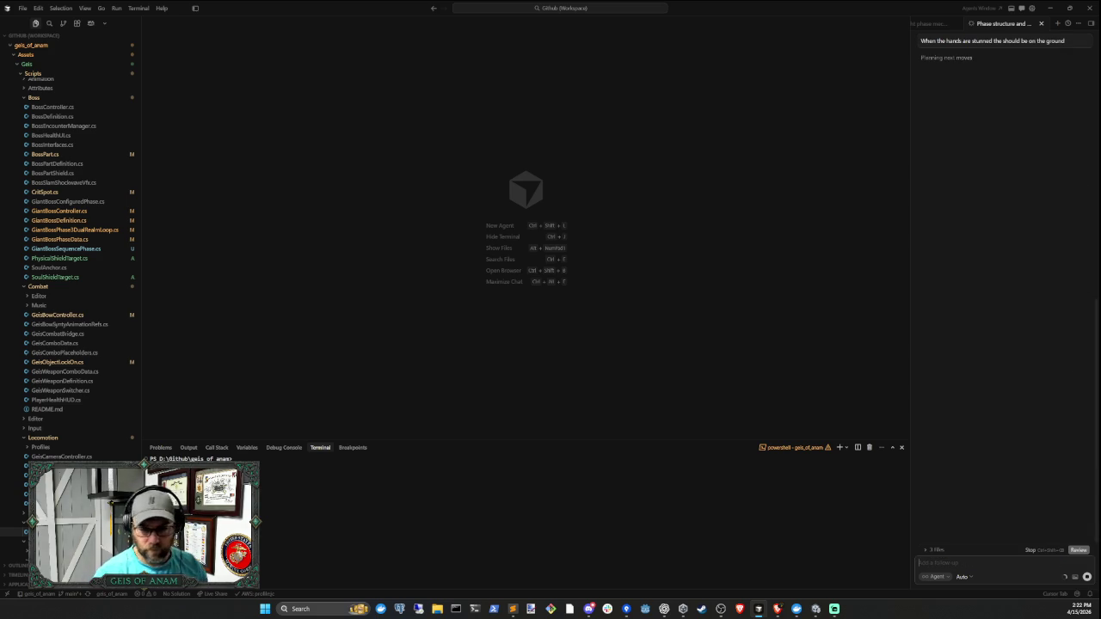
click(814, 611)
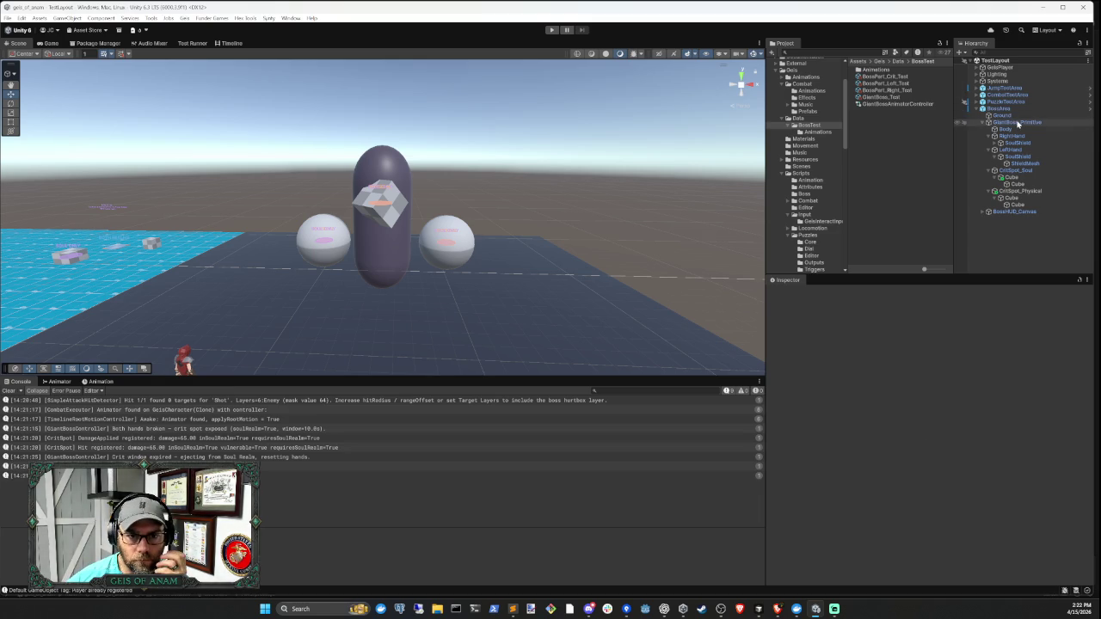
- Ping the boss's Eye Target, Physical and Soul Crit Shield, and Crit Spot references, then switch to Cursor
click(1016, 122)
click(962, 460)
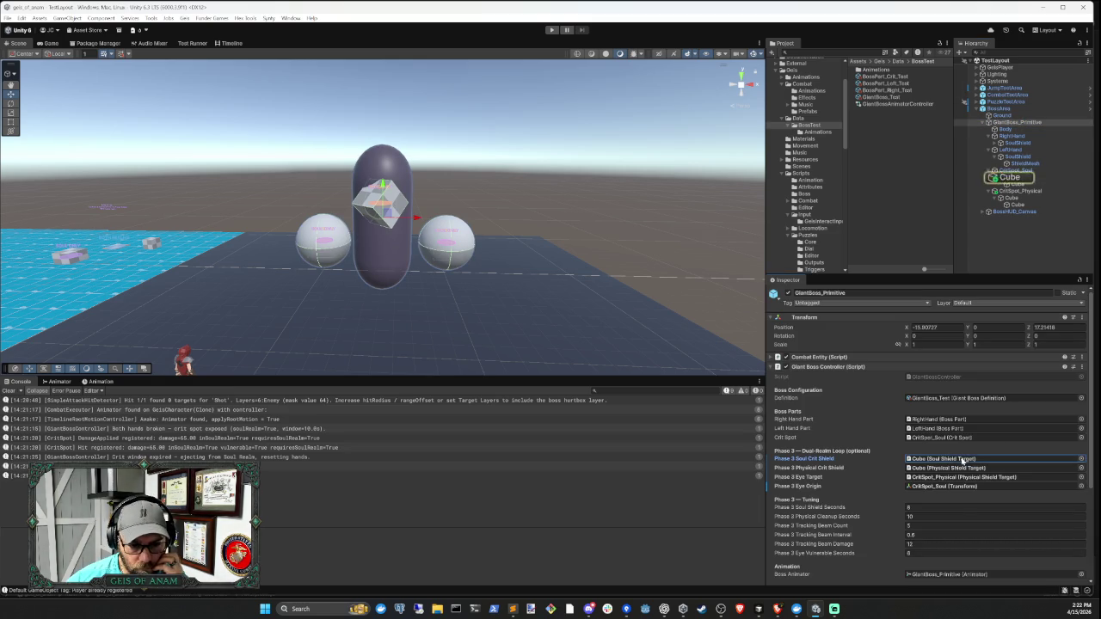
click(964, 472)
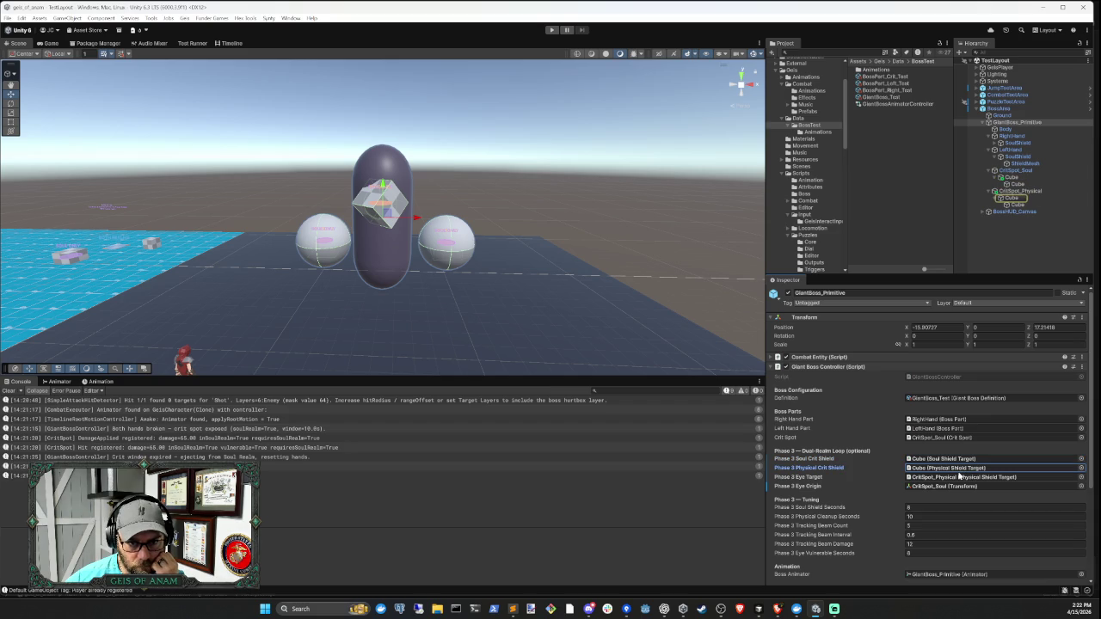
click(961, 477)
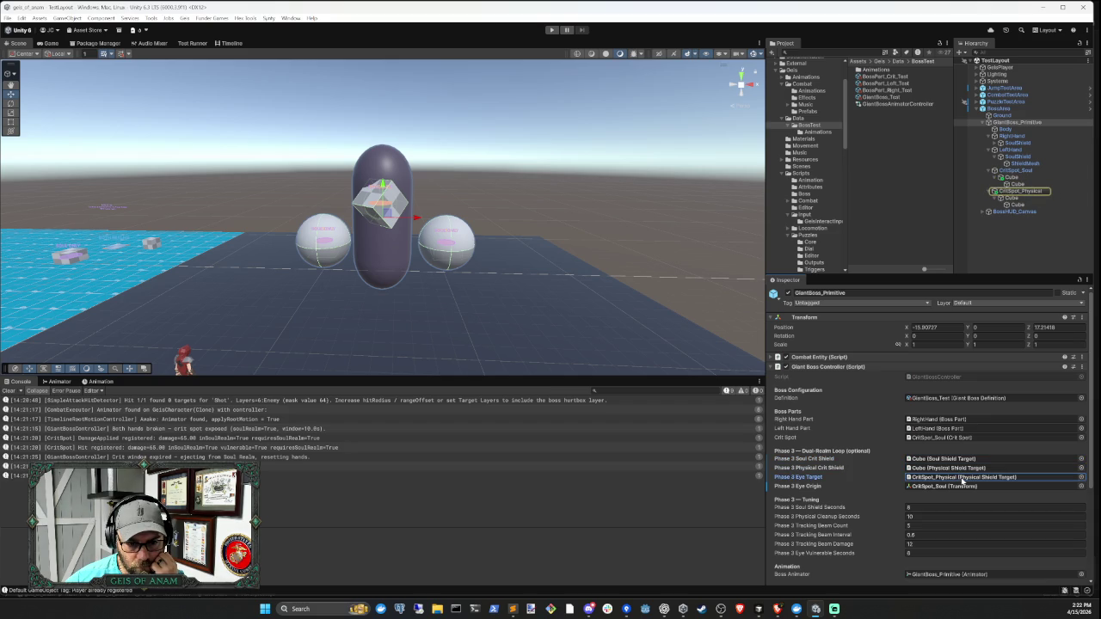
click(960, 478)
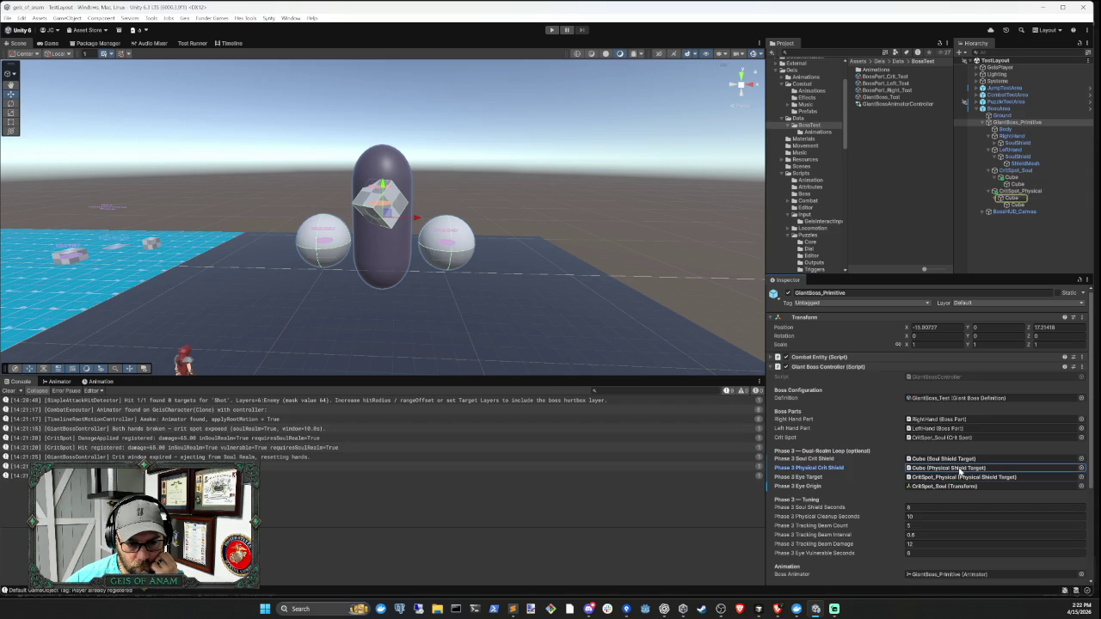
click(958, 476)
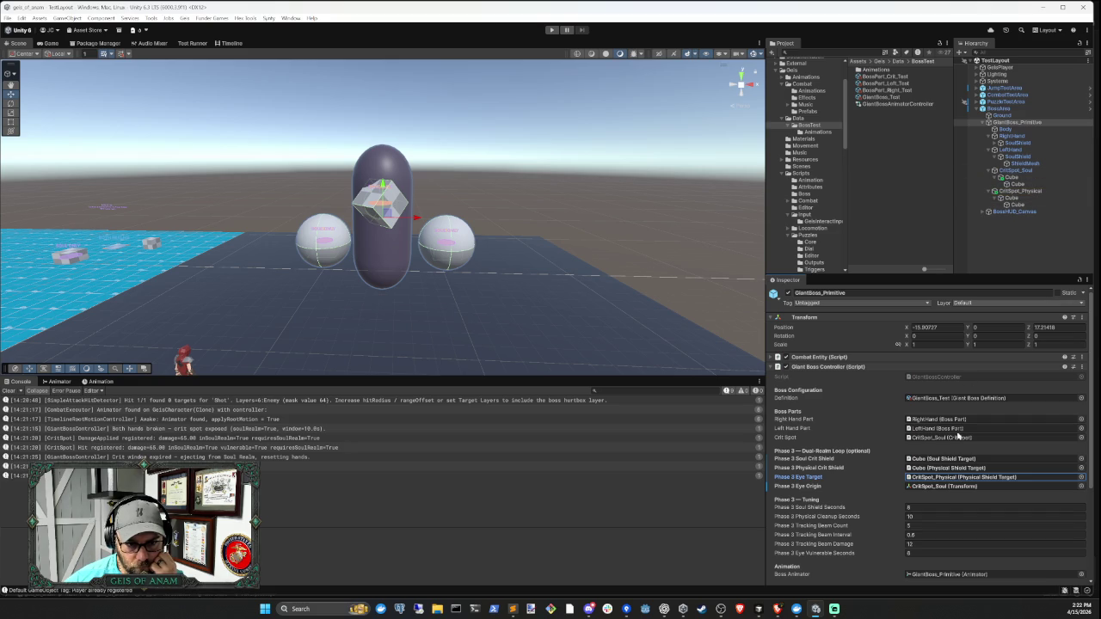
click(953, 470)
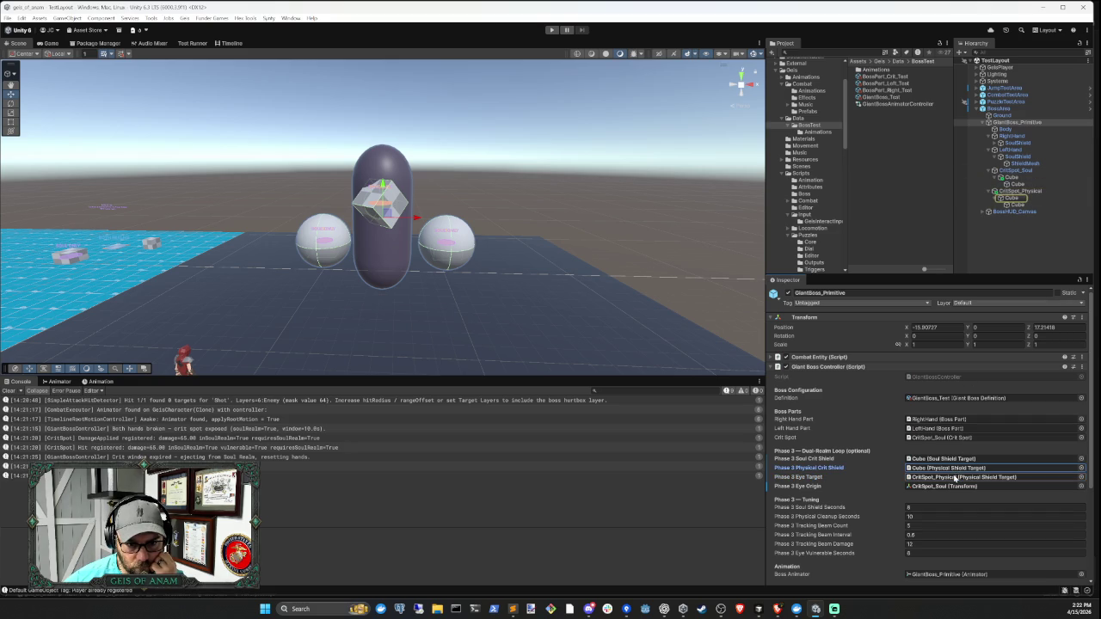
click(952, 471)
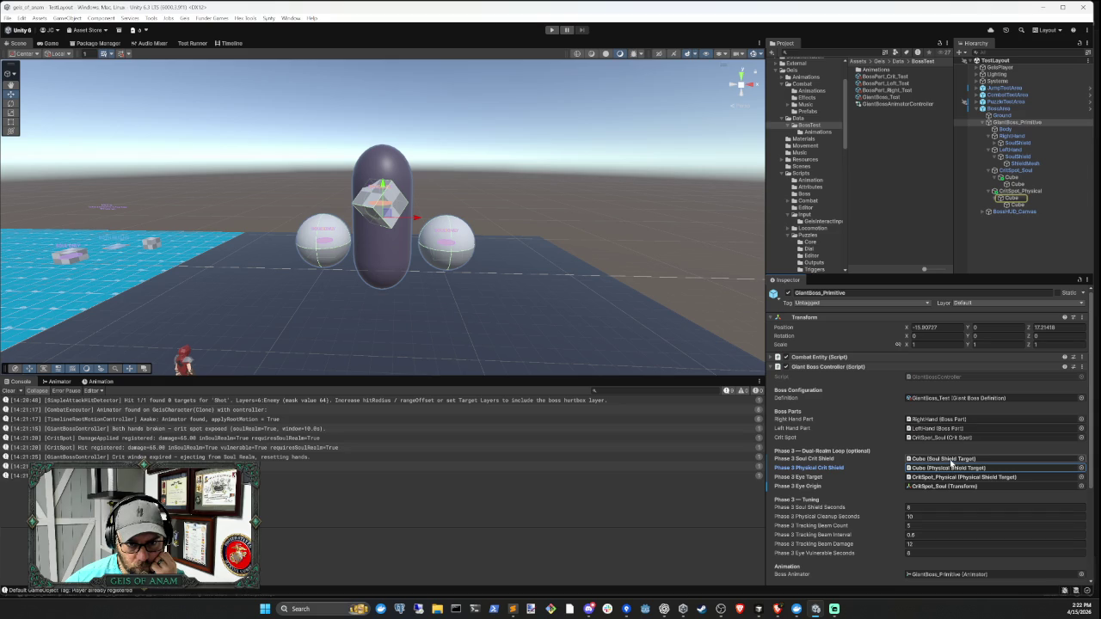
click(950, 460)
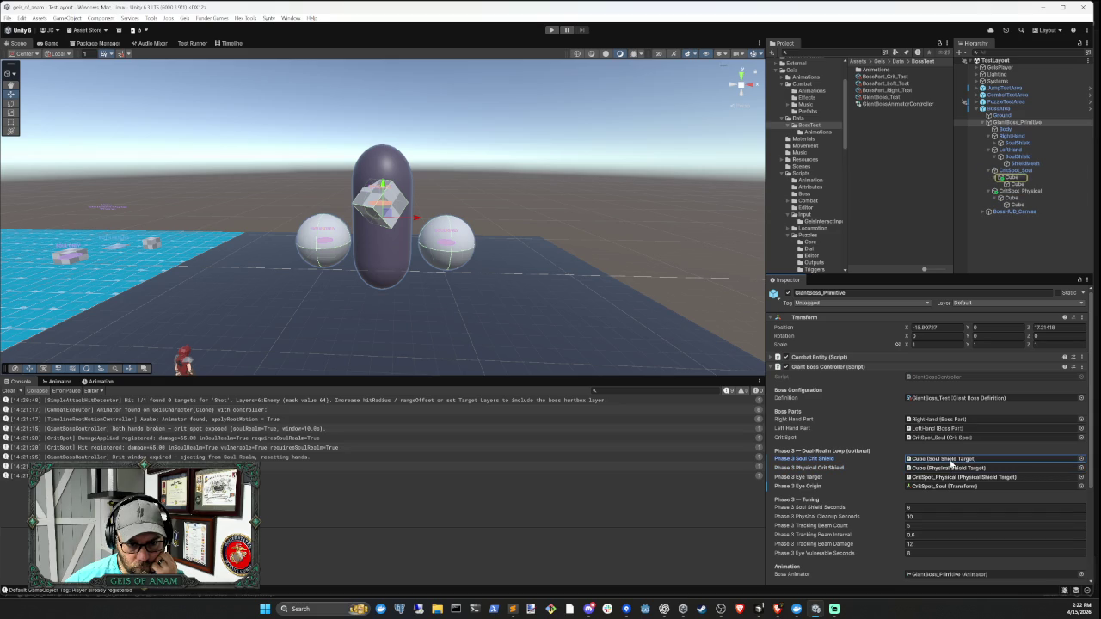
click(950, 441)
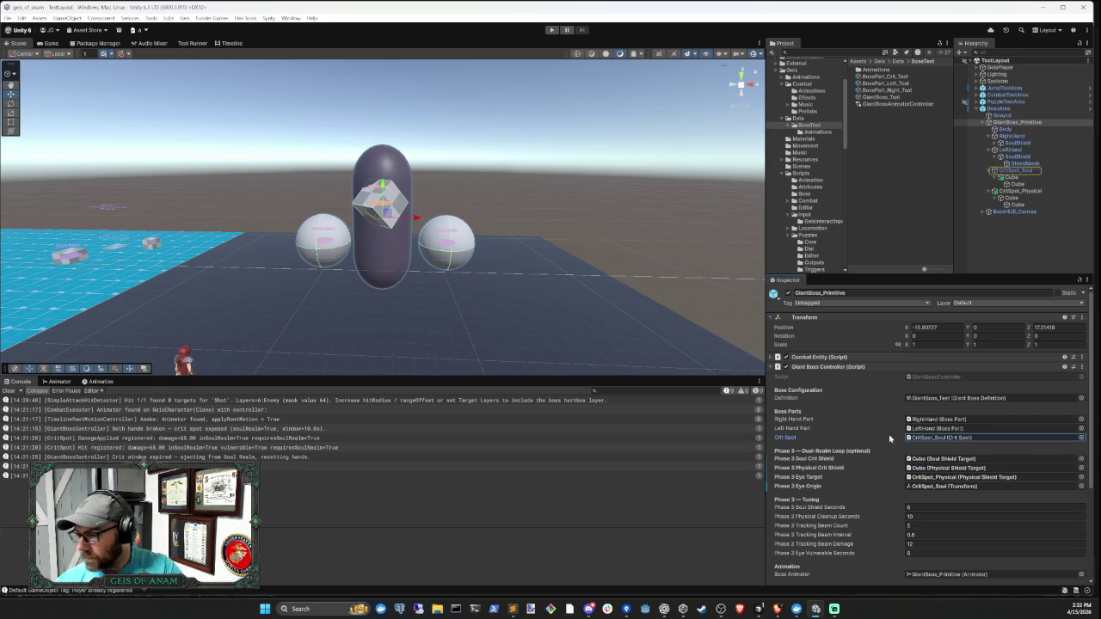
click(759, 609)
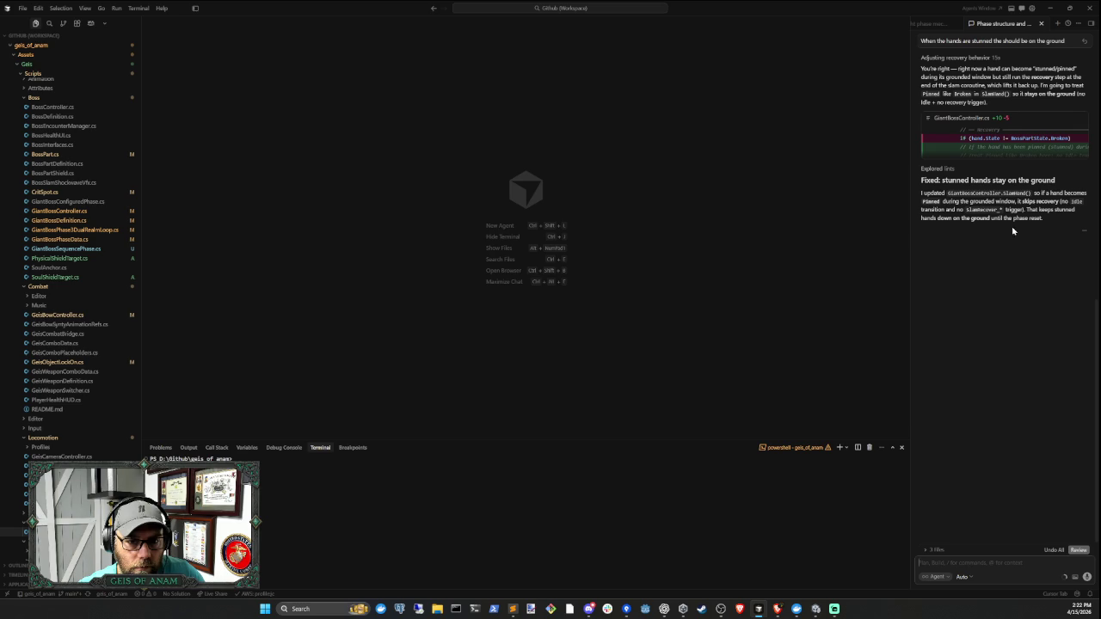
- Read the agent's stunned-hands-grounded fix summary and switch back to Unity
click(816, 609)
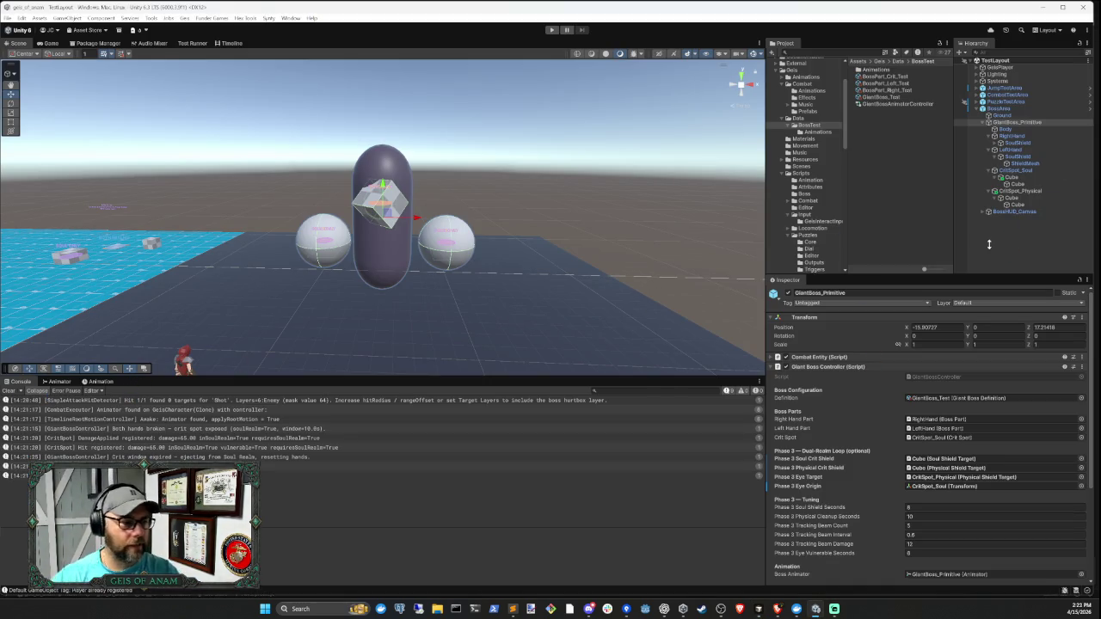
- Play-test the fight, firing bow arrows until Big Bad Boss Man enters Phase 2, then stop
click(989, 244)
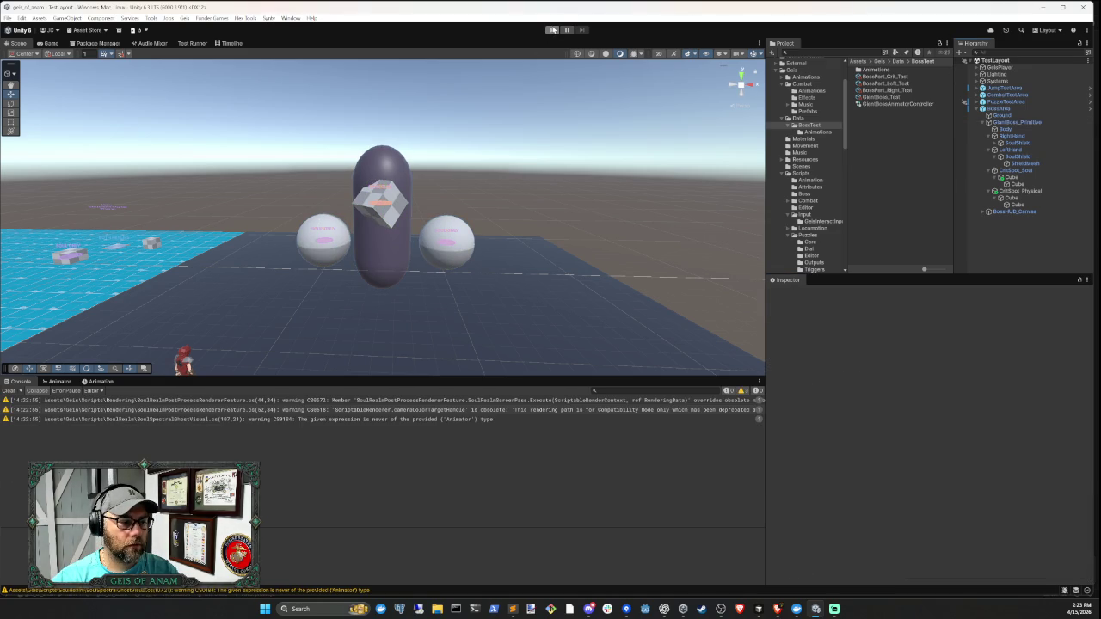
click(553, 29)
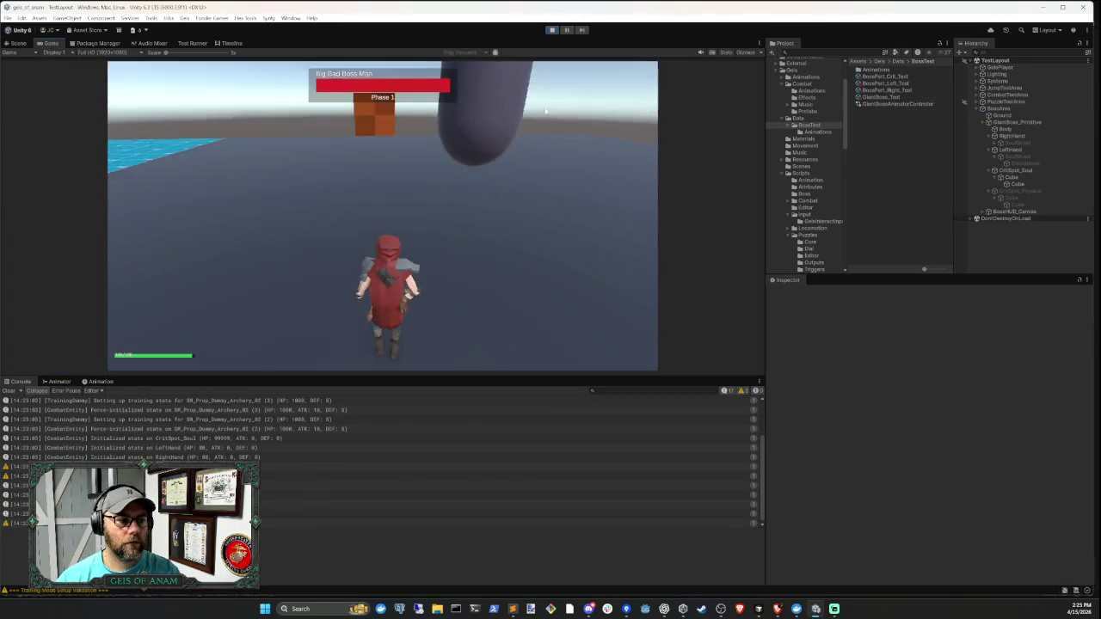
right_click(544, 110)
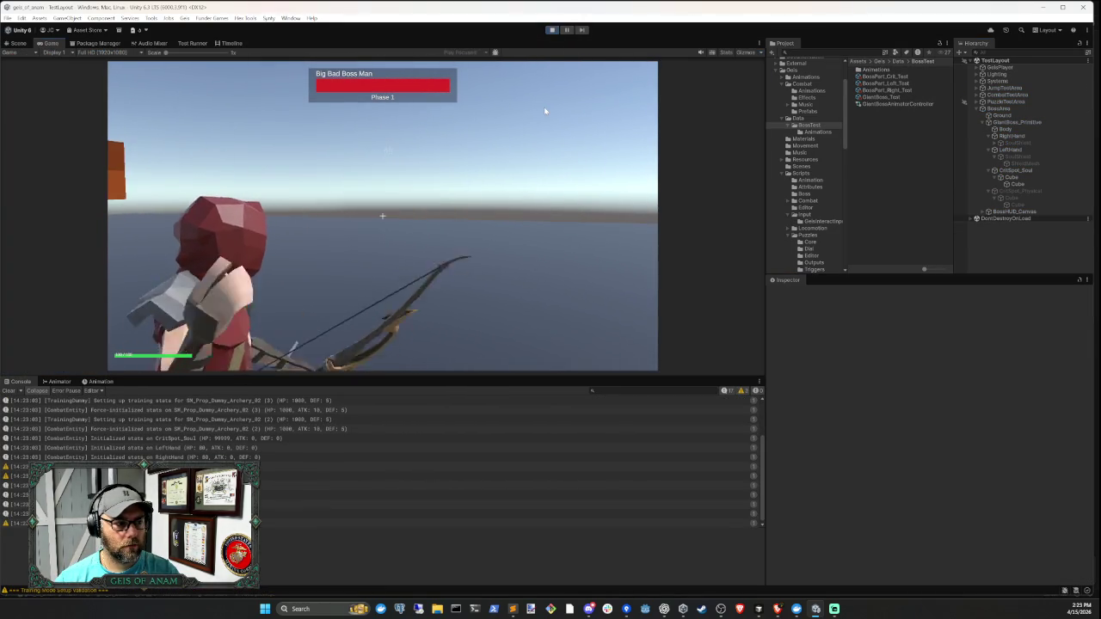
click(543, 107)
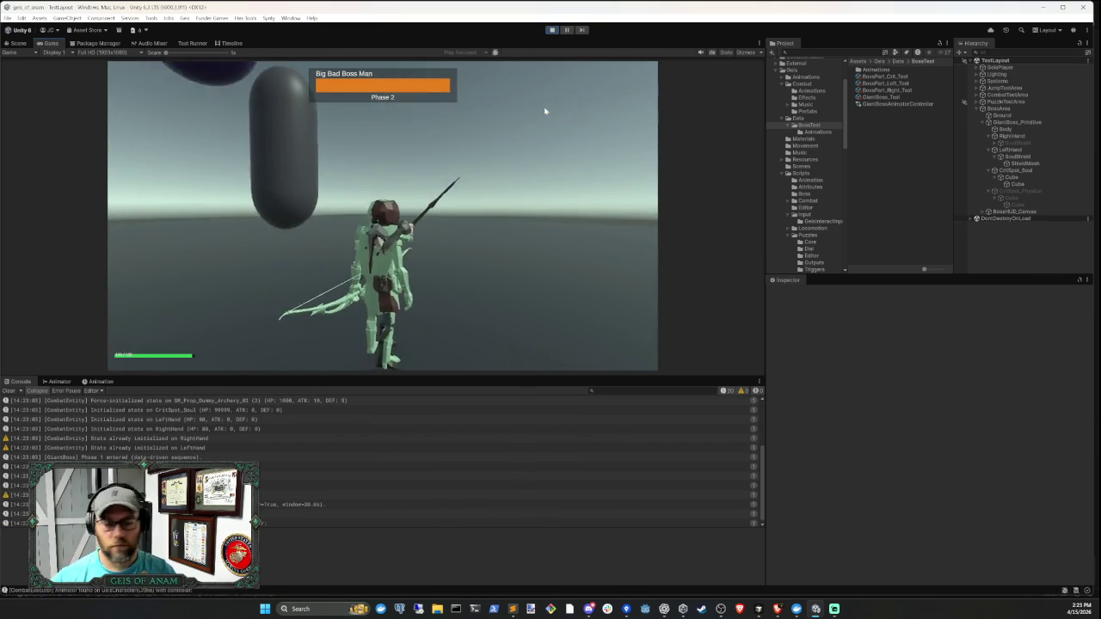
click(552, 30)
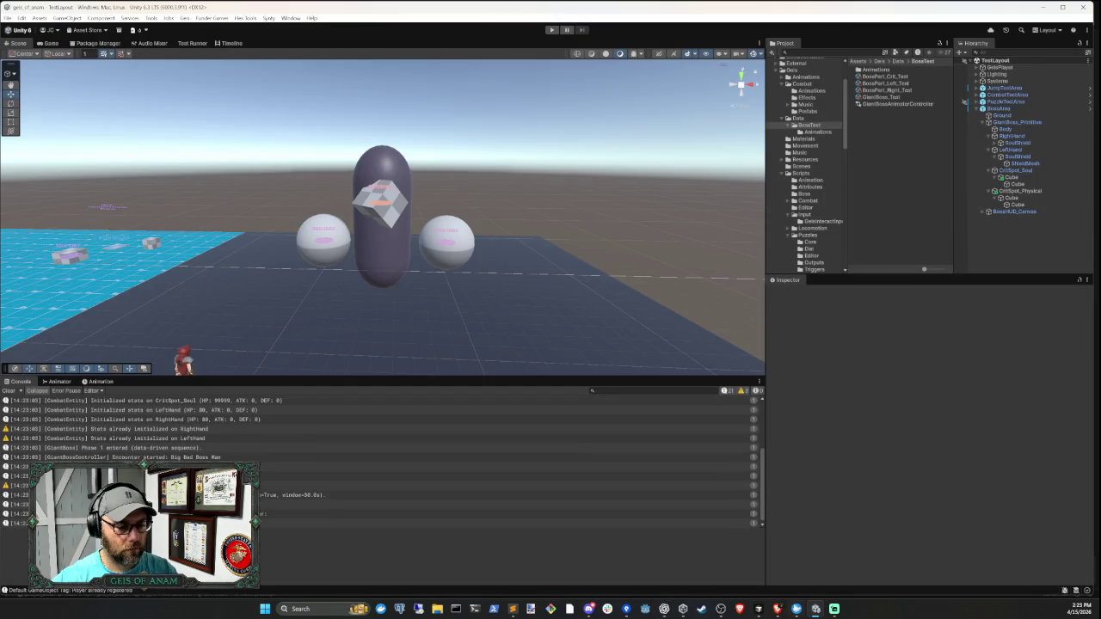
- Open GiantBoss_Primitive's GiantBoss_Test definition and tick Crit Requires Soul Realm in Element 0
click(758, 609)
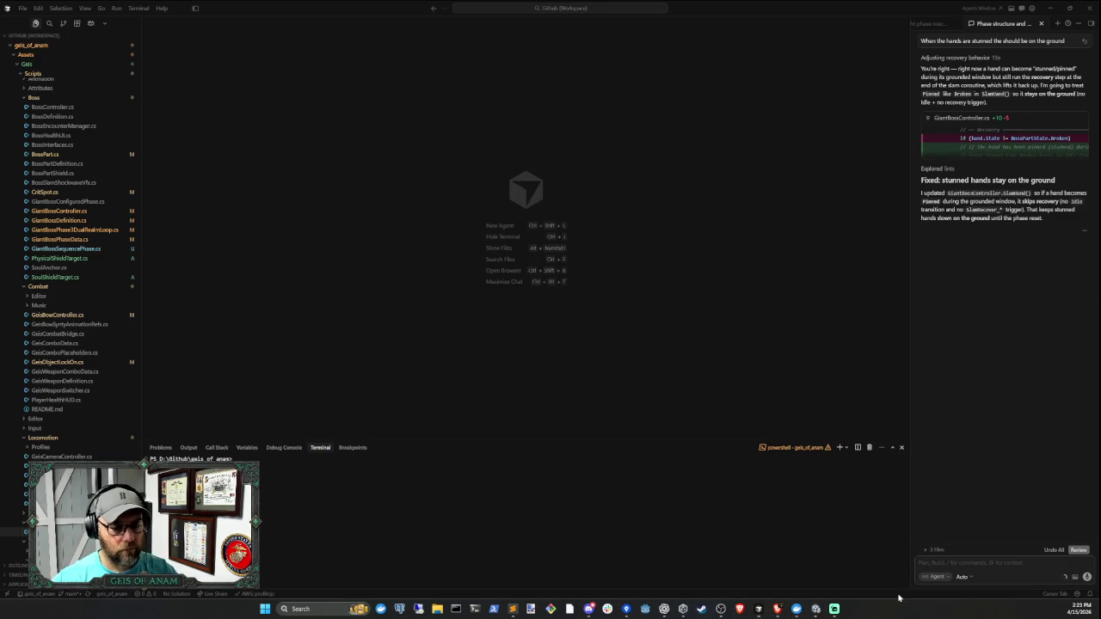
click(815, 609)
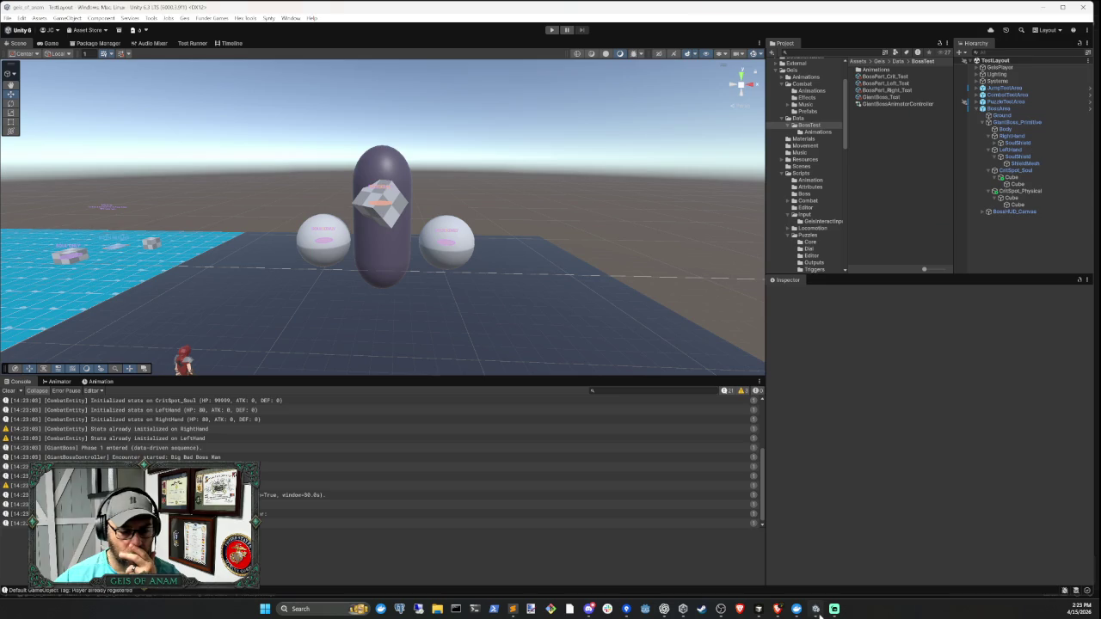
click(981, 122)
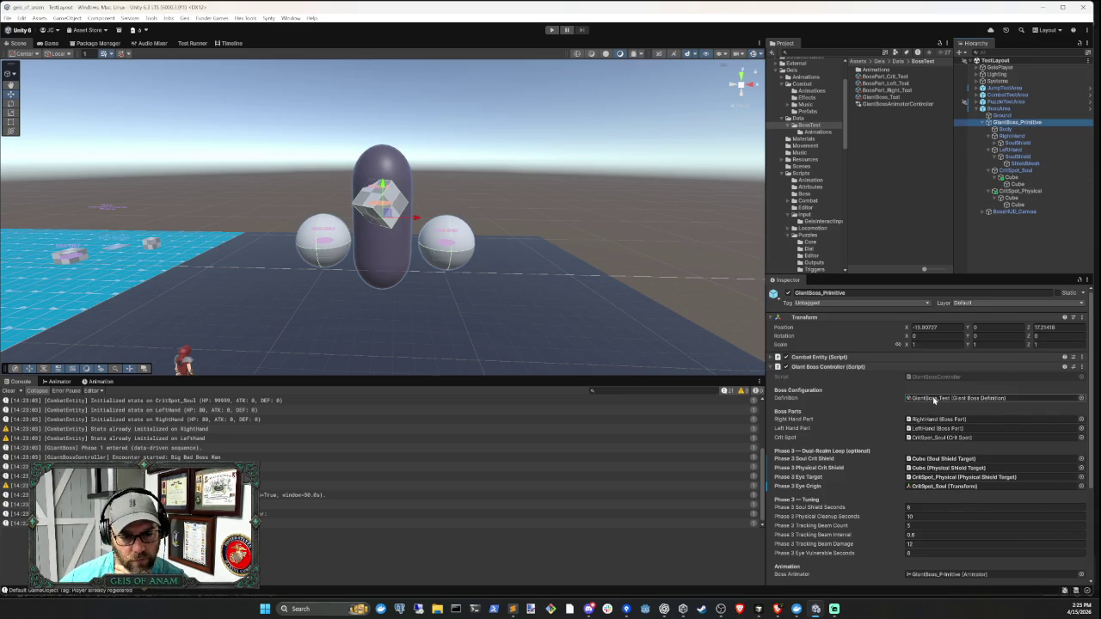
click(934, 399)
double_click(934, 399)
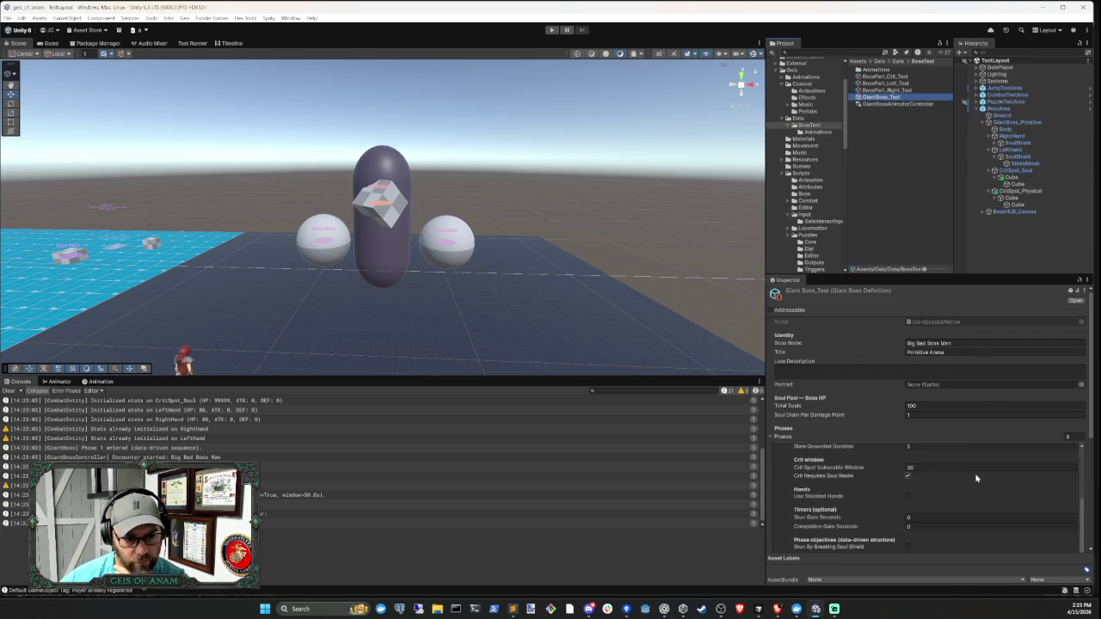
click(908, 475)
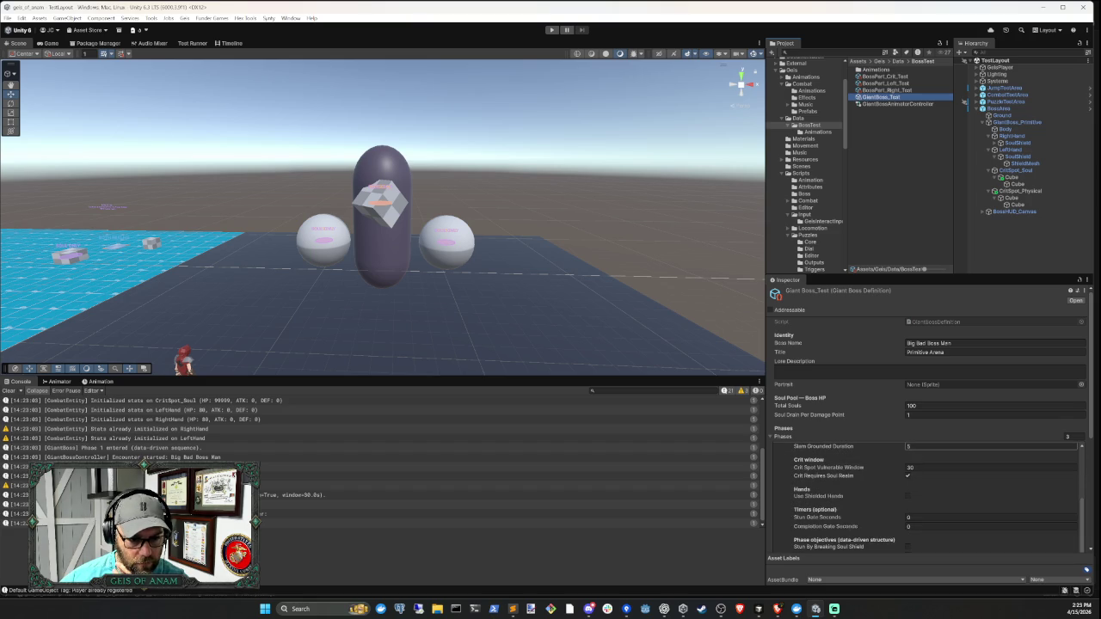
- Scroll through the phase objectives, which are unchecked with both beam counts at 0
scroll(931, 526, up, 3)
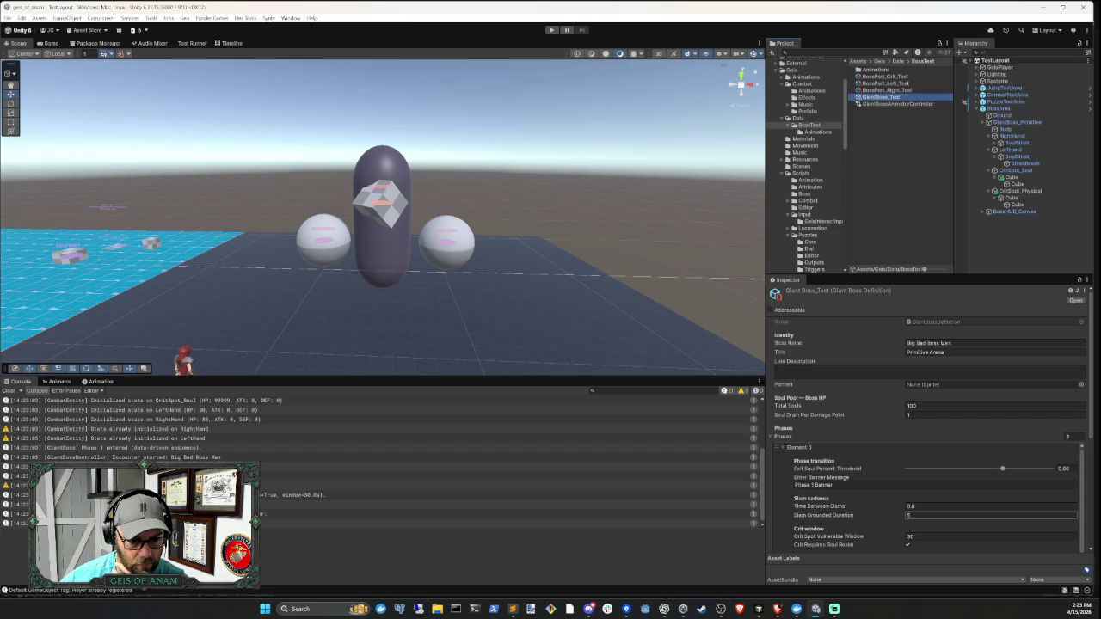
scroll(913, 516, down, 3)
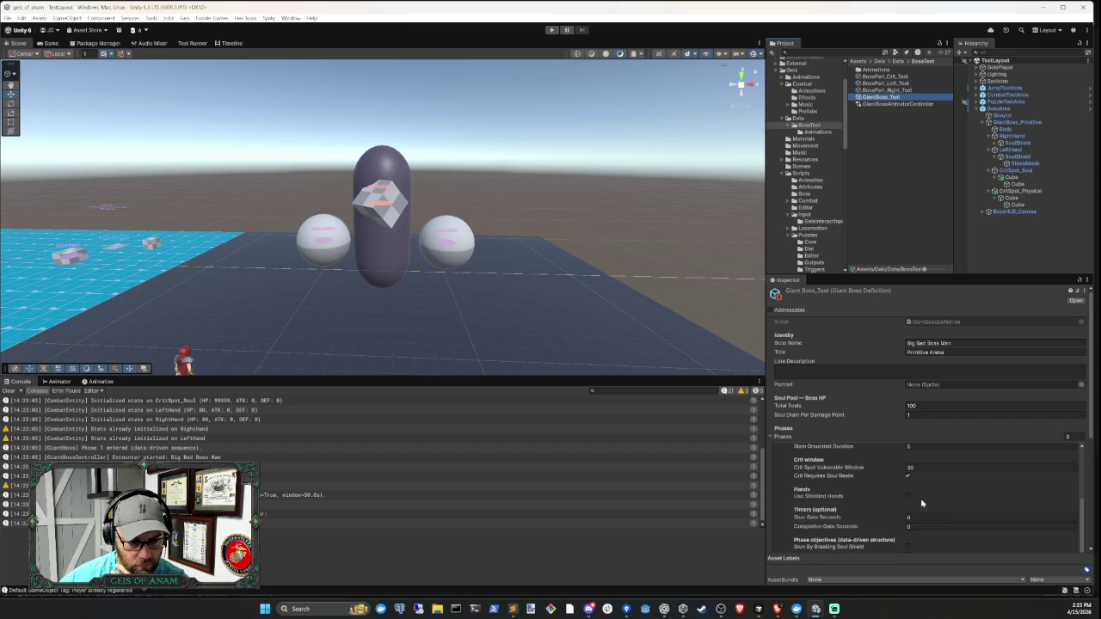
scroll(912, 507, down, 2)
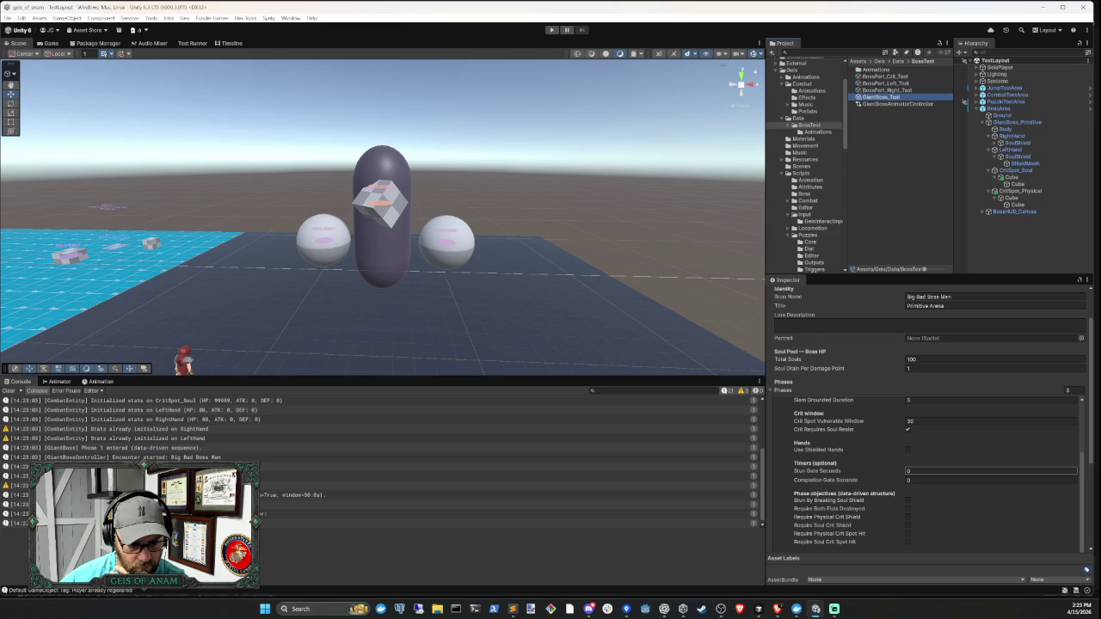
scroll(929, 482, down, 4)
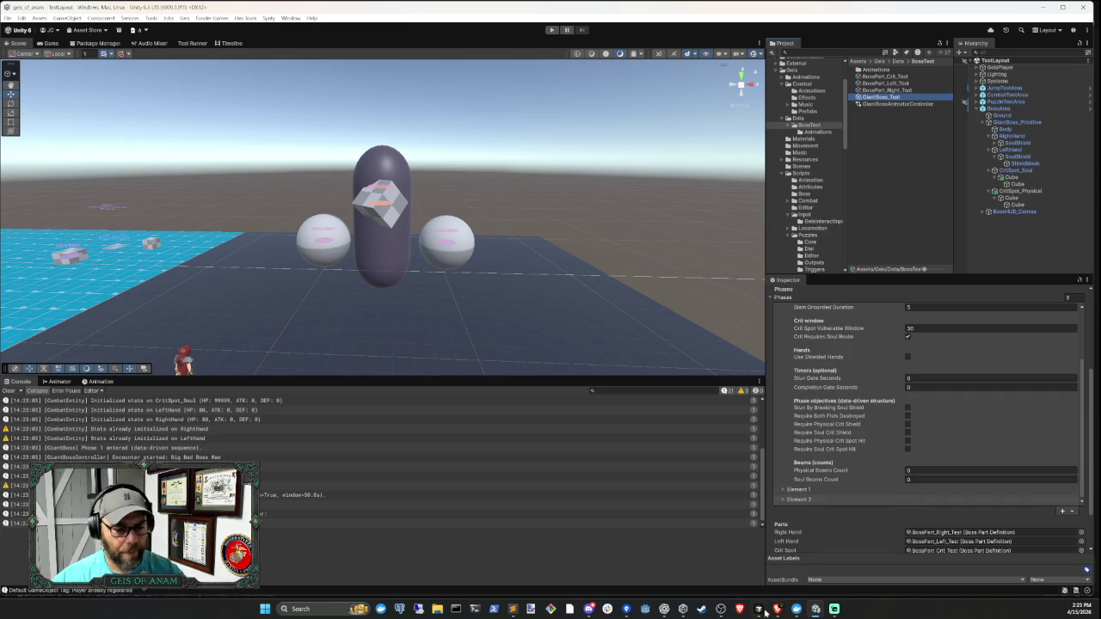
- Tell the Cursor agent phase 1 transitioned to phase 2 without the crit shield destroyed, then return to Unity
mouse_move(759, 609)
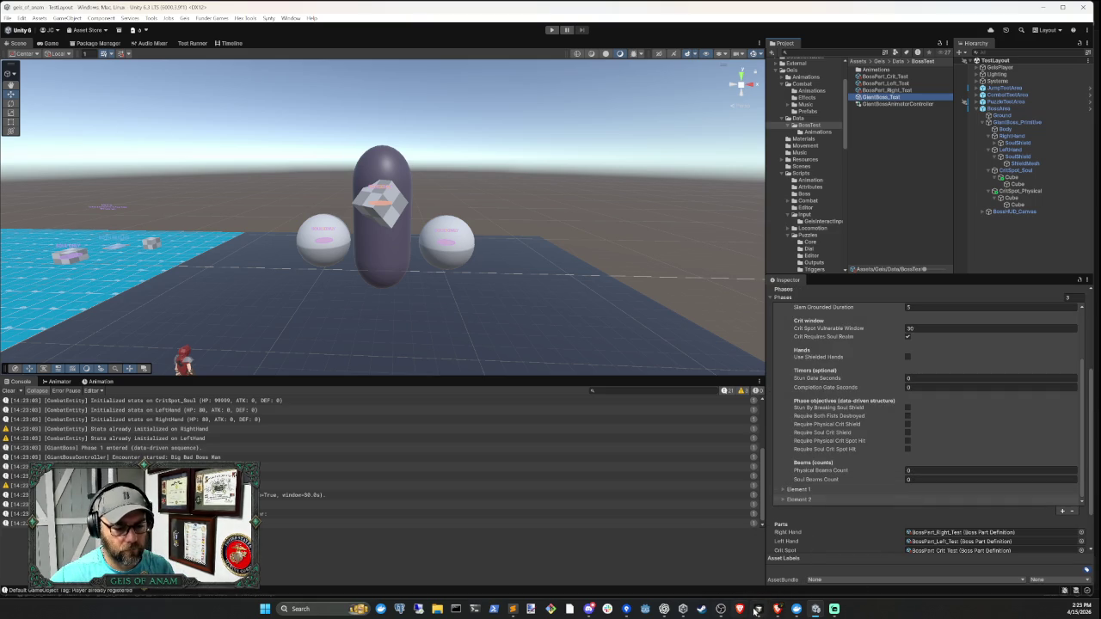
click(759, 610)
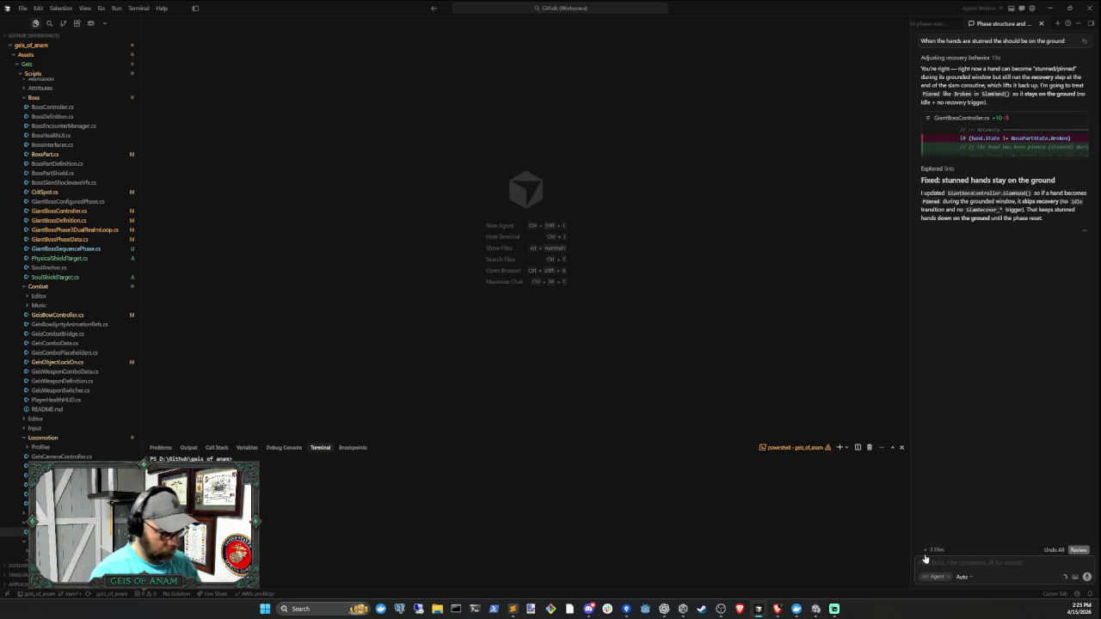
click(924, 560)
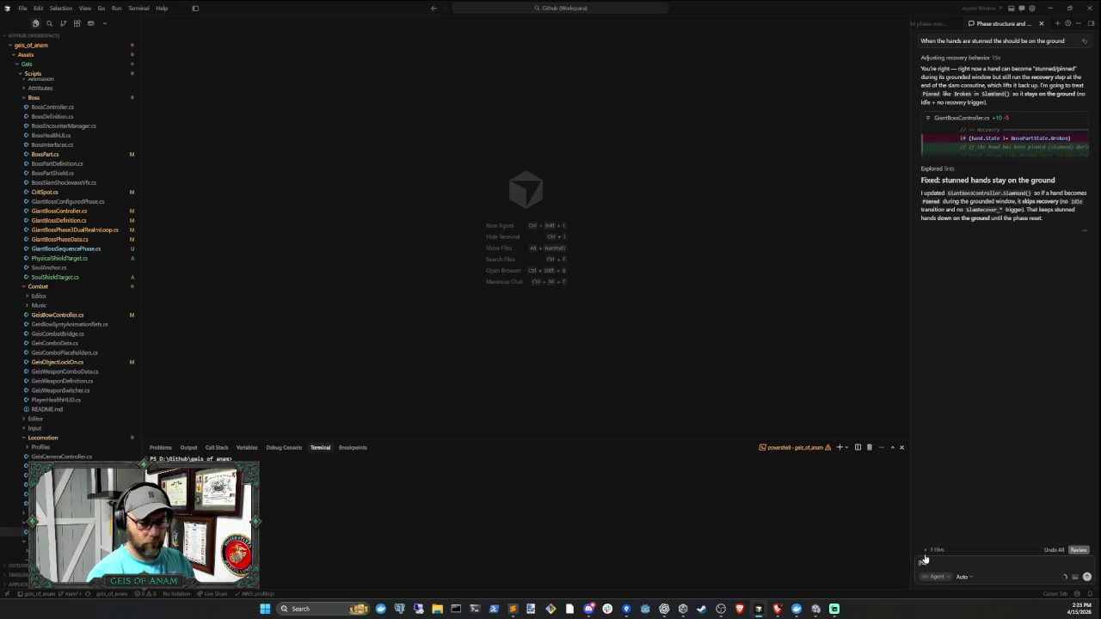
key(BackSpace)
key(BackSpace)
key(BackSpace)
text(F)
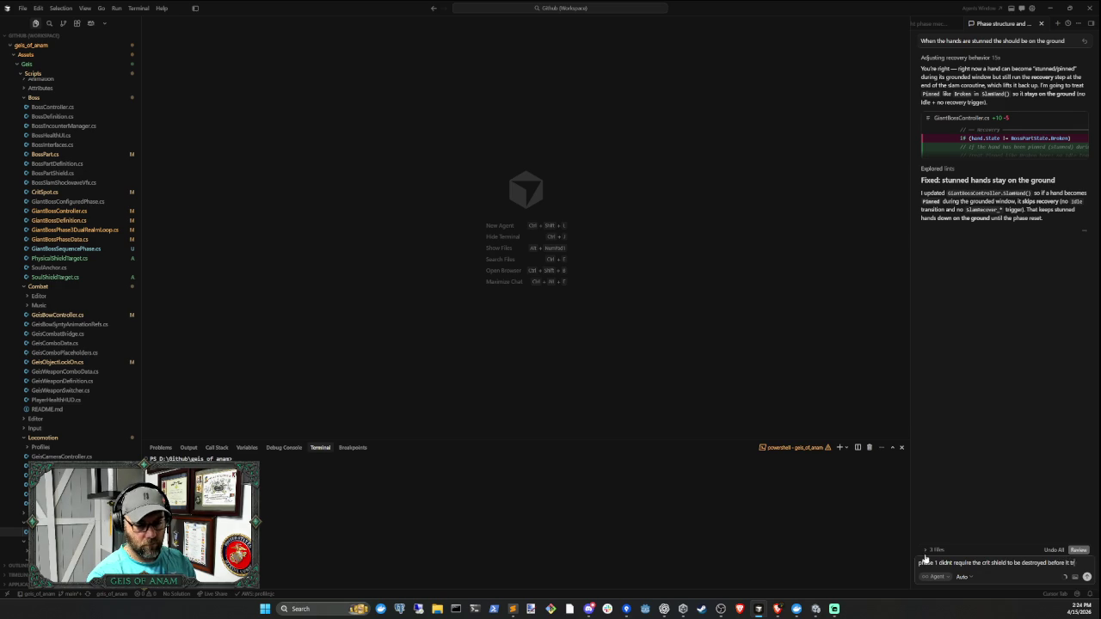
text(ioned to phase 2)
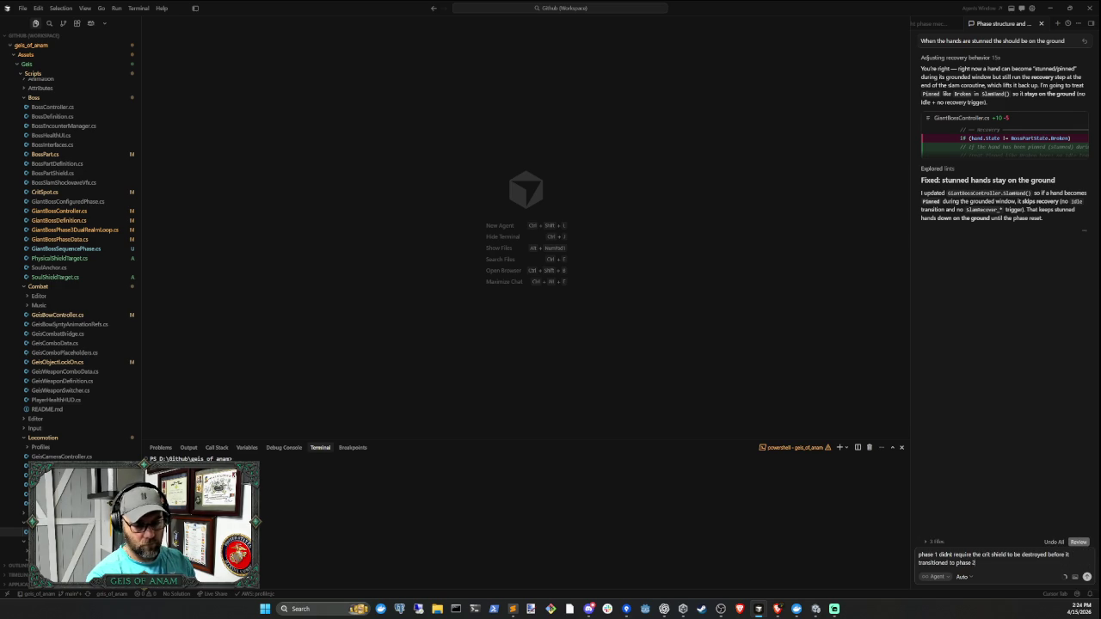
key(Return)
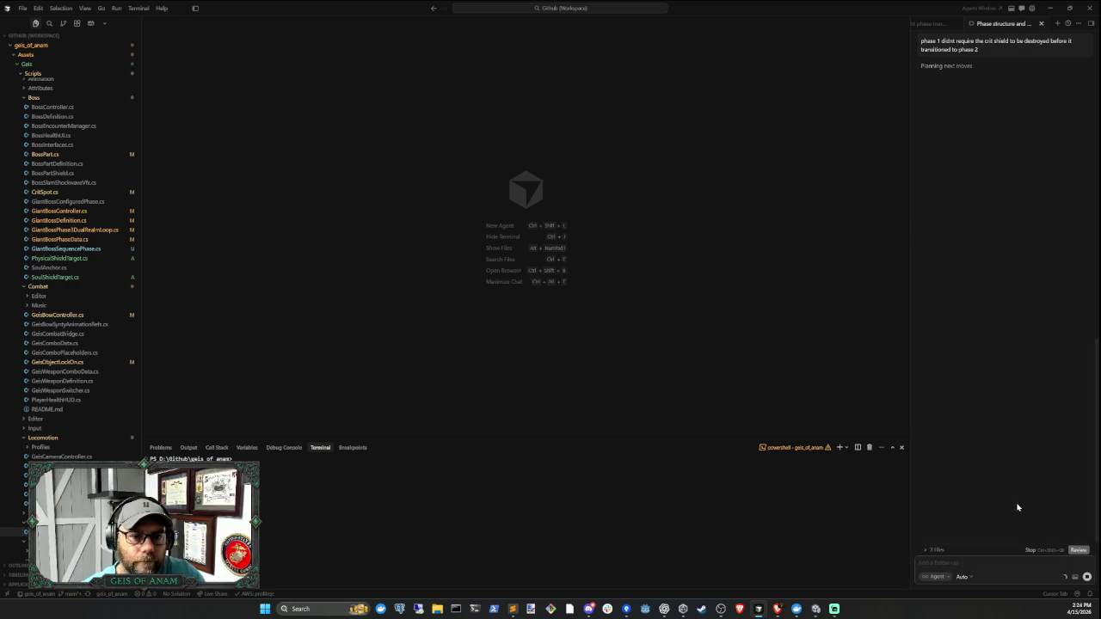
click(815, 609)
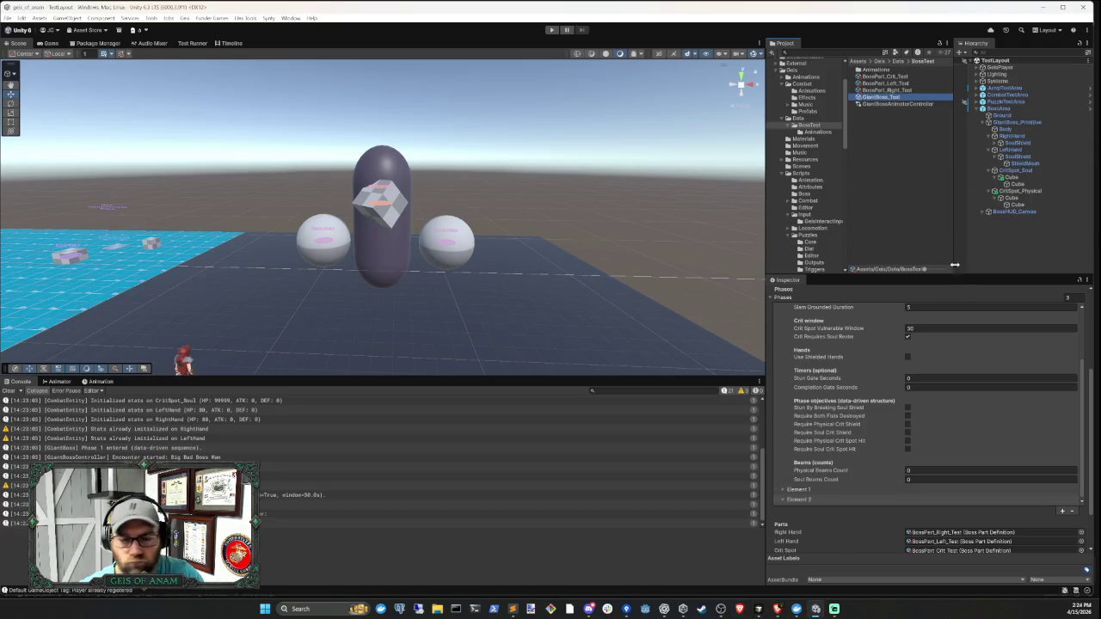
- Clear the Console, deselect the definition asset, and switch to Cursor's phase 1 change summary
click(8, 390)
click(1021, 236)
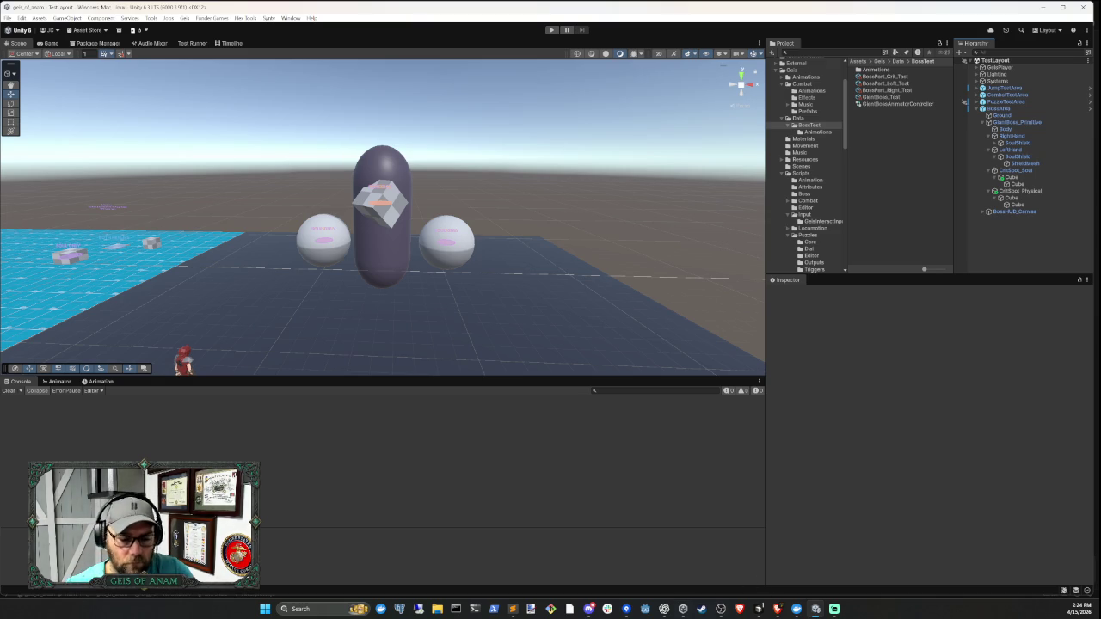
click(757, 609)
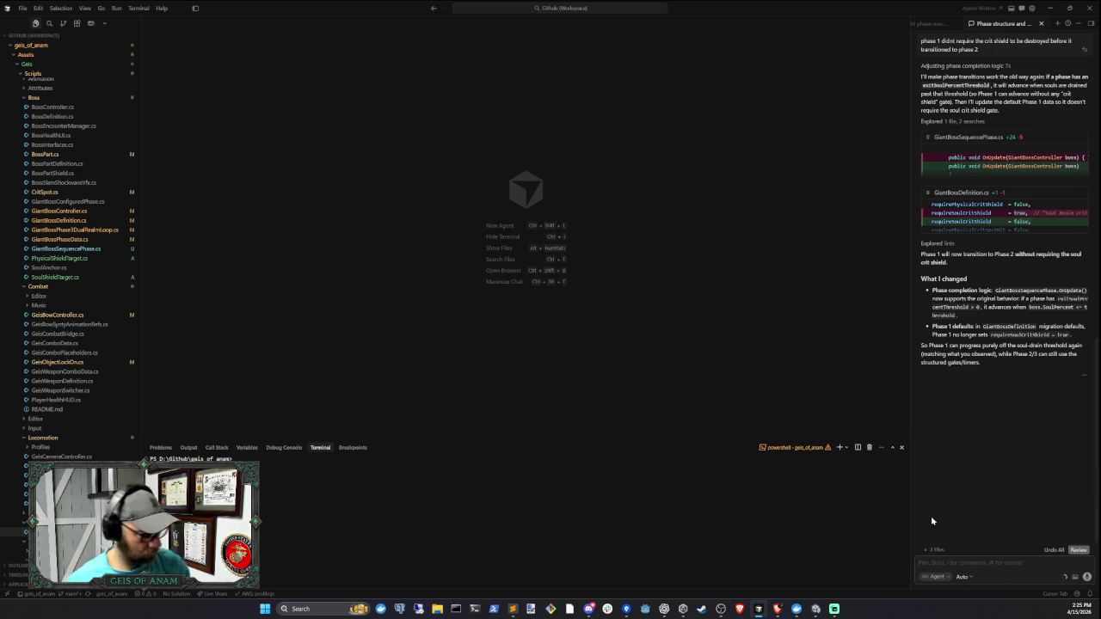
- Tell the agent Phase 1 must transition only once the crit shield is destroyed, then return to Unity
text(NO I want it)
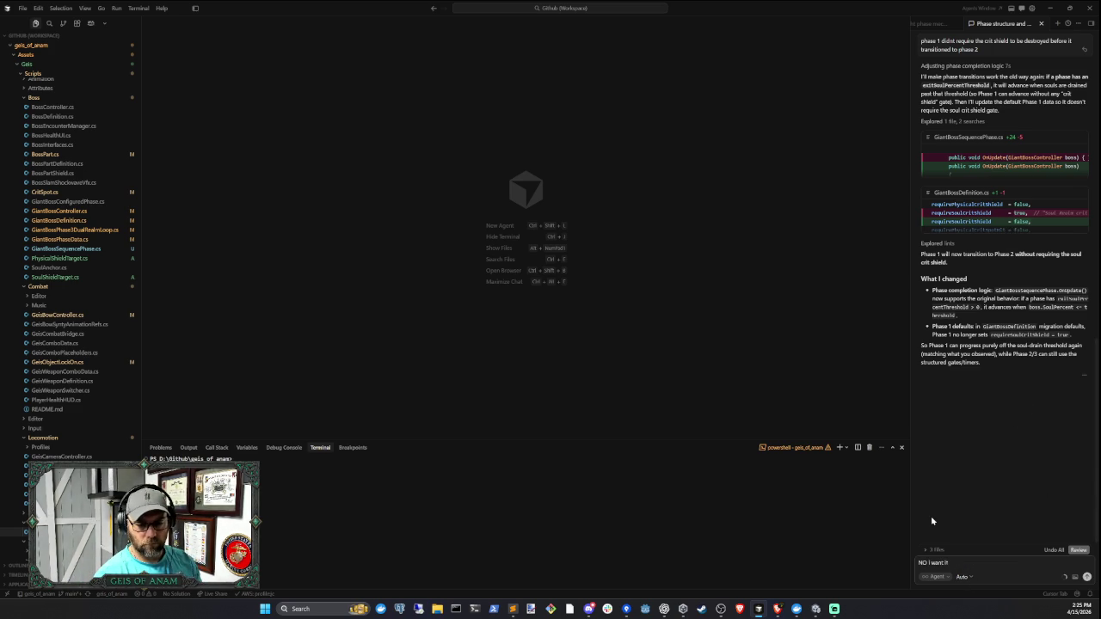
text( based o)
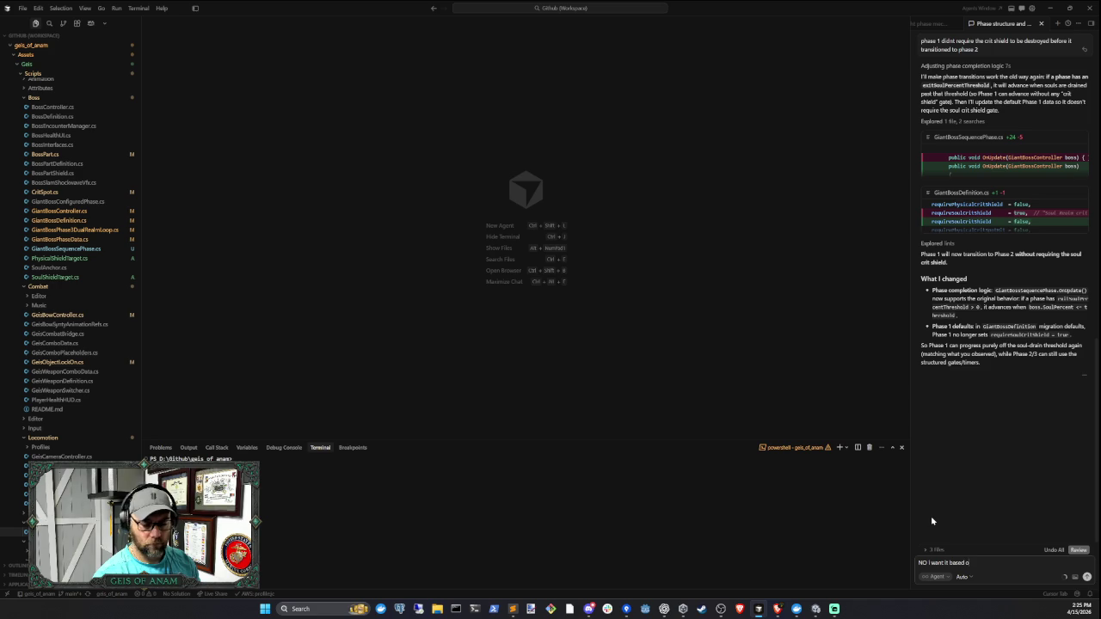
text(ff the cr)
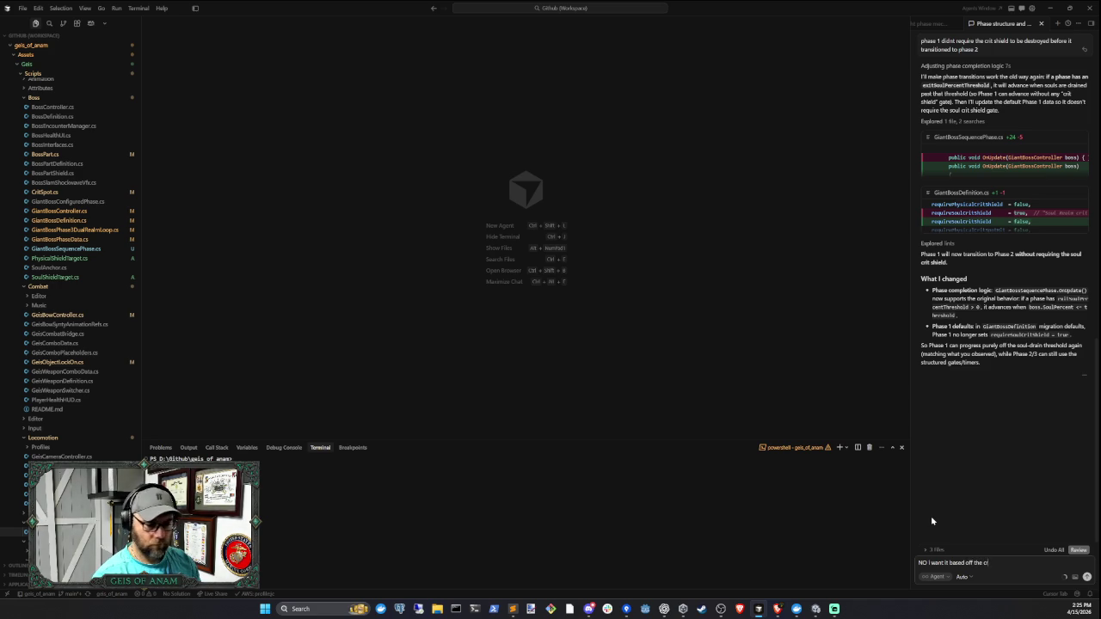
text(it)
text( shield b)
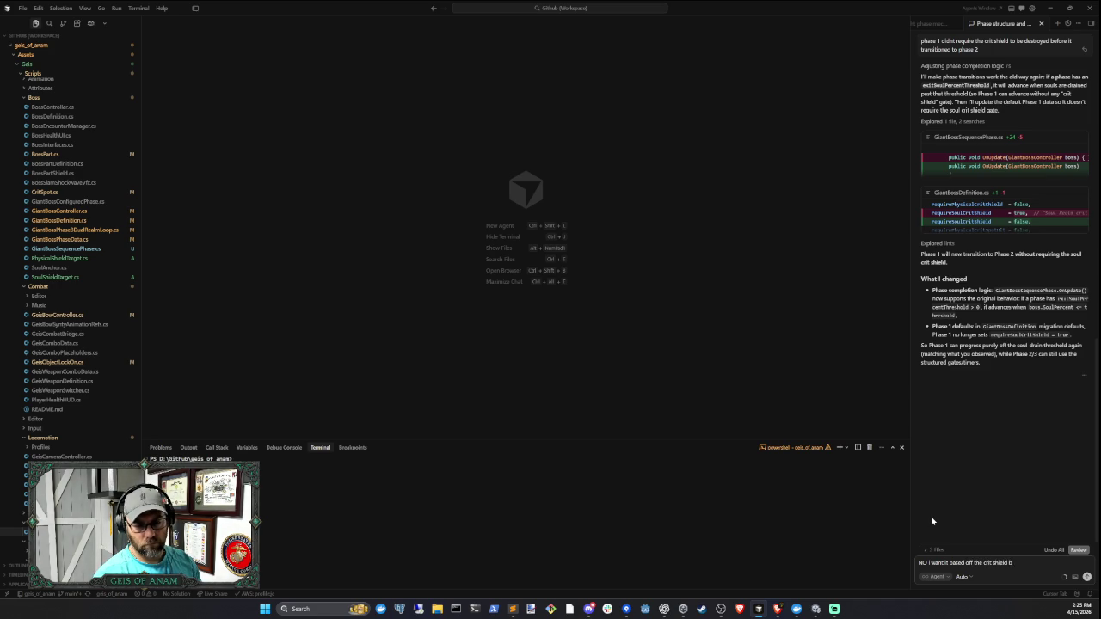
text(eing destroyed for phase 1)
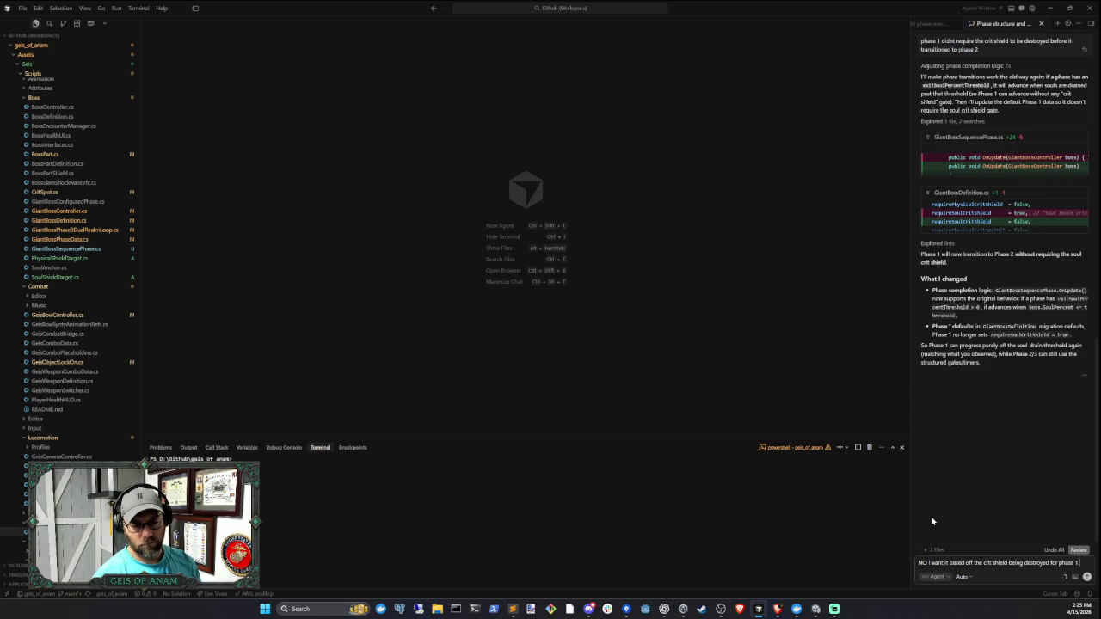
text( to transition)
key(Return)
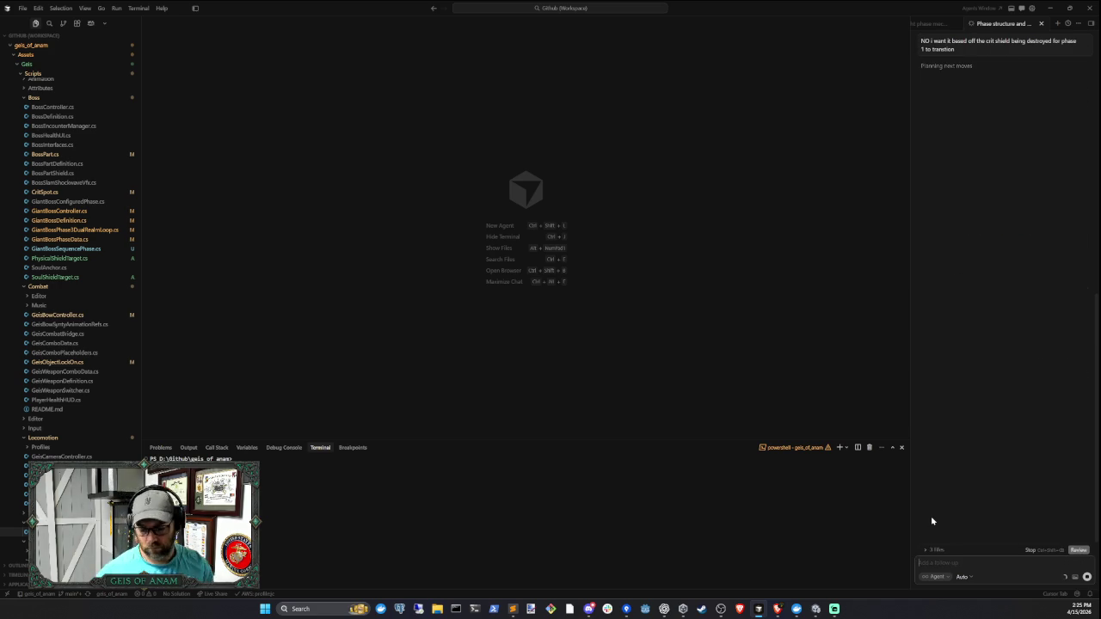
click(815, 613)
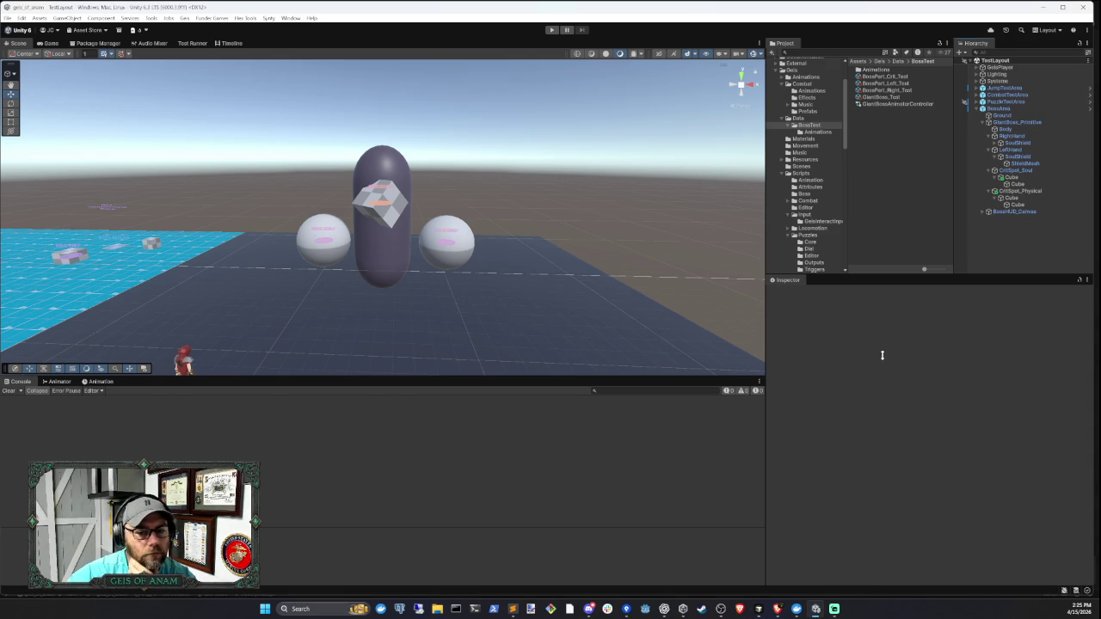
- Clear the Console and play-test the boss, walking up and firing an arrow before stopping
click(8, 391)
click(551, 30)
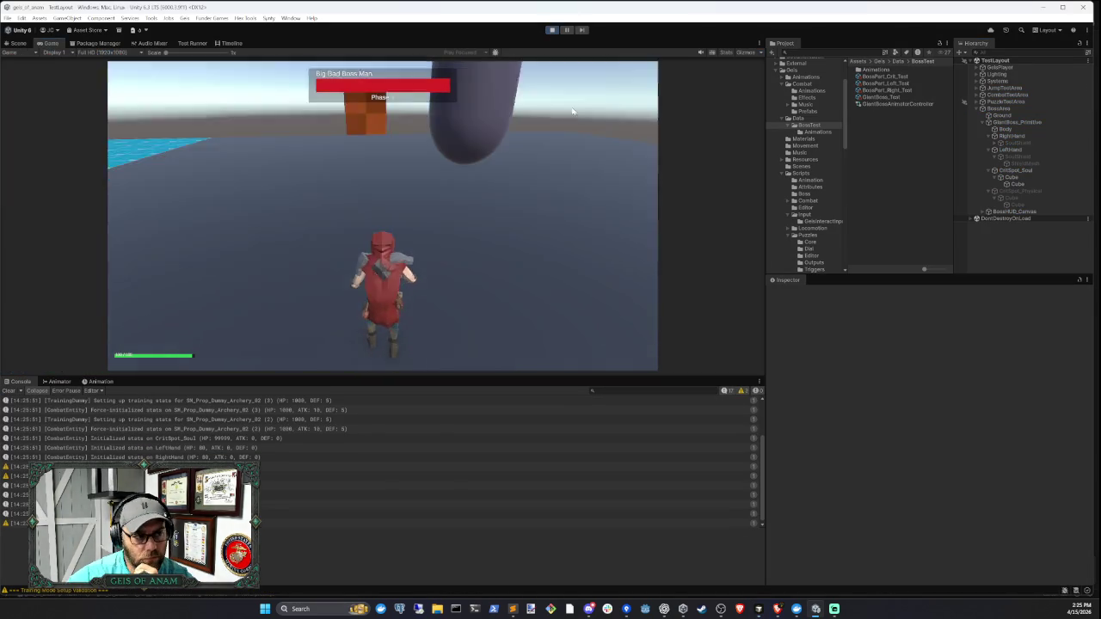
key(w)
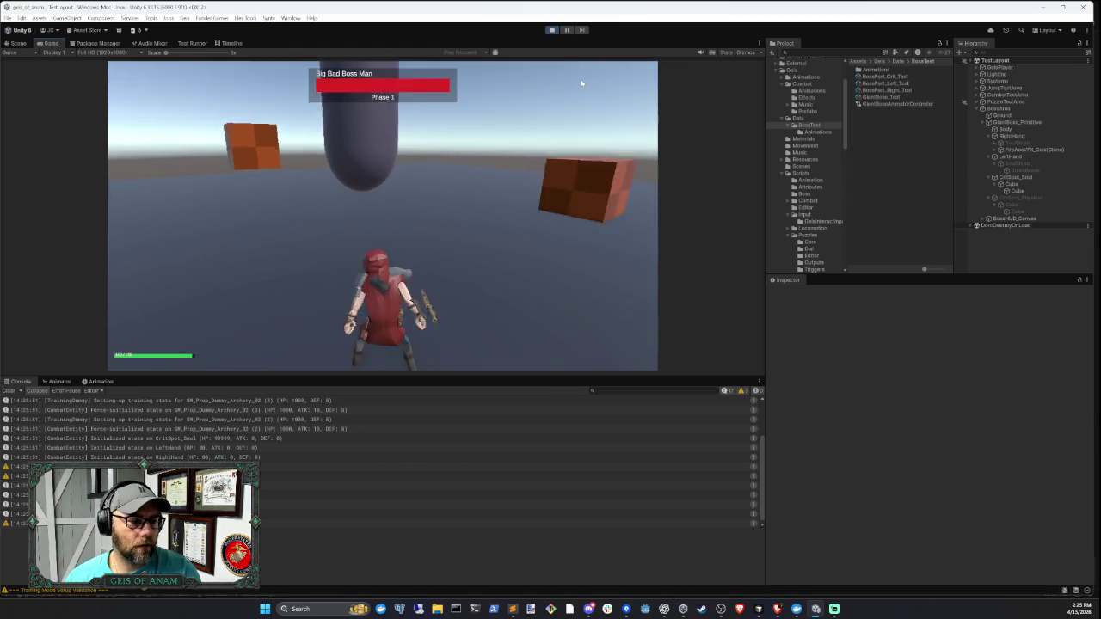
right_click(580, 79)
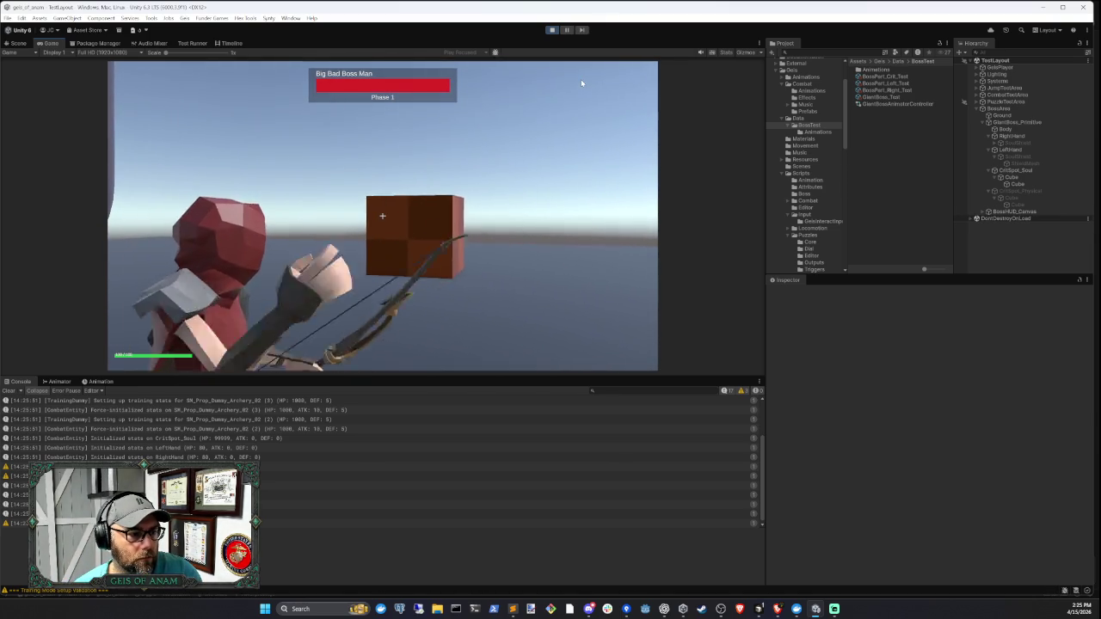
click(581, 83)
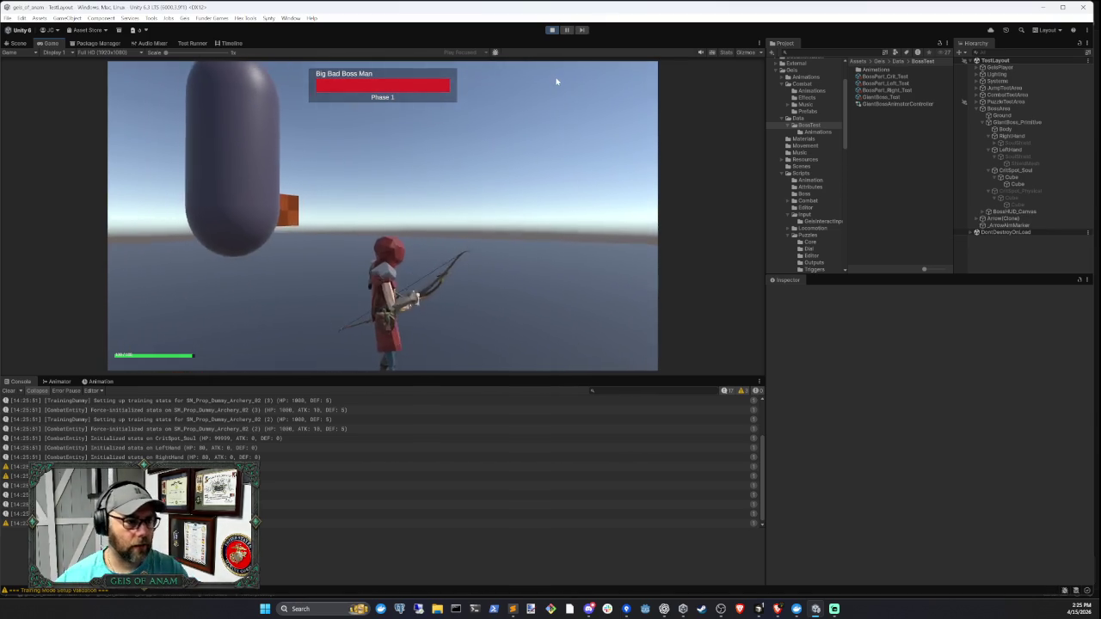
click(552, 30)
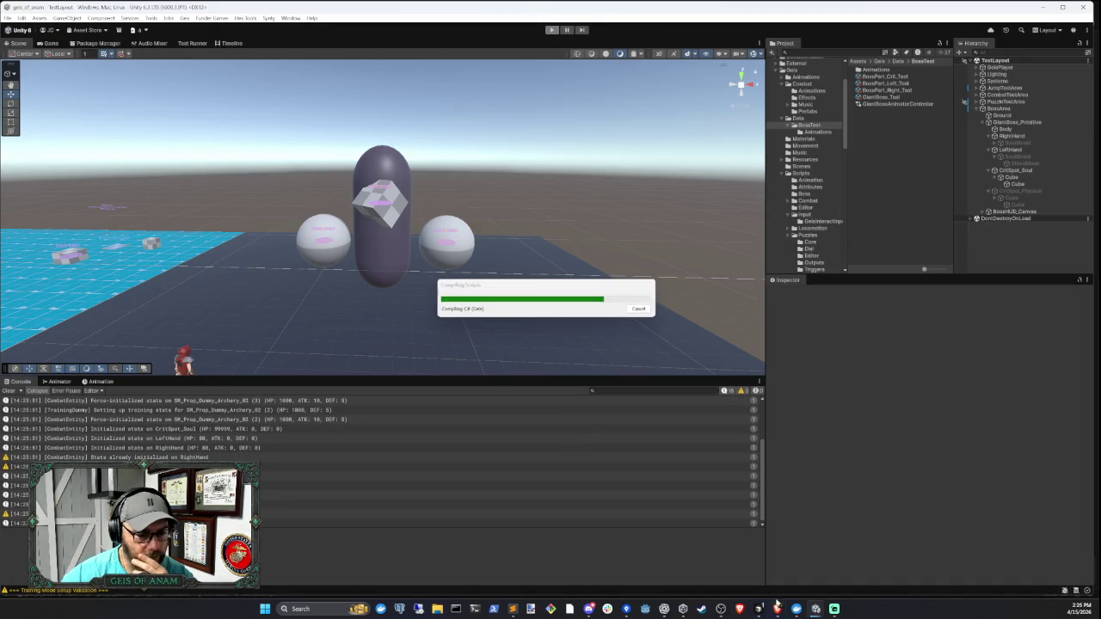
- After recompiling, clear the Console and run a second play test until the boss reaches Phase 2
key(alt+Tab)
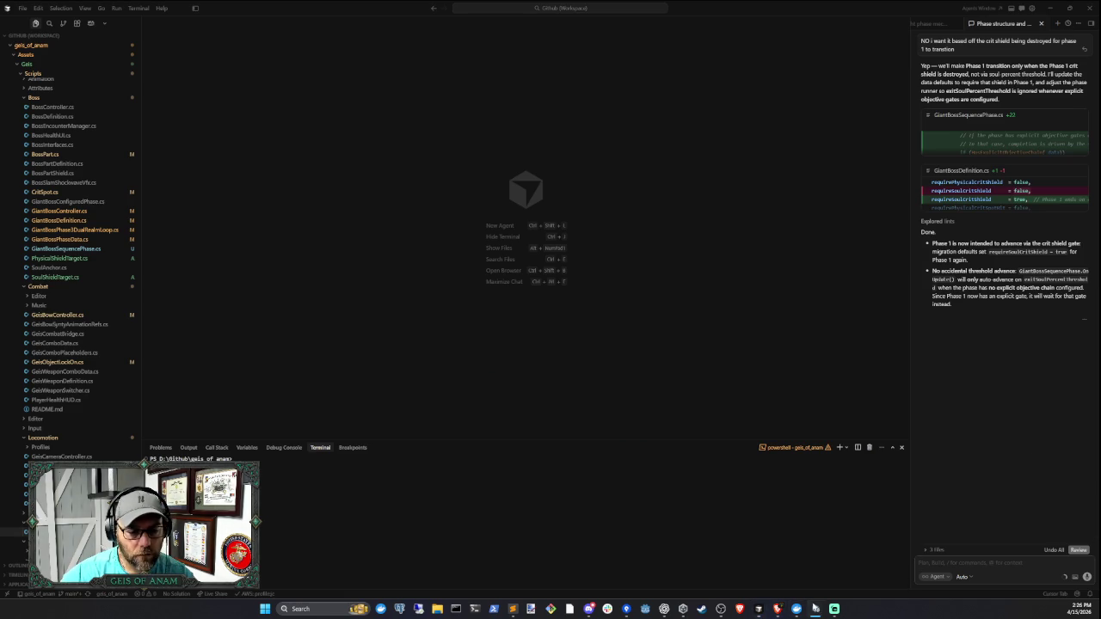
mouse_move(815, 609)
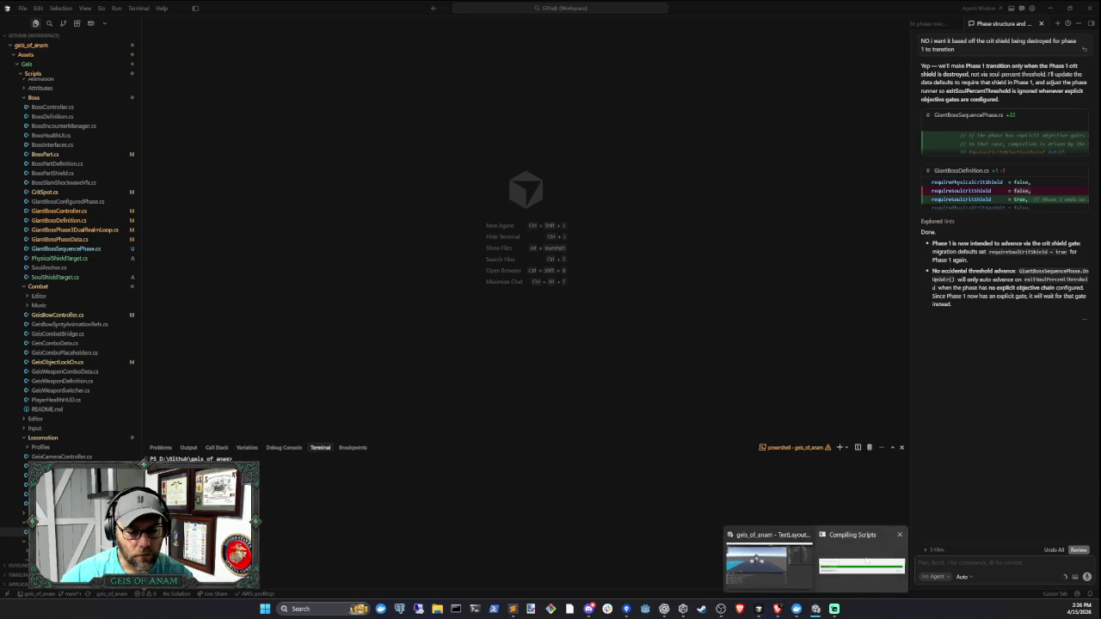
click(815, 609)
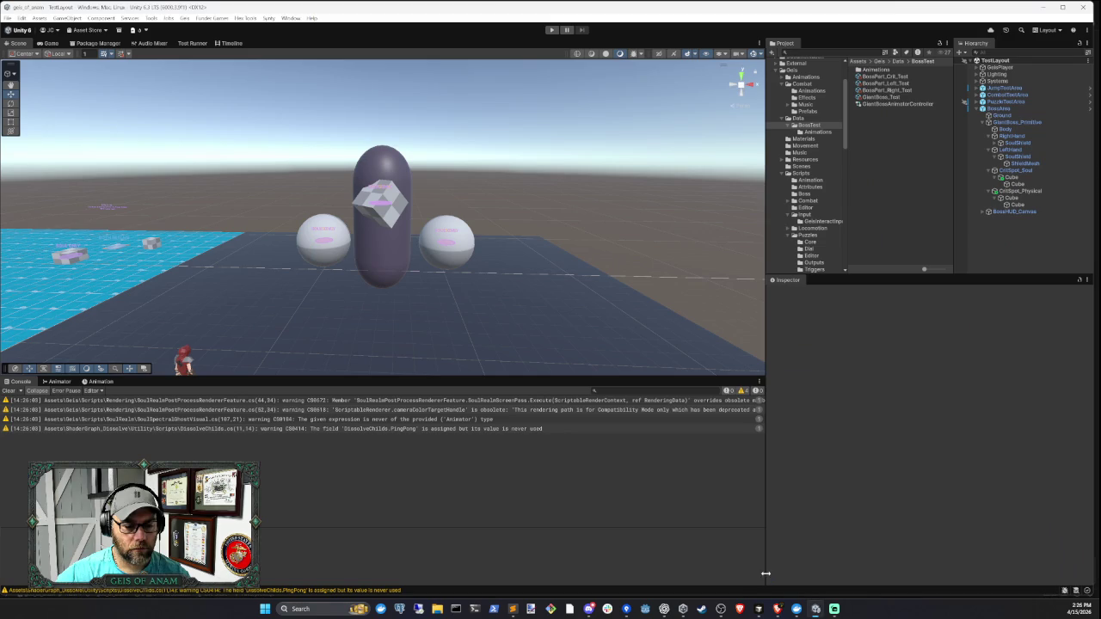
click(10, 390)
click(553, 29)
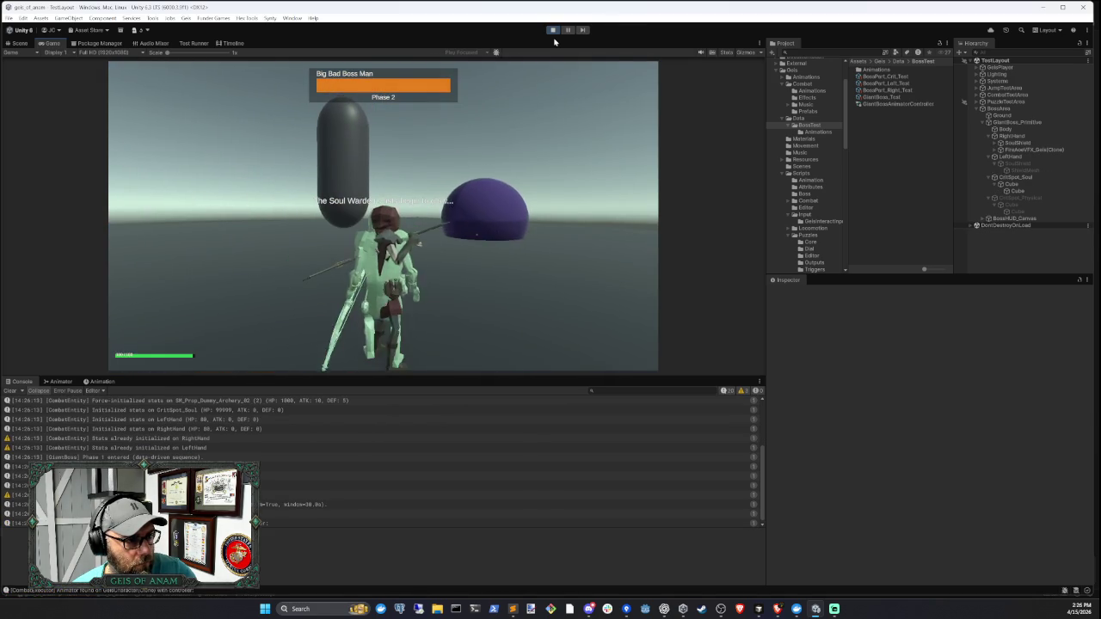
click(552, 30)
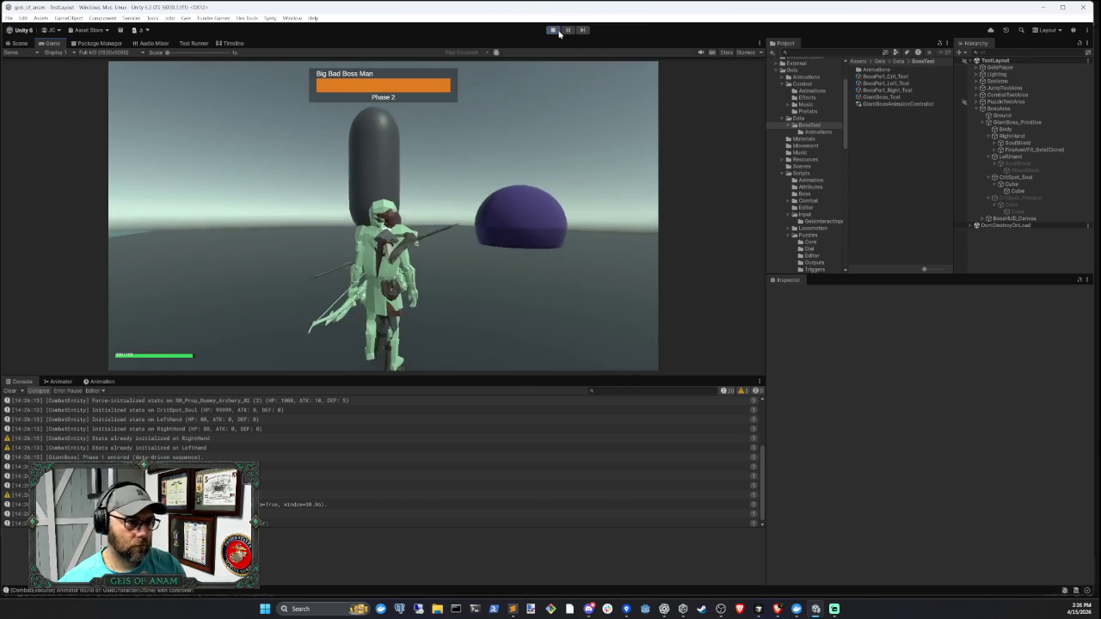
- Report to the Cursor agent that phase 2 began without the crit spot shield being shot
click(761, 609)
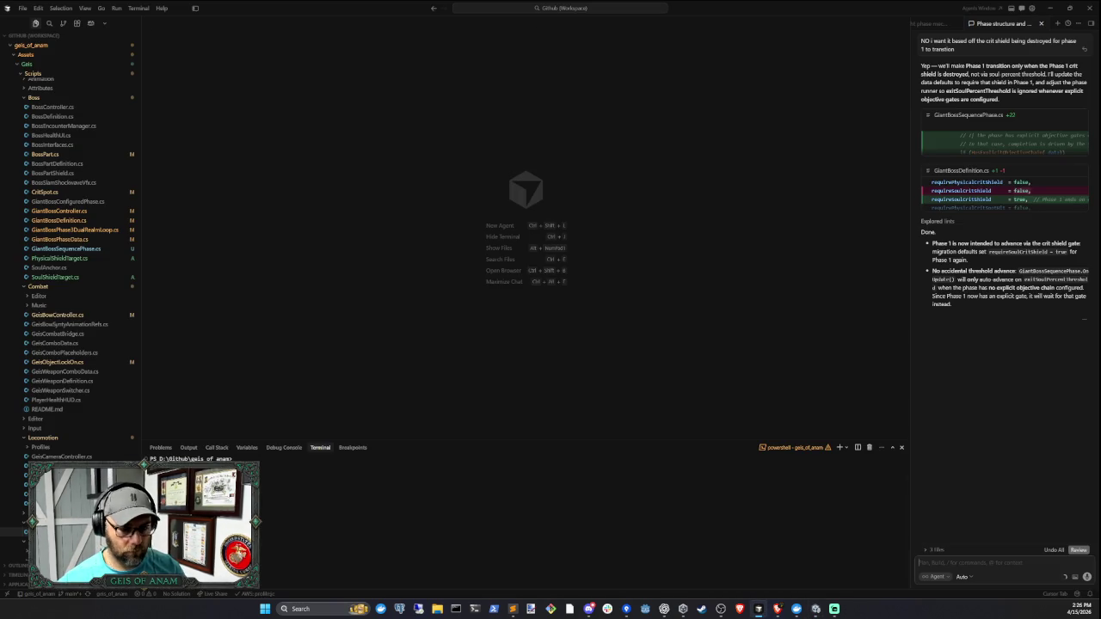
text(aft3)
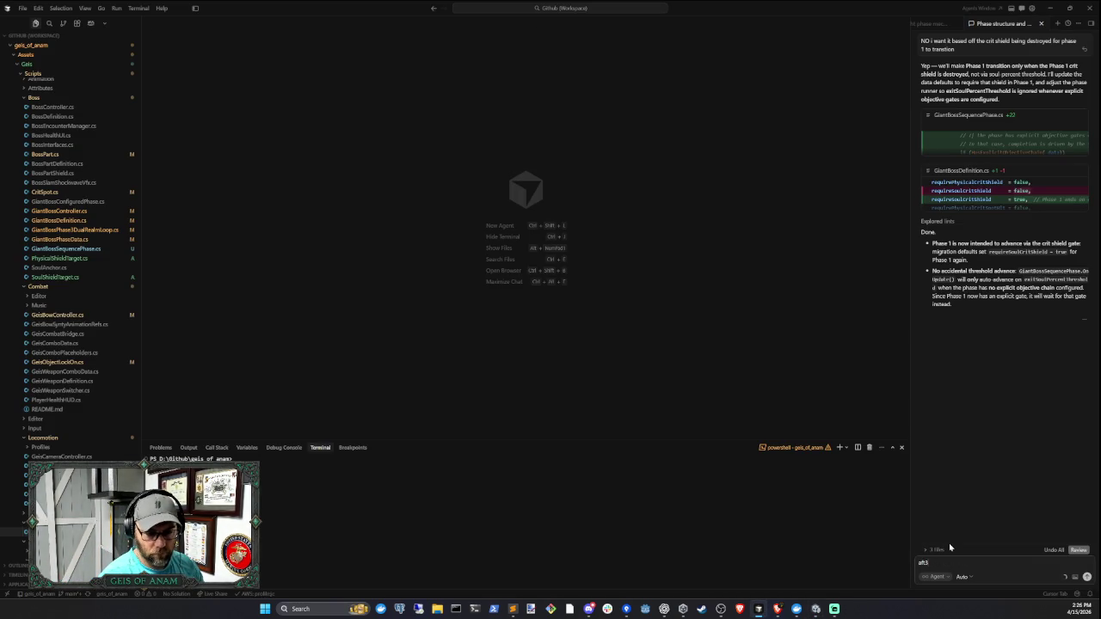
text(e)
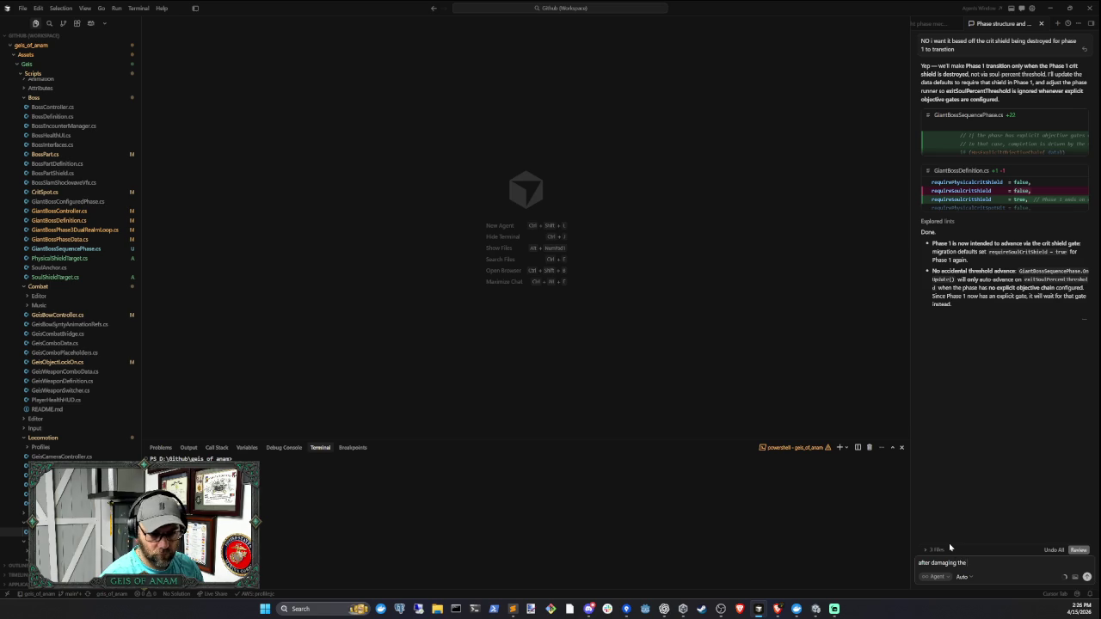
text( damaging the fists Ihase)
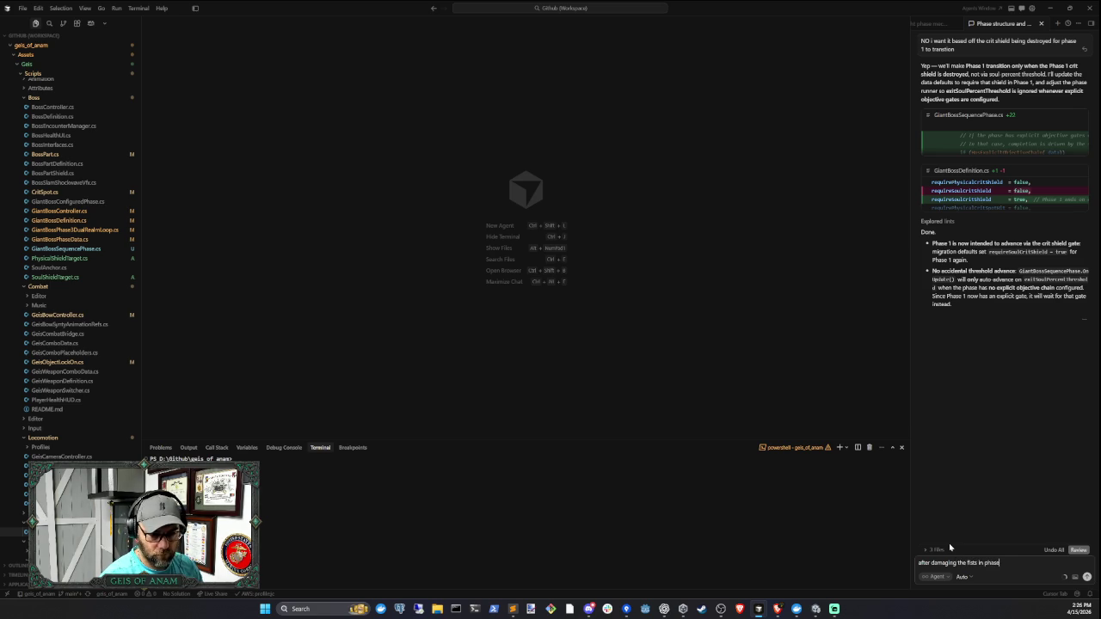
text( it)
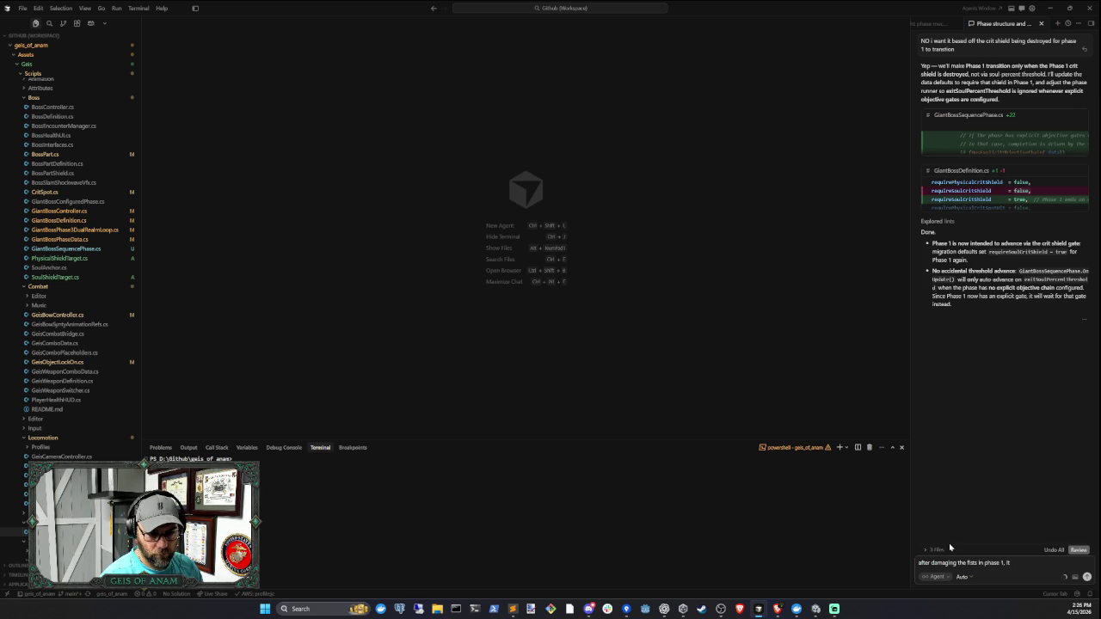
text( transitioned to )
text(phase 2,)
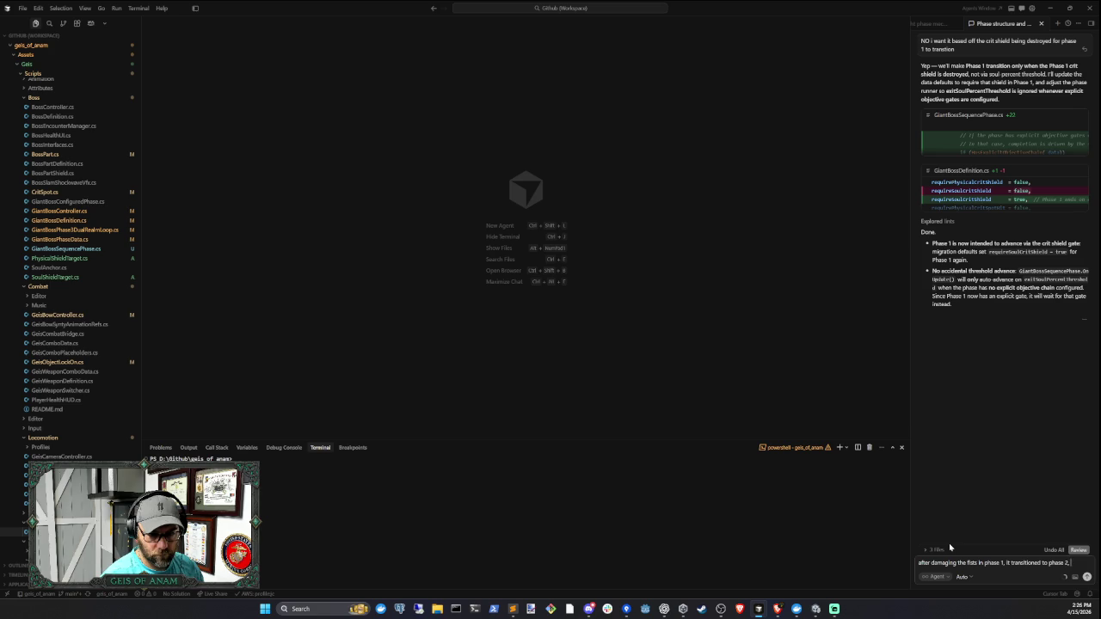
text( i didn't have)
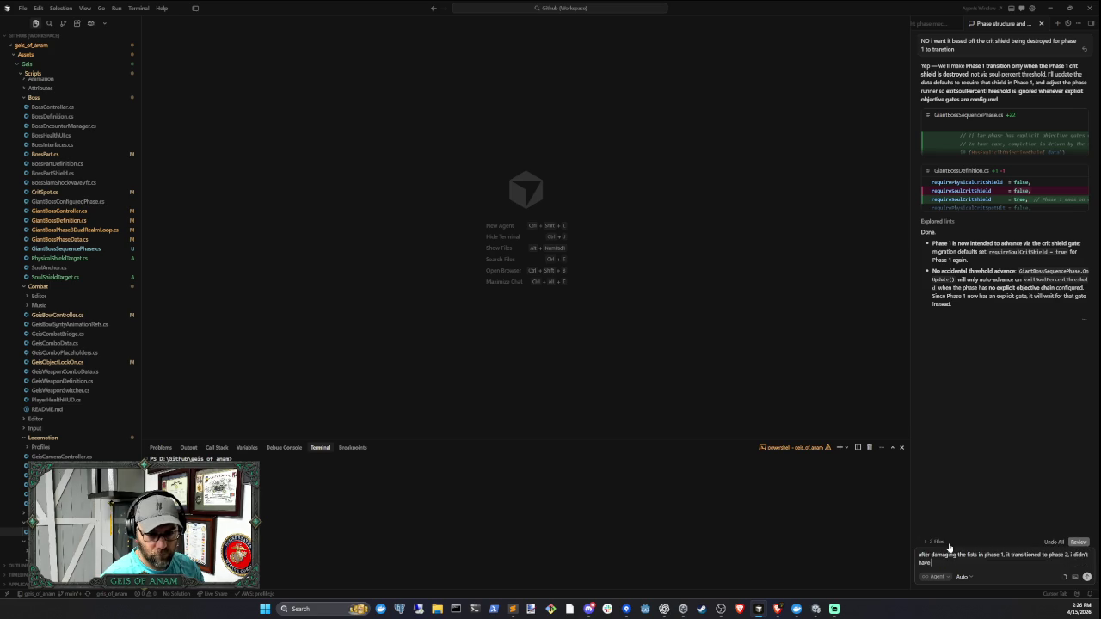
text( toot the)
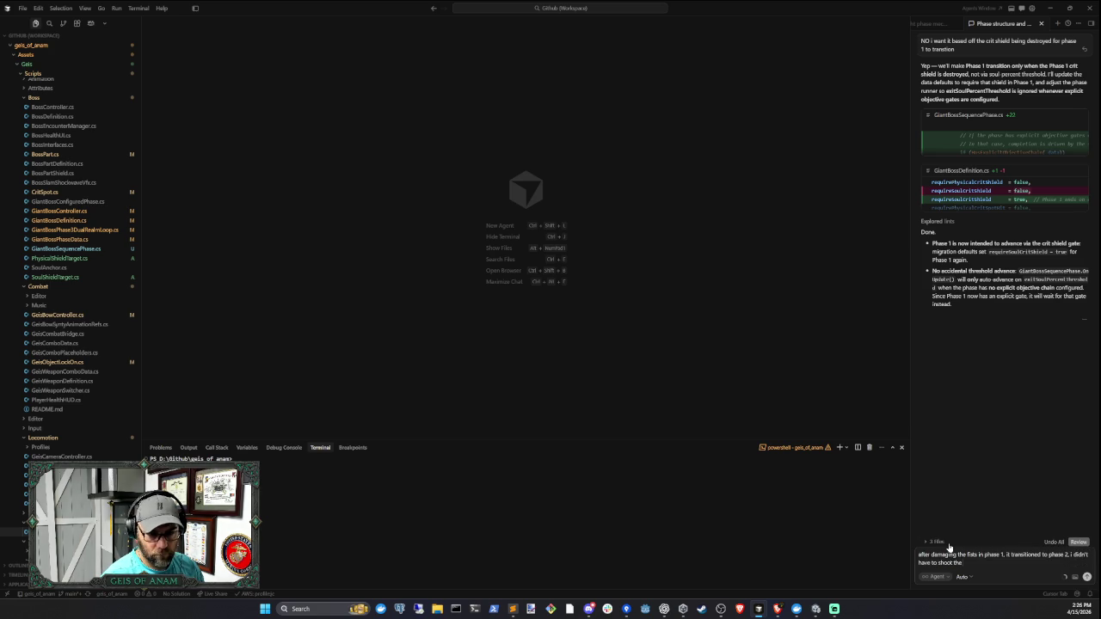
text( crit spot)
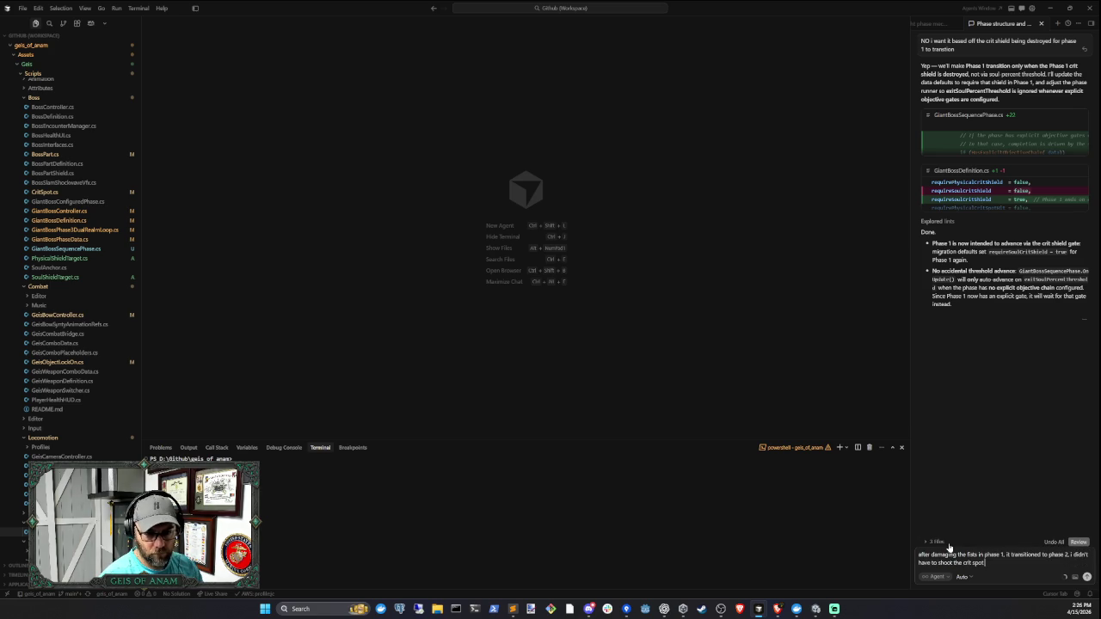
text( shie, and)
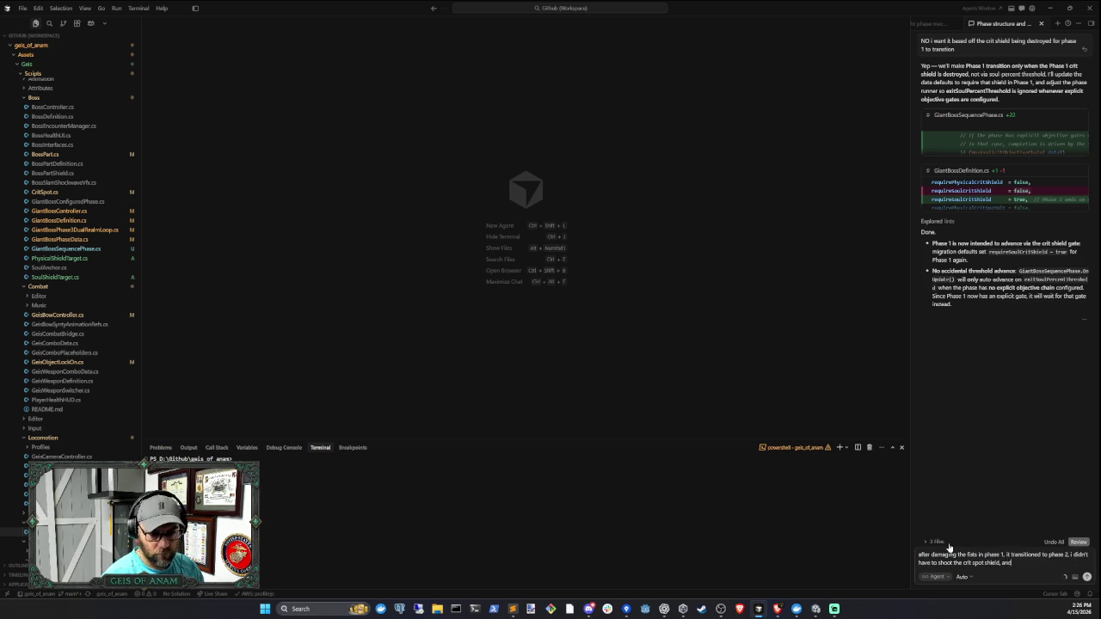
text( I should've had to)
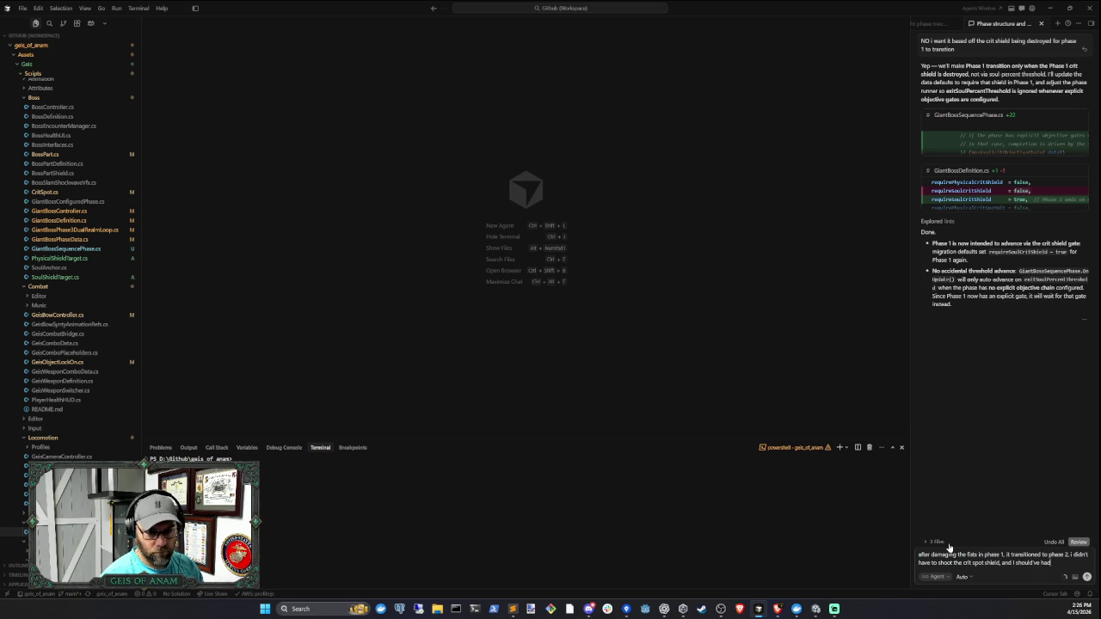
key(Return)
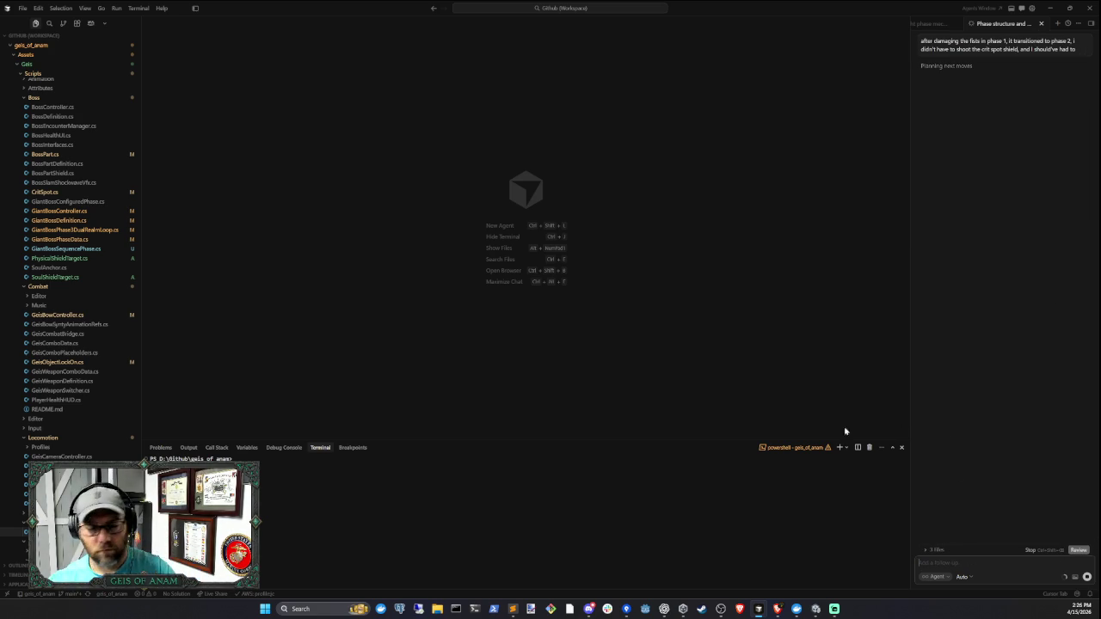
click(816, 609)
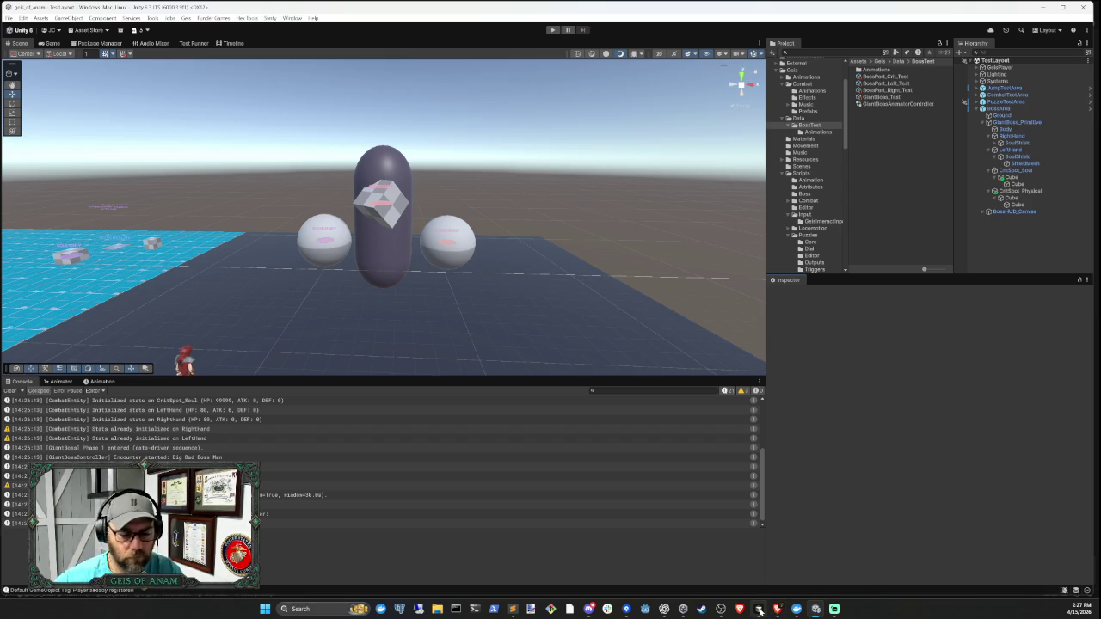
- Review the agent's GiantBoss_Test.asset fix requiring the soul crit shield to break in Phase 1
mouse_move(759, 611)
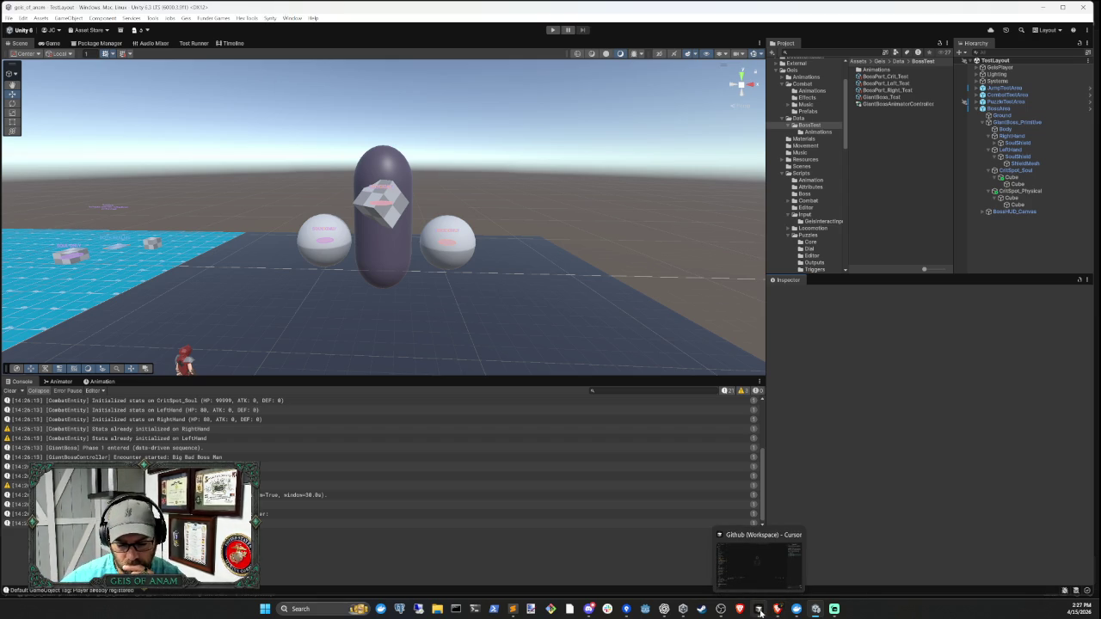
click(714, 592)
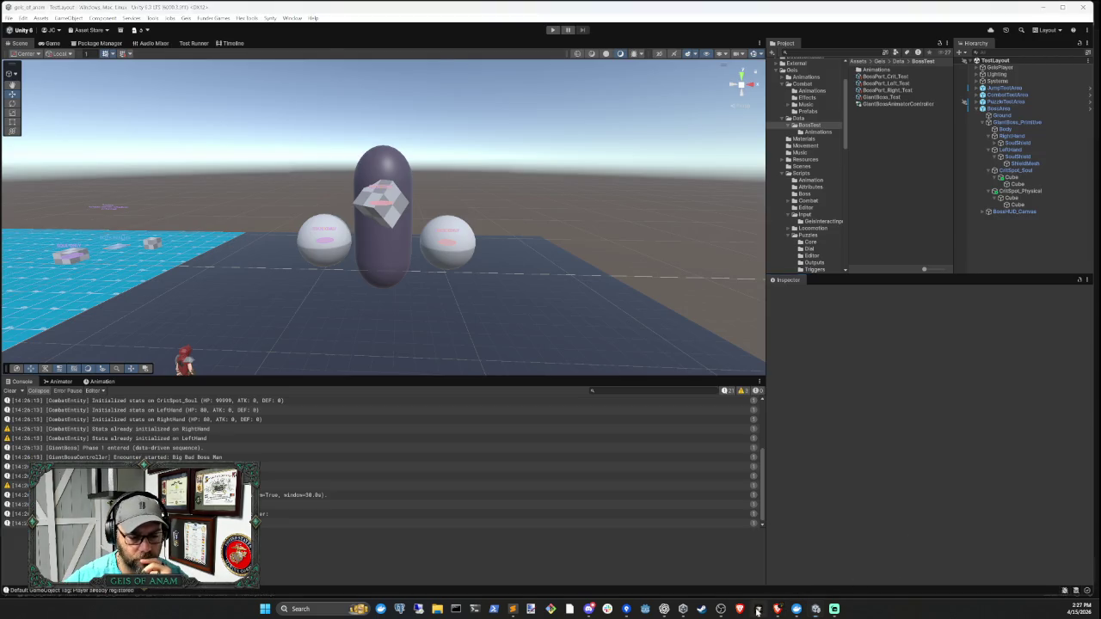
click(759, 608)
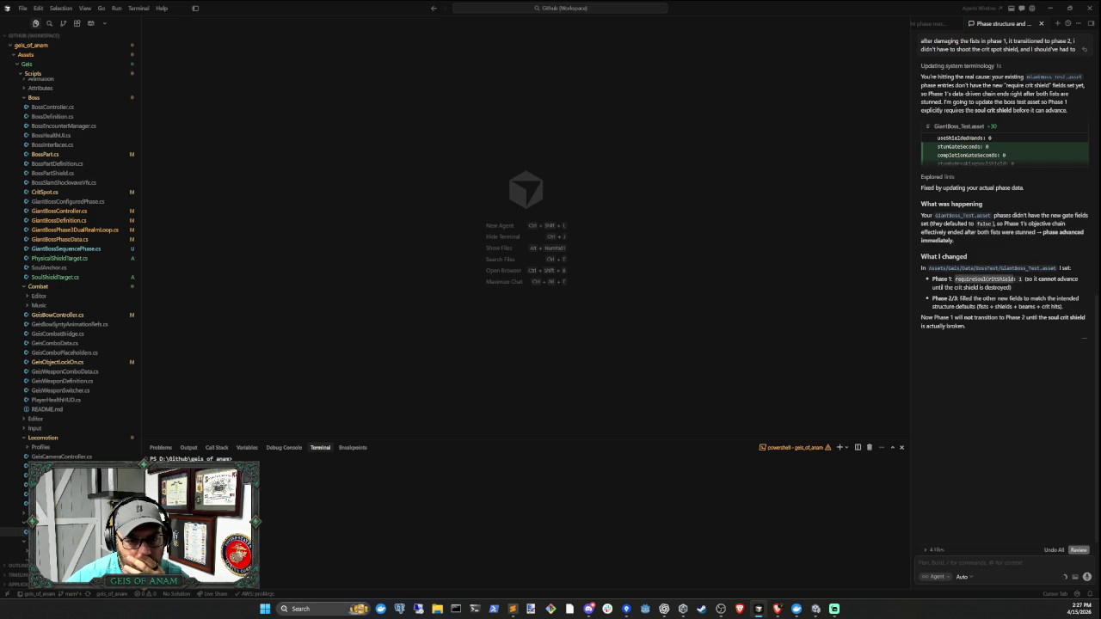
click(815, 609)
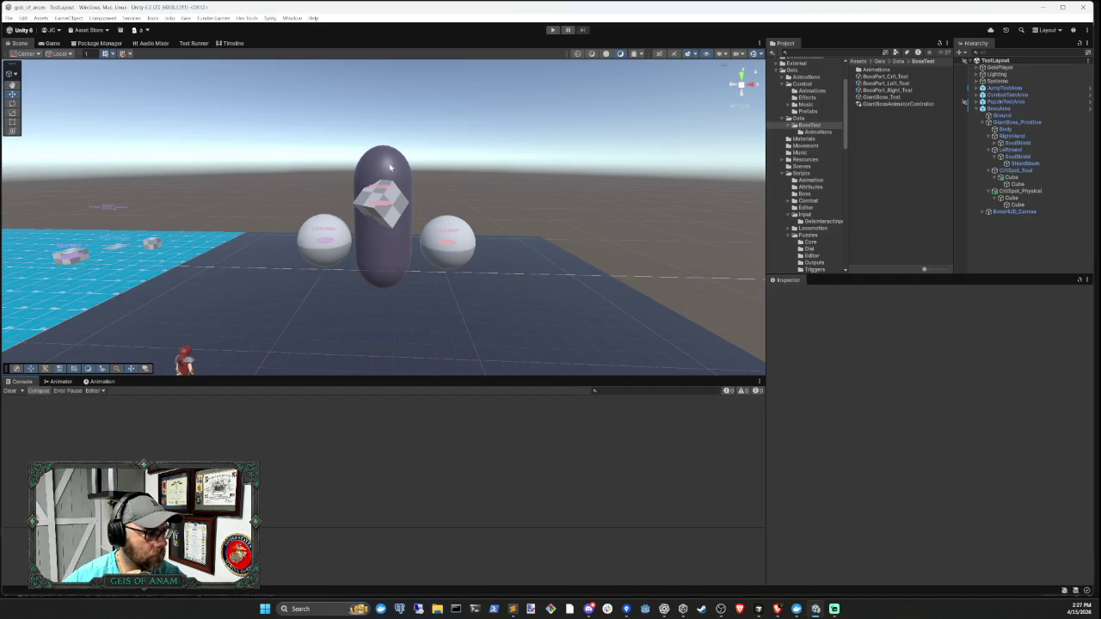
- Play-test Big Bad Boss Man from Phase 1 into Phase 2, then exit play mode
click(553, 30)
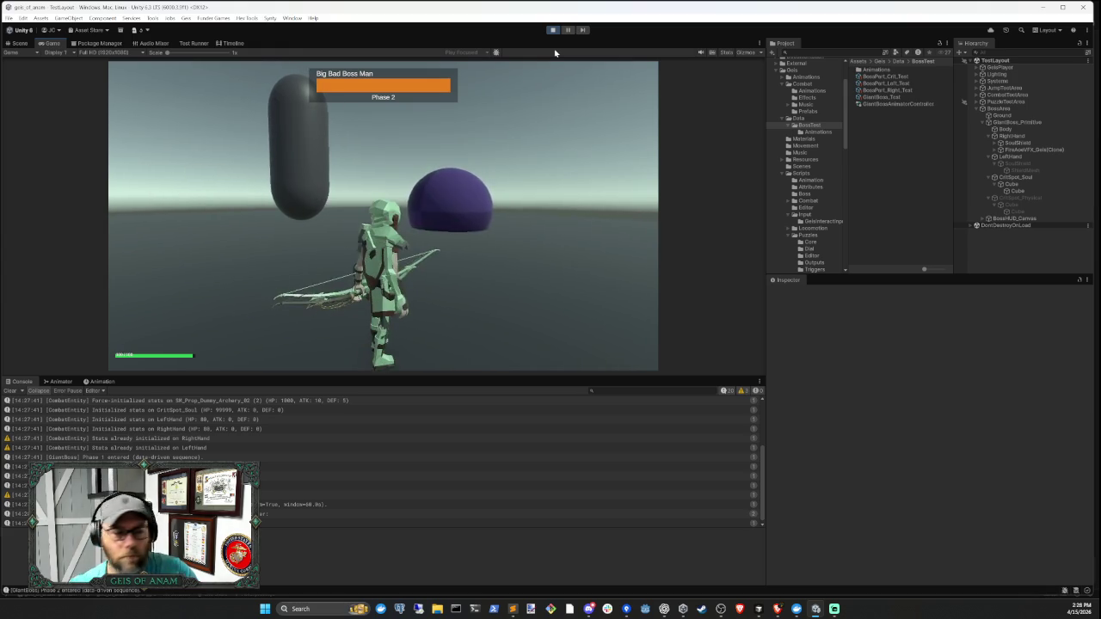
click(552, 29)
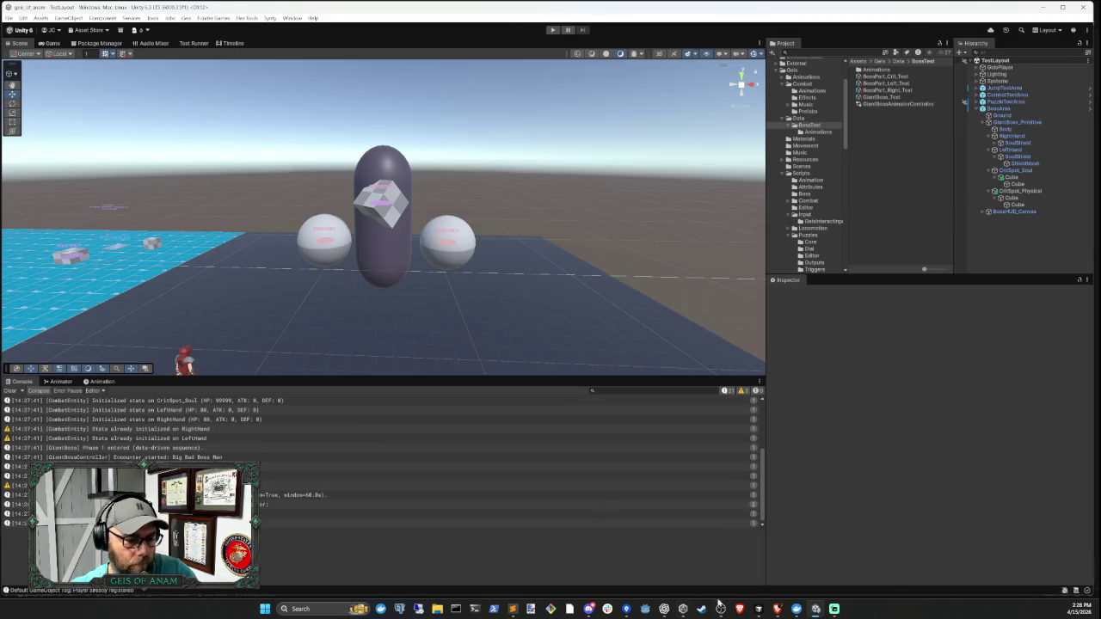
- Rewrite the draft and send the agent a request for a visual indicator on stunned fists
click(758, 608)
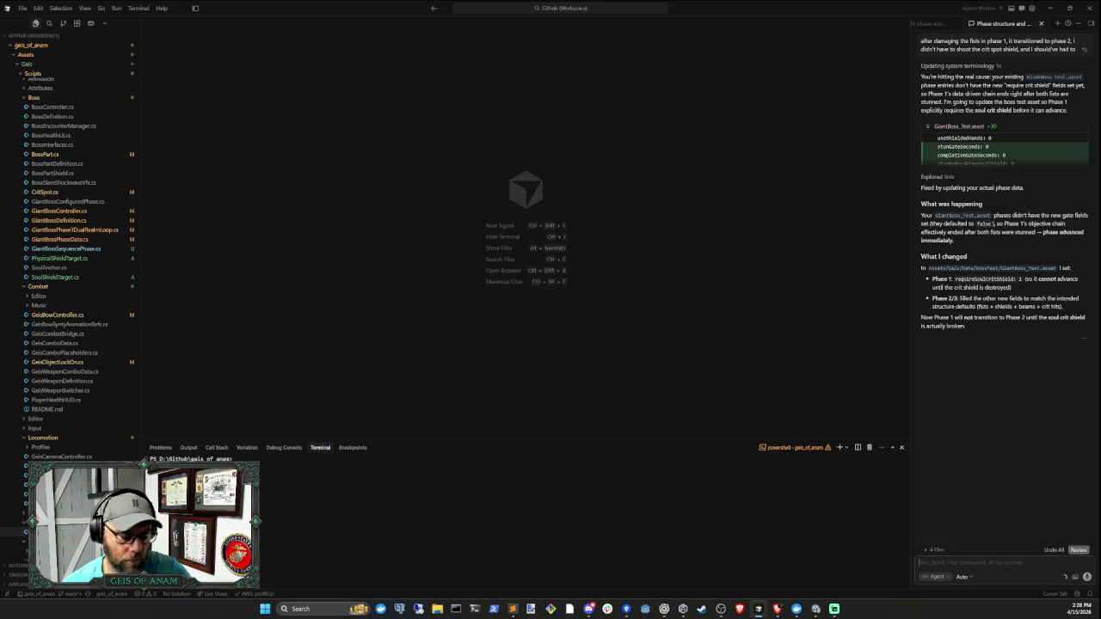
text(The fis)
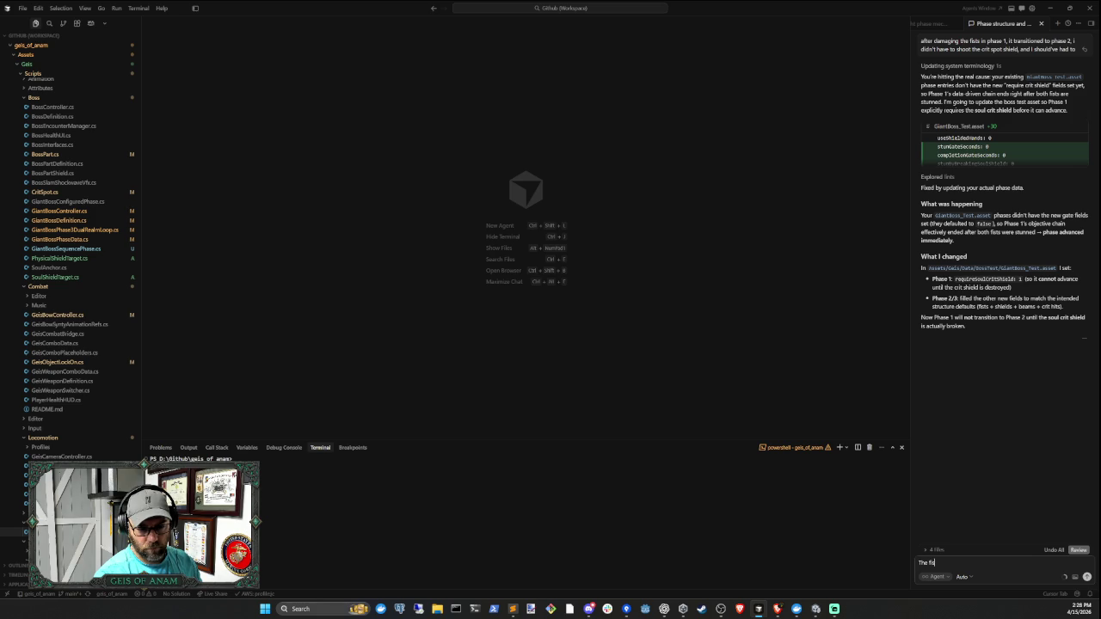
text(ts should)
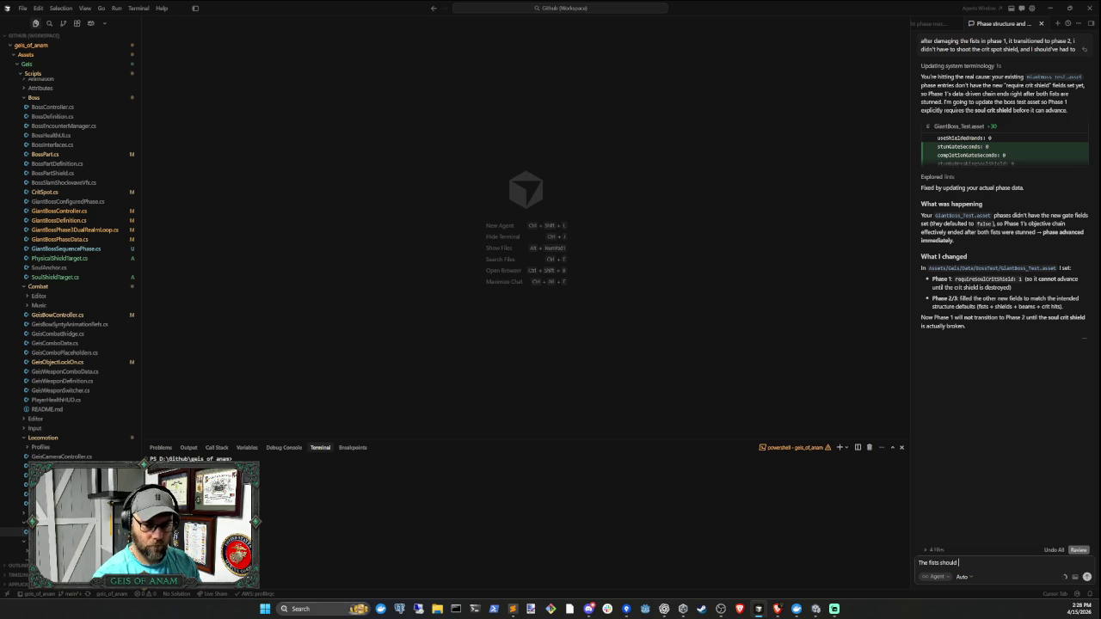
text( ge)
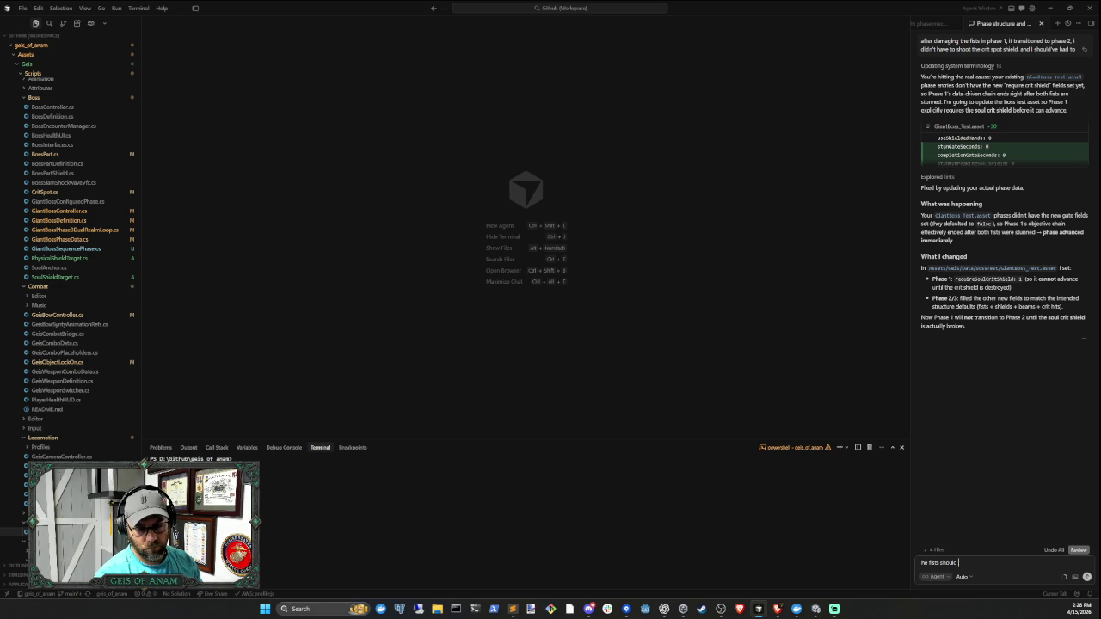
text(should)
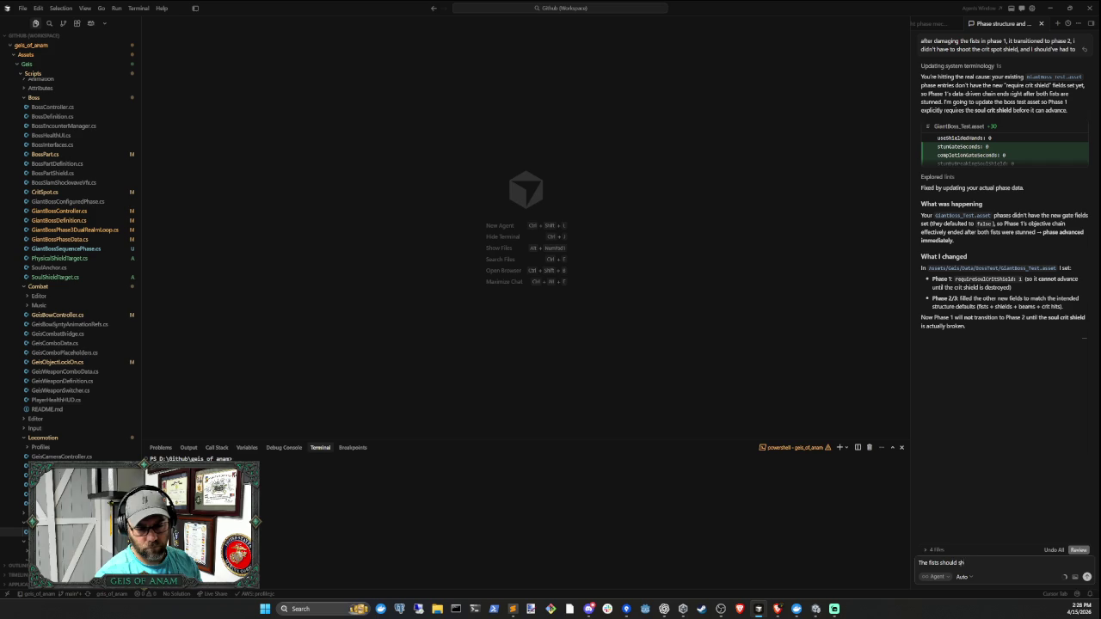
text( go)
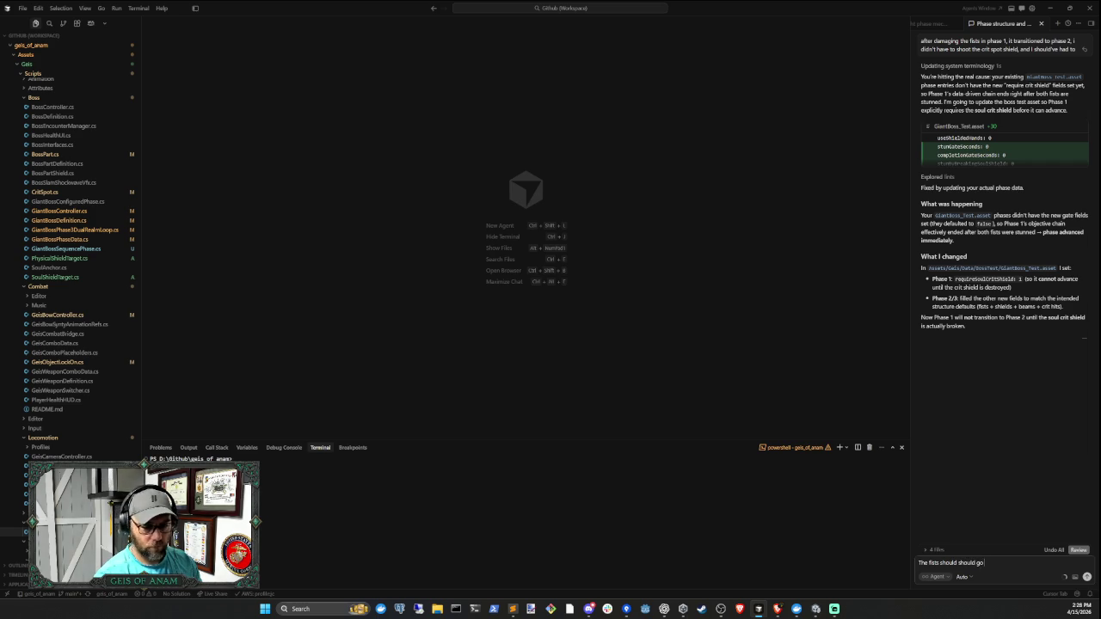
text( back to their)
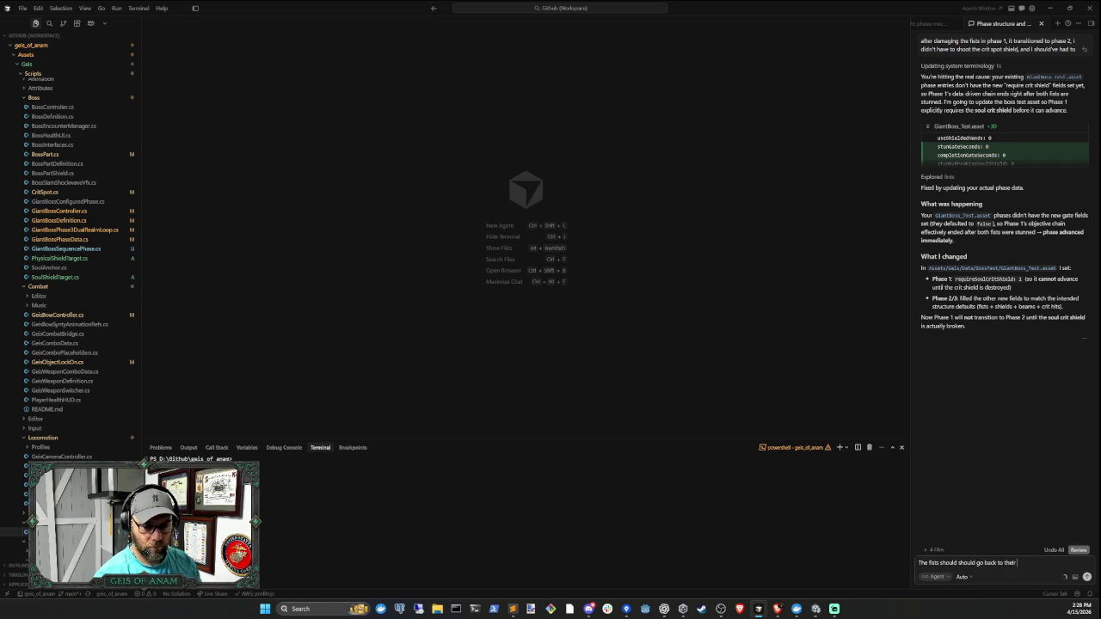
key(ctrl+shift+b)
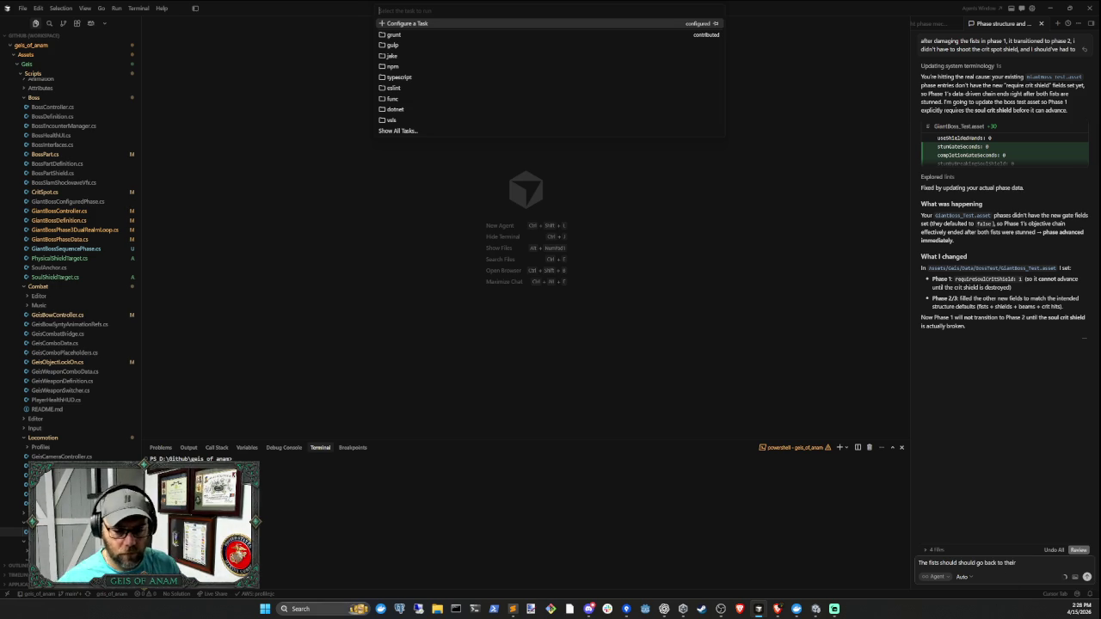
key(Escape)
key(ctrl+a)
text(When a fist)
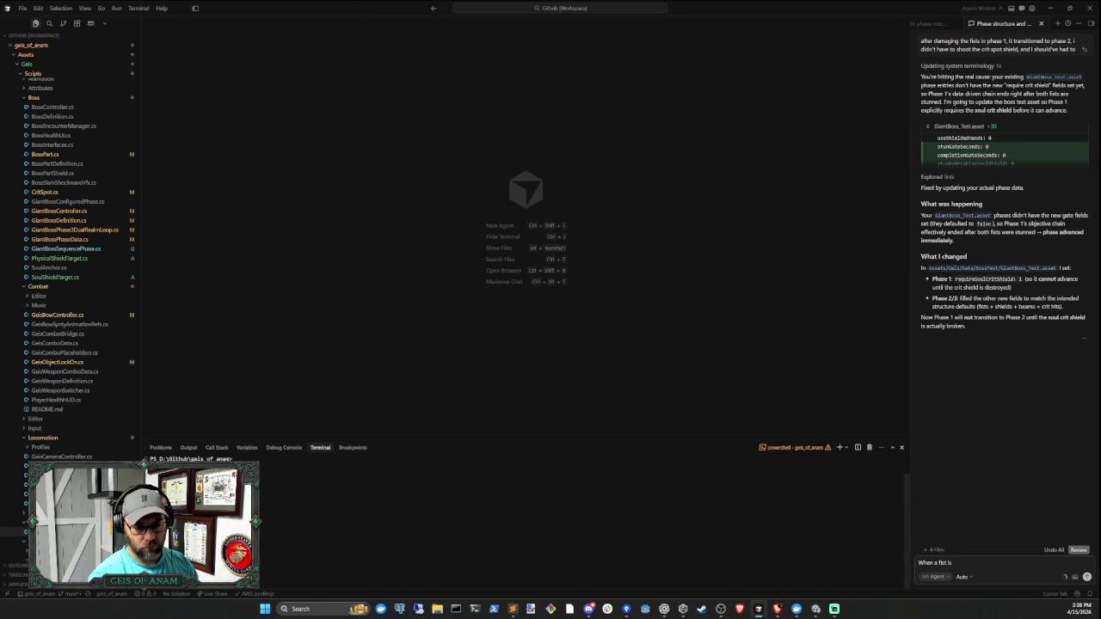
text( is stunned it should have some k)
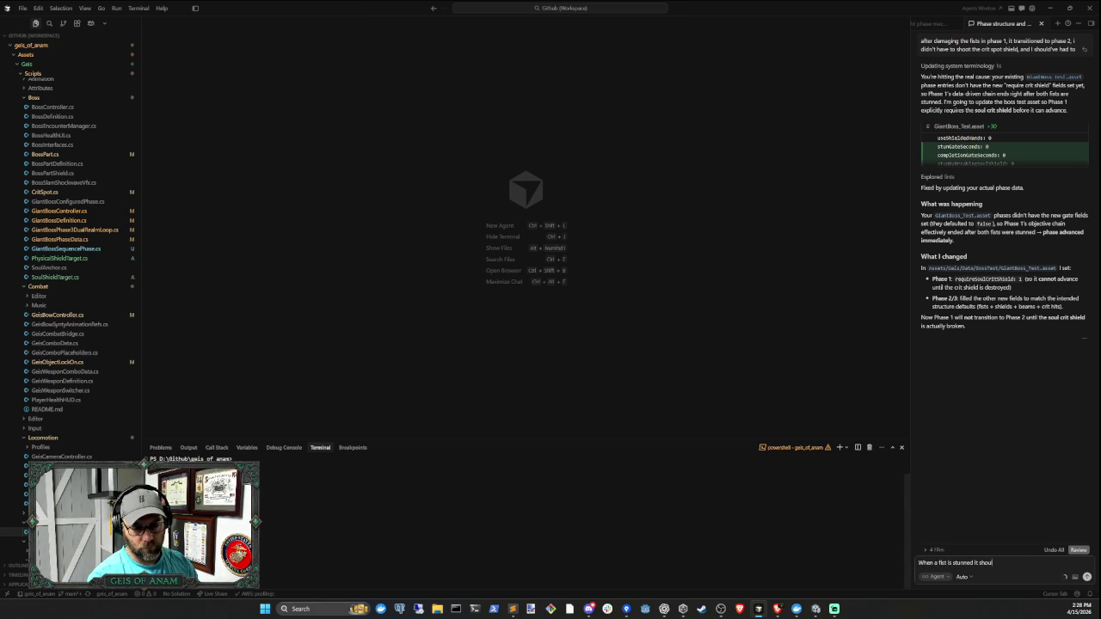
text(ind o)
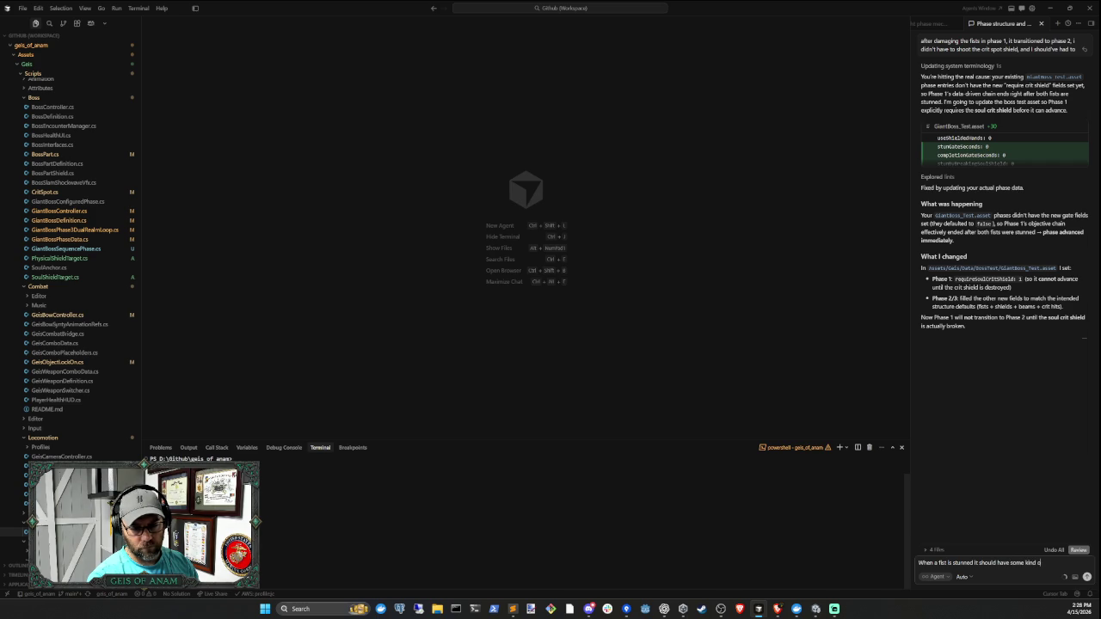
text(f visual indic)
text(ator,)
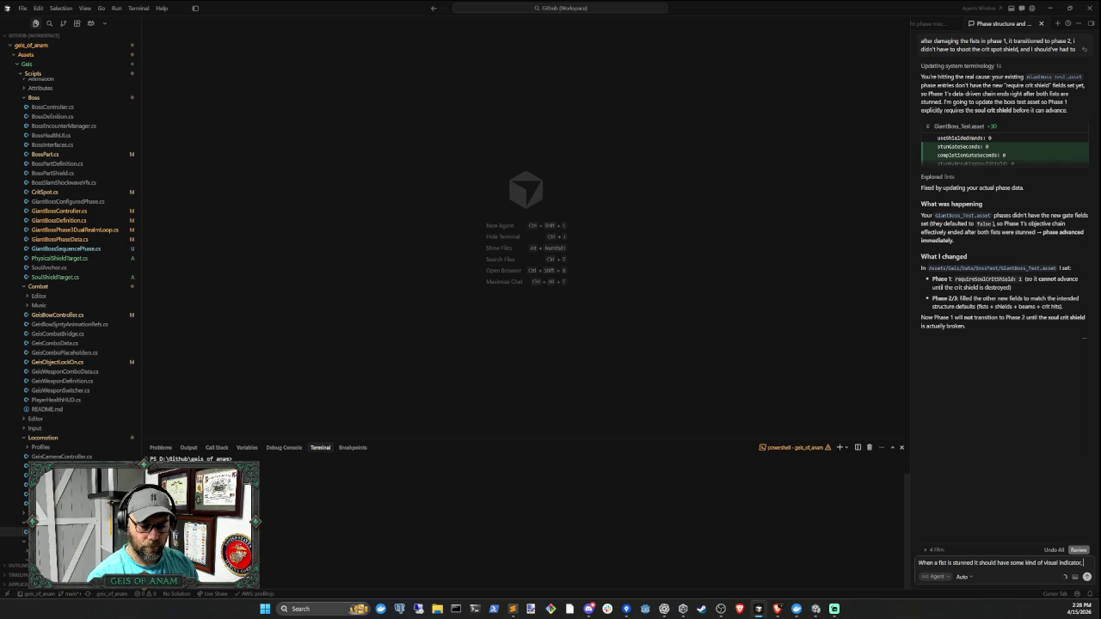
key(Return)
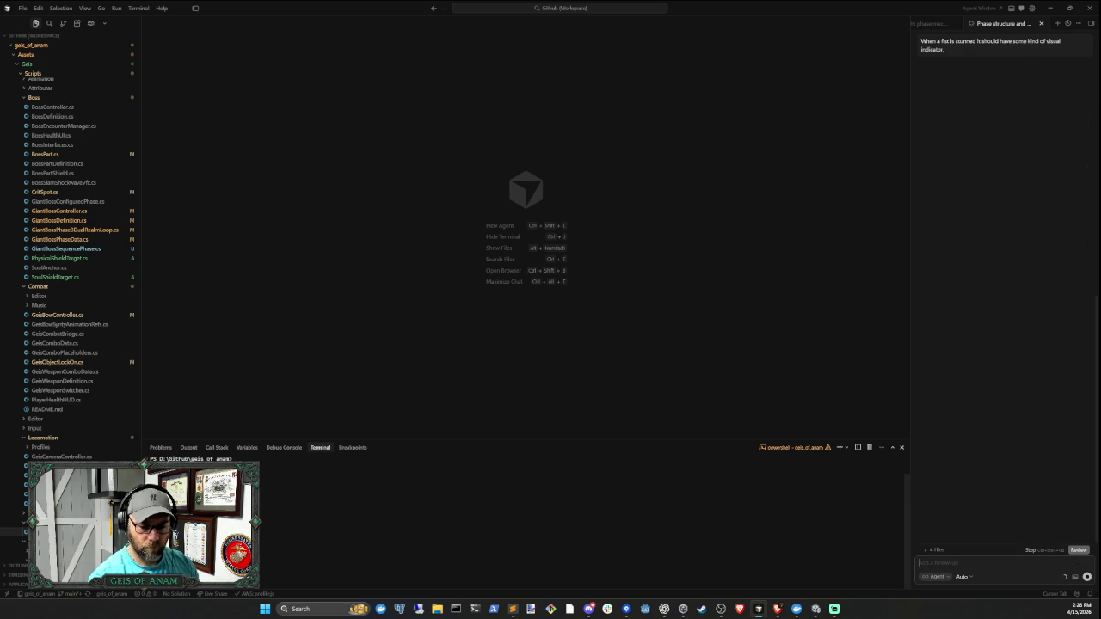
click(815, 609)
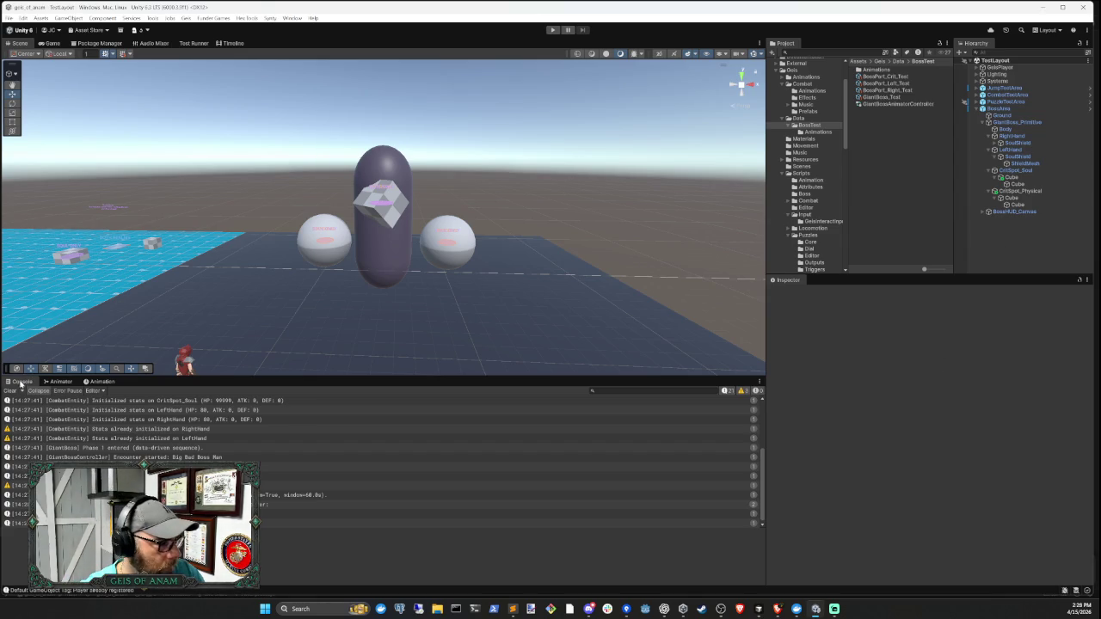
- Clear the console and run a fresh Phase 1 boss play test, then stop it
click(9, 391)
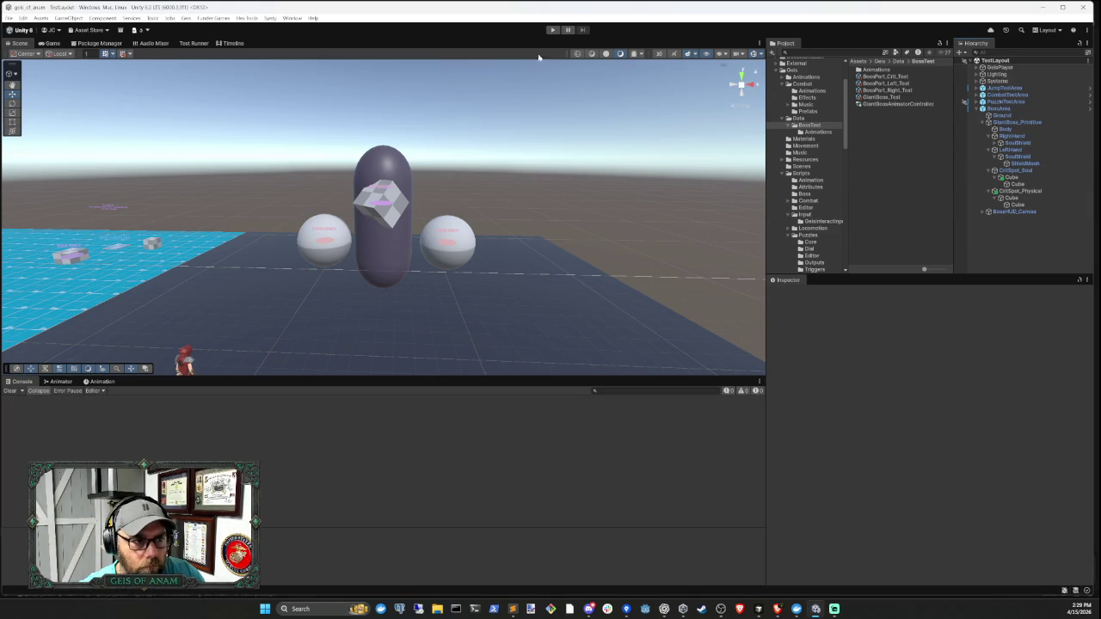
click(552, 29)
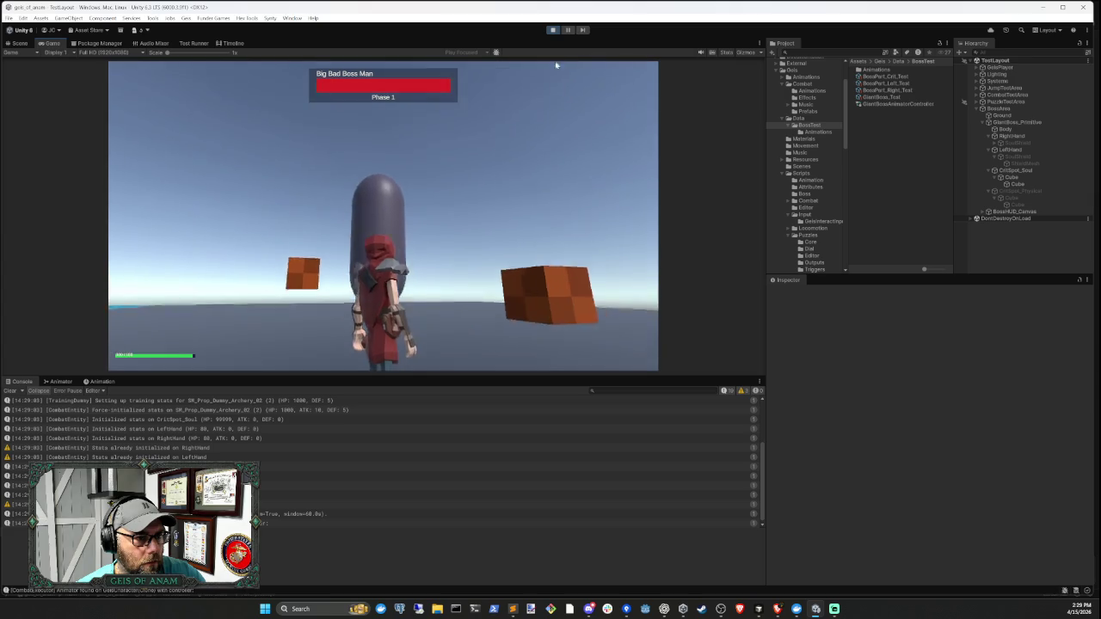
click(553, 30)
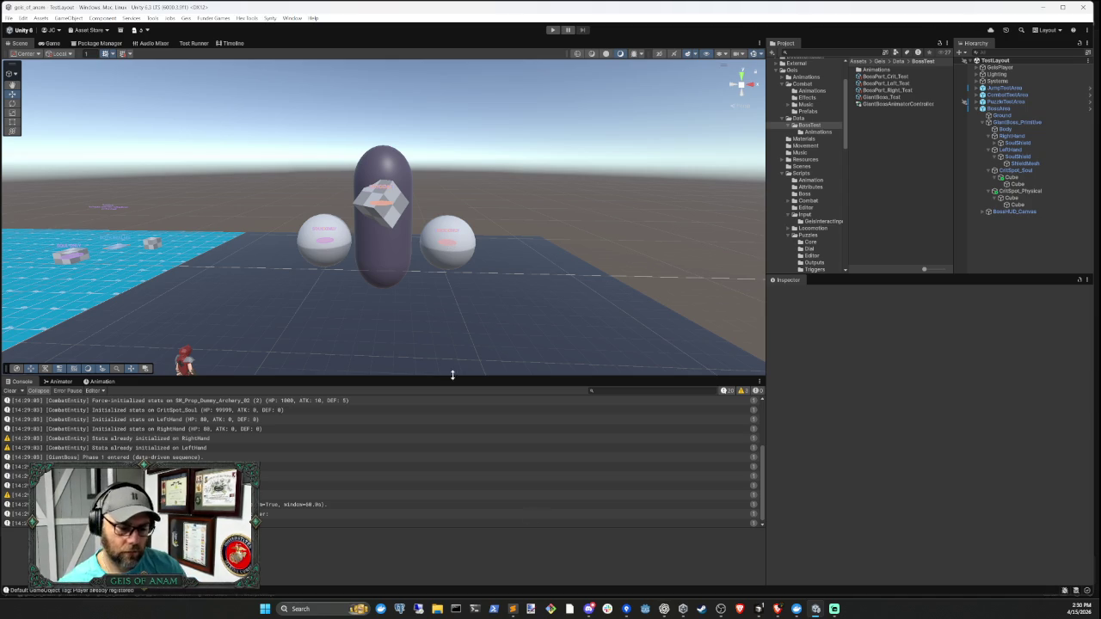
- Request that broken fists return to the boss's side while stunned fists stay on the ground
click(758, 609)
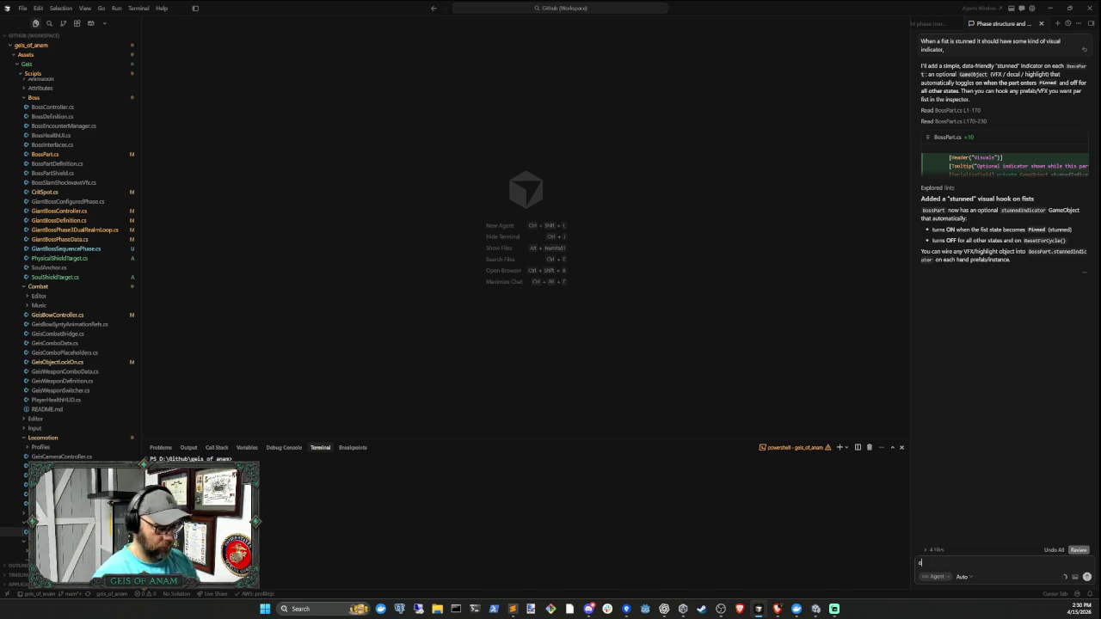
text(ok lets differentiate)
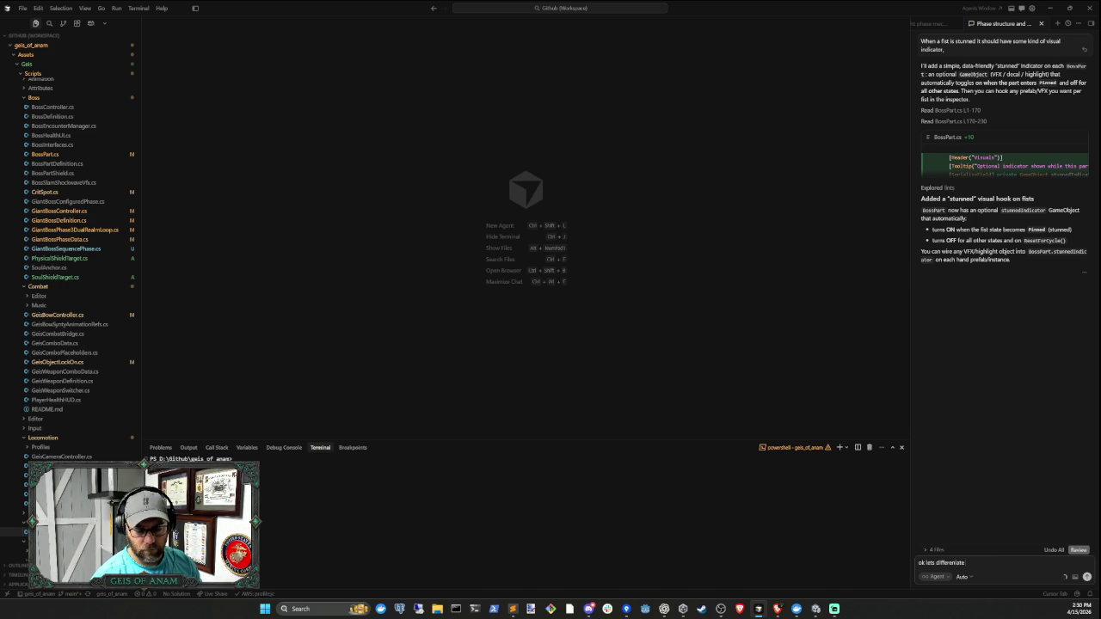
text( between stunned and)
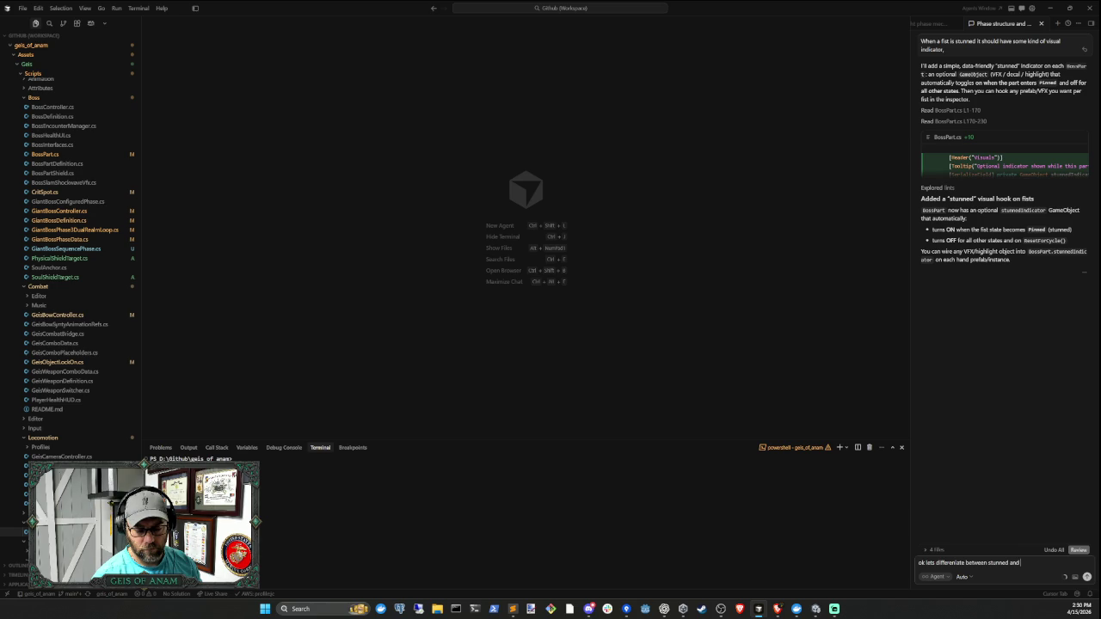
text( broken)
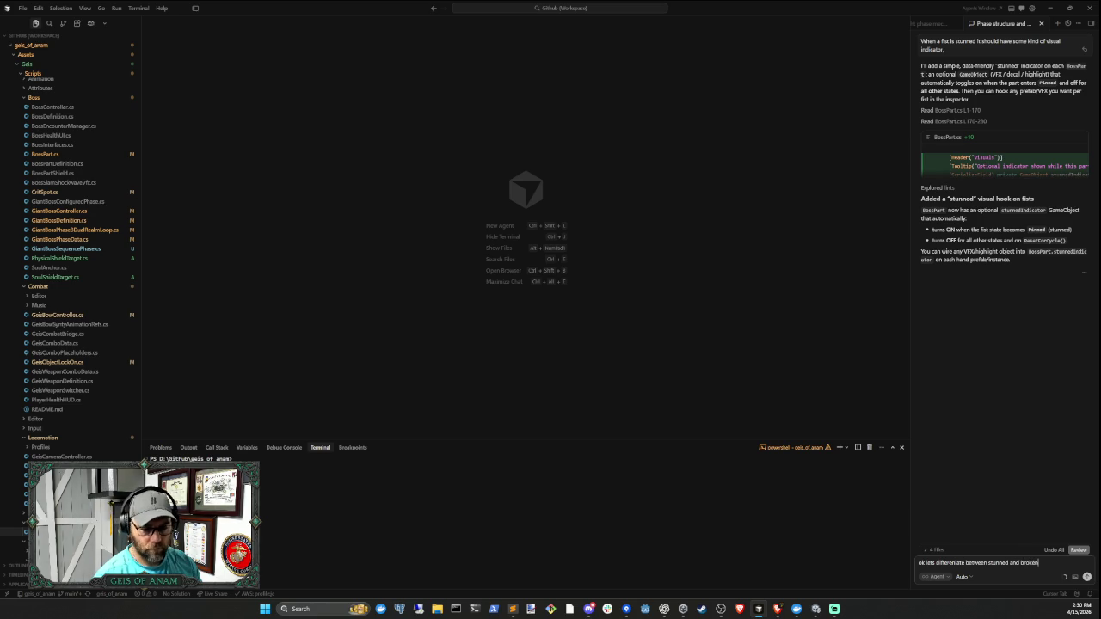
text(. In phase)
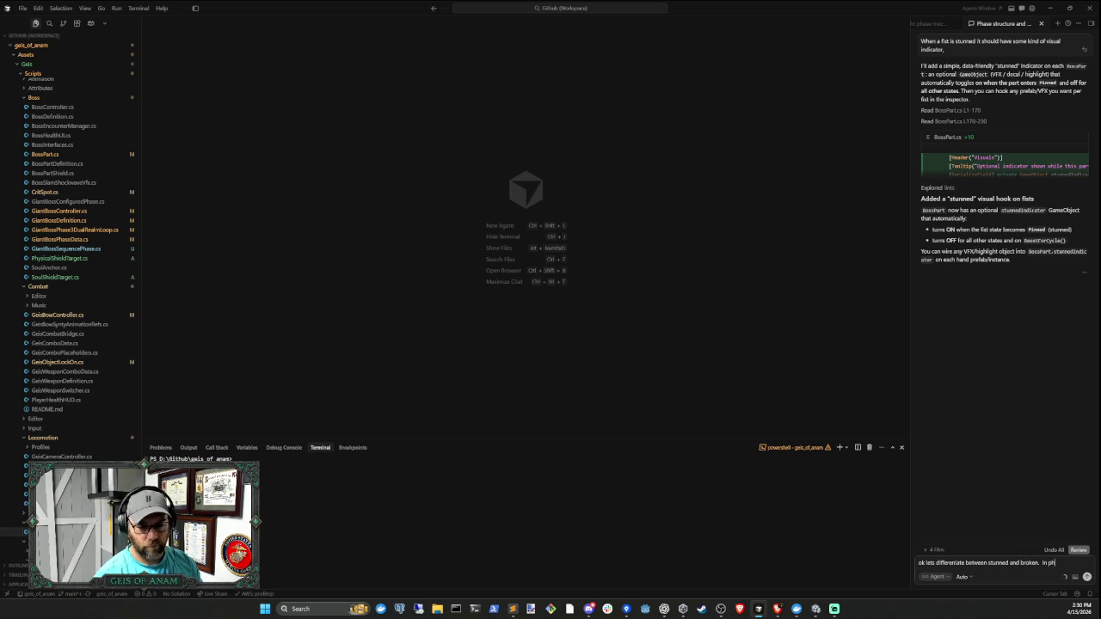
key(BackSpace)
key(BackSpace)
key(BackSpace)
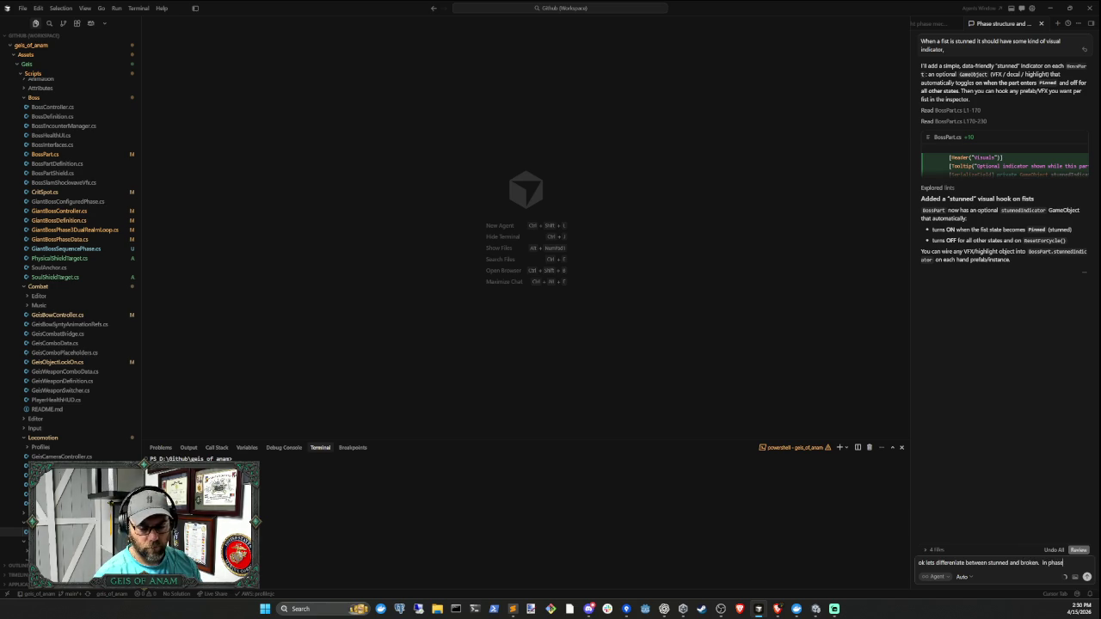
text(Th)
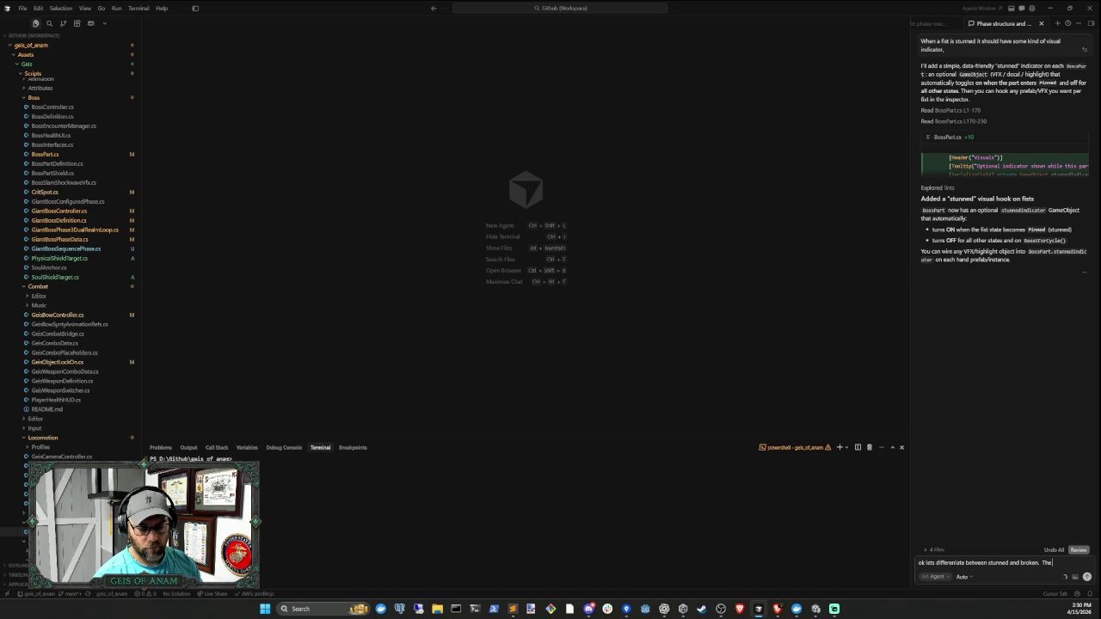
text( fists i)
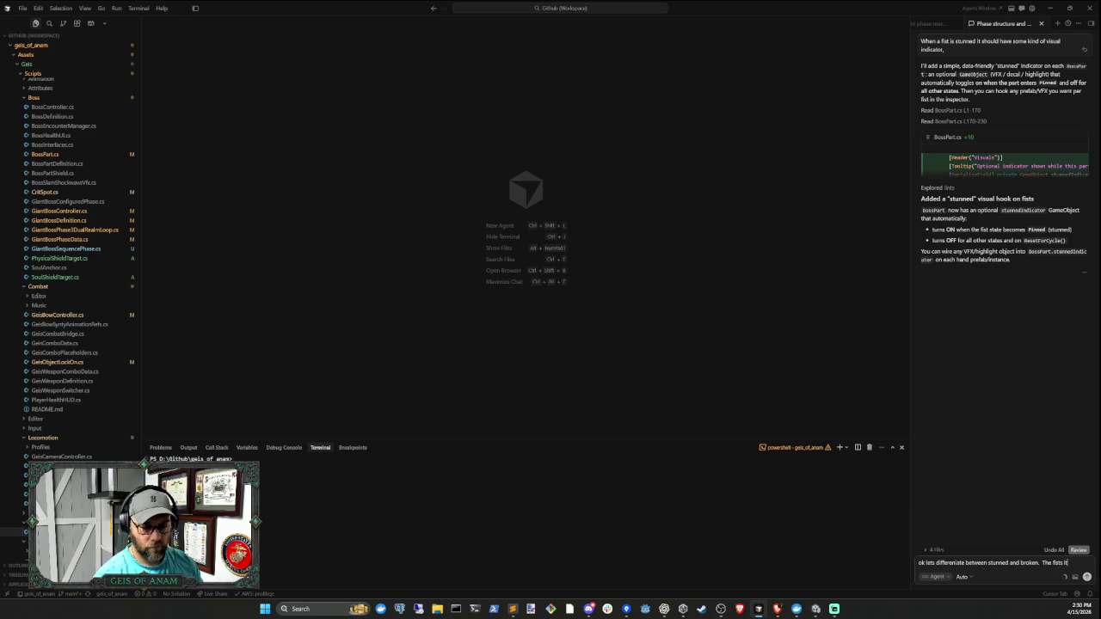
text(self)
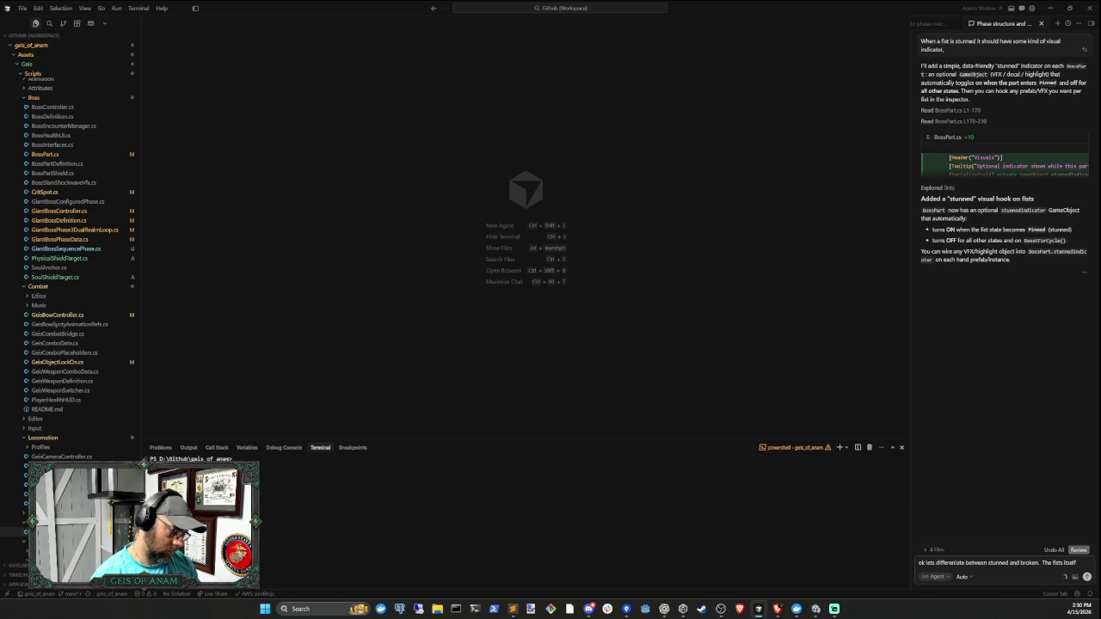
text( when they)
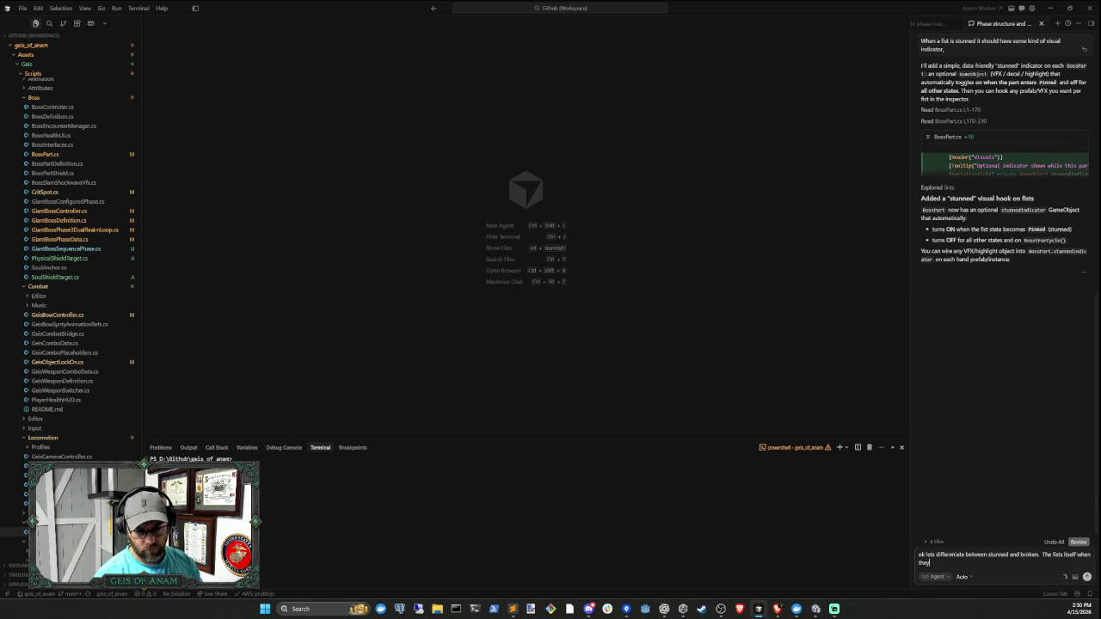
text( taknough)
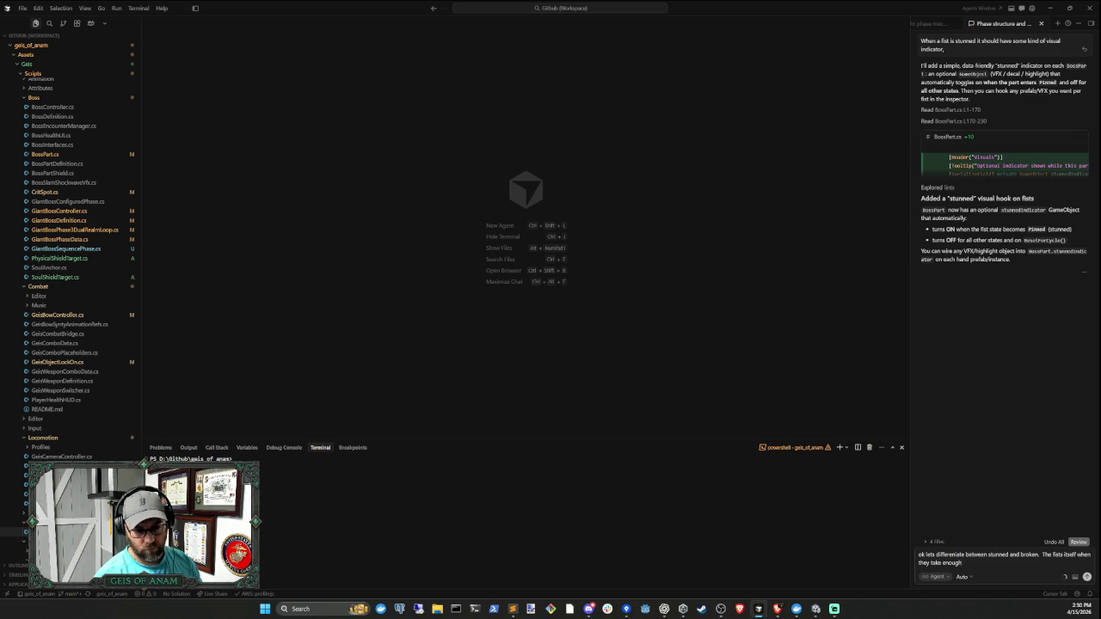
text( damage they be)
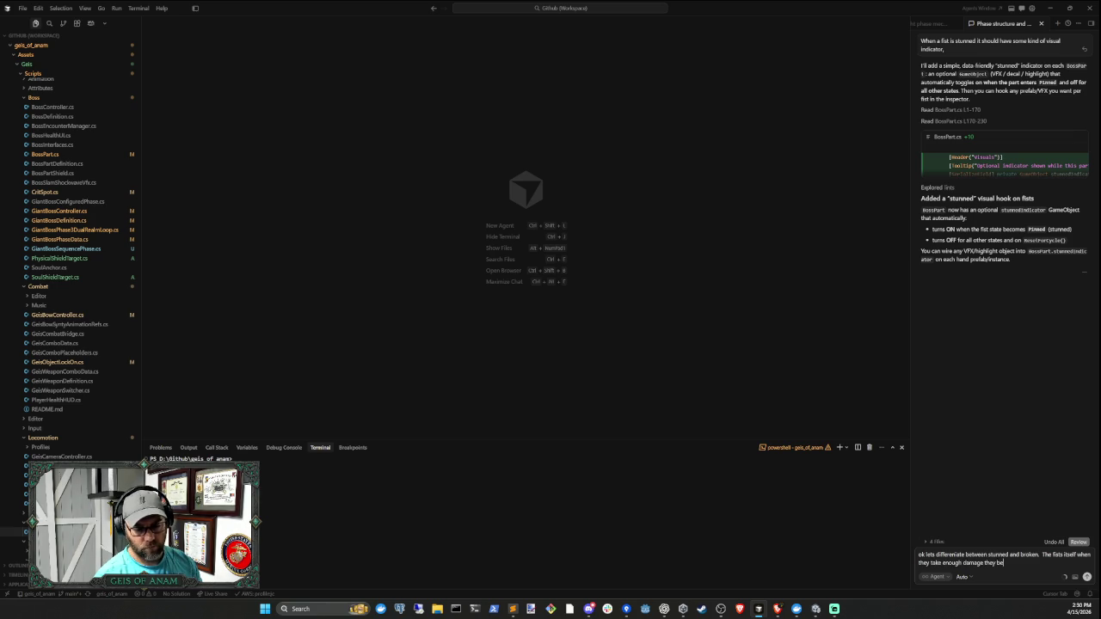
text(comebroken)
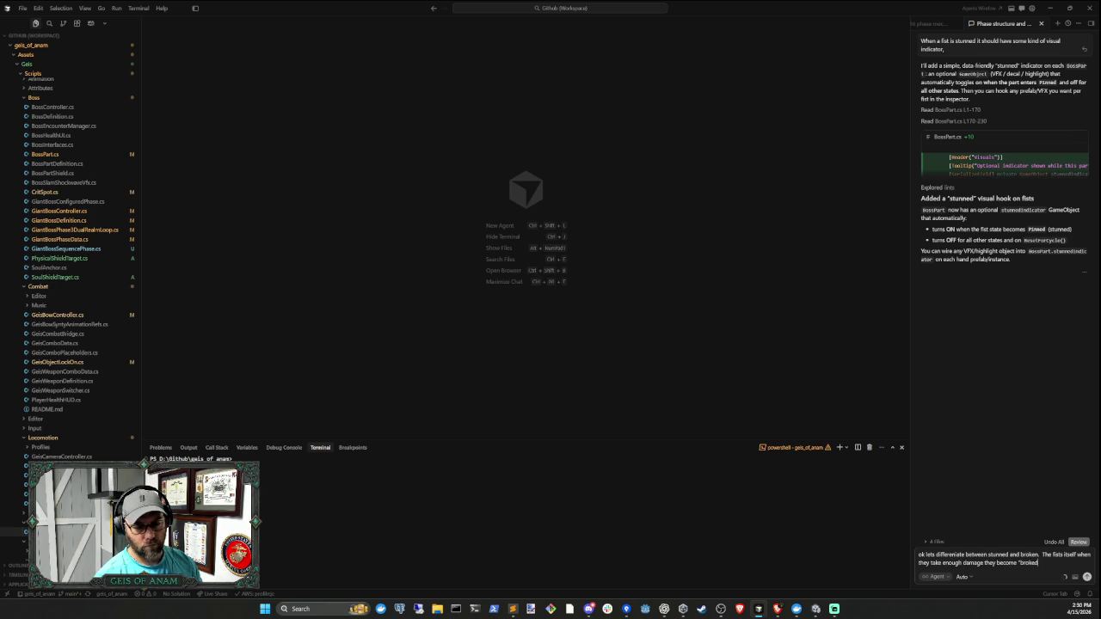
text( and)
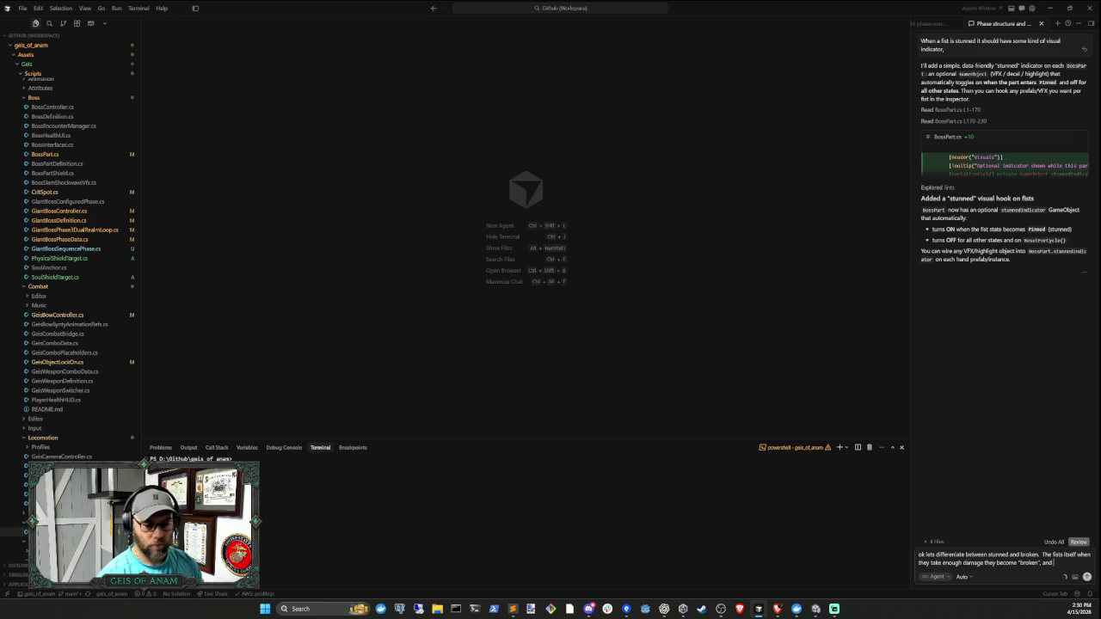
text( whehe shie)
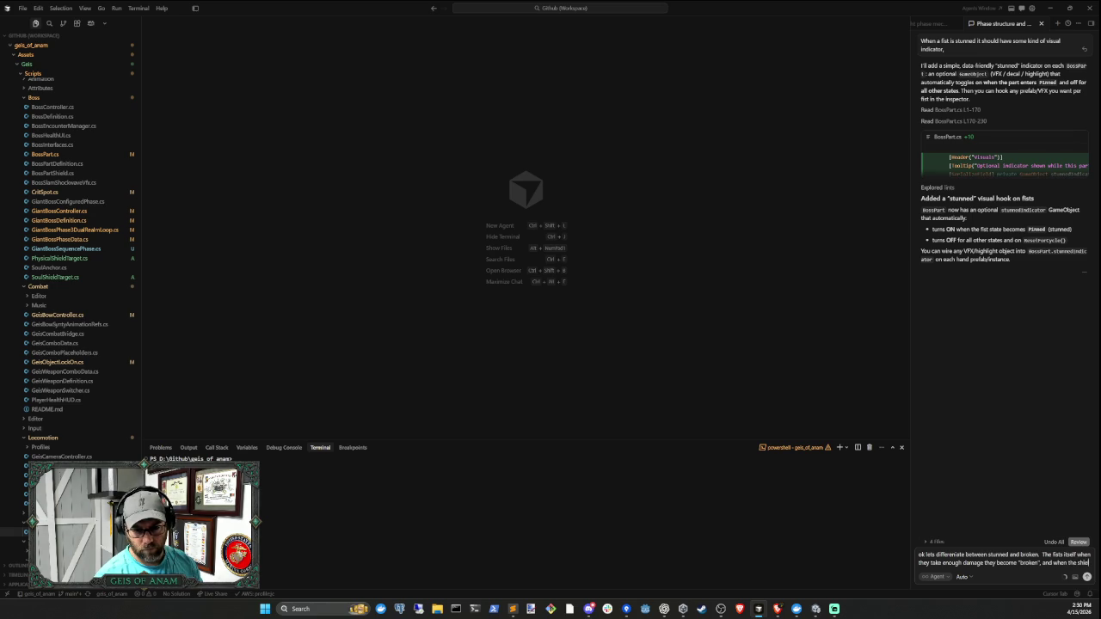
text(ld isestroyed the bo)
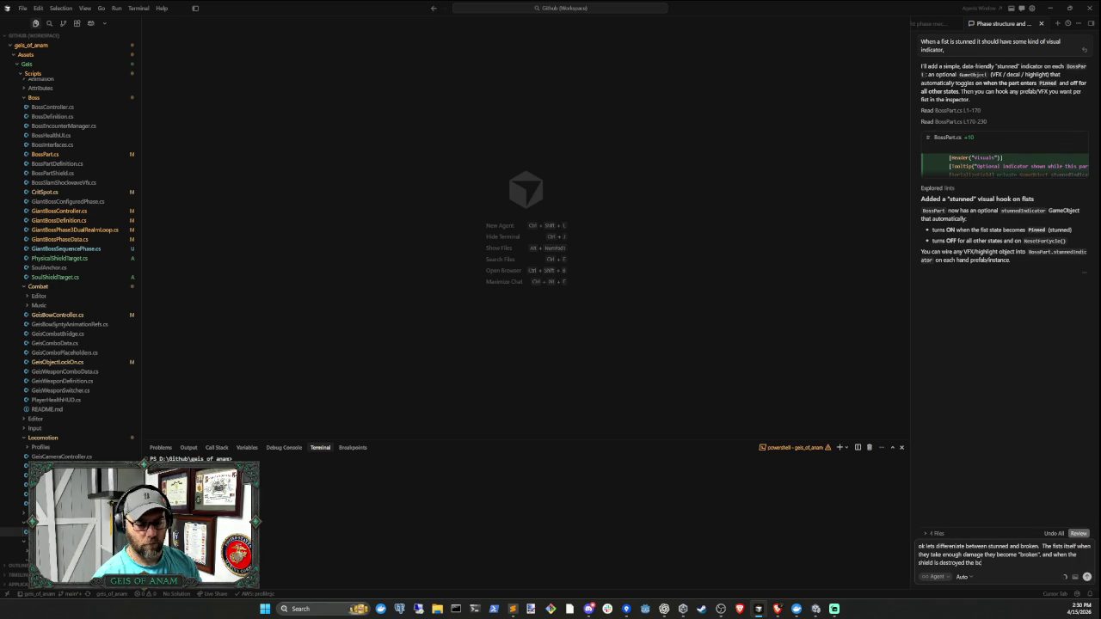
key(BackSpace)
text(ecome "stunned".)
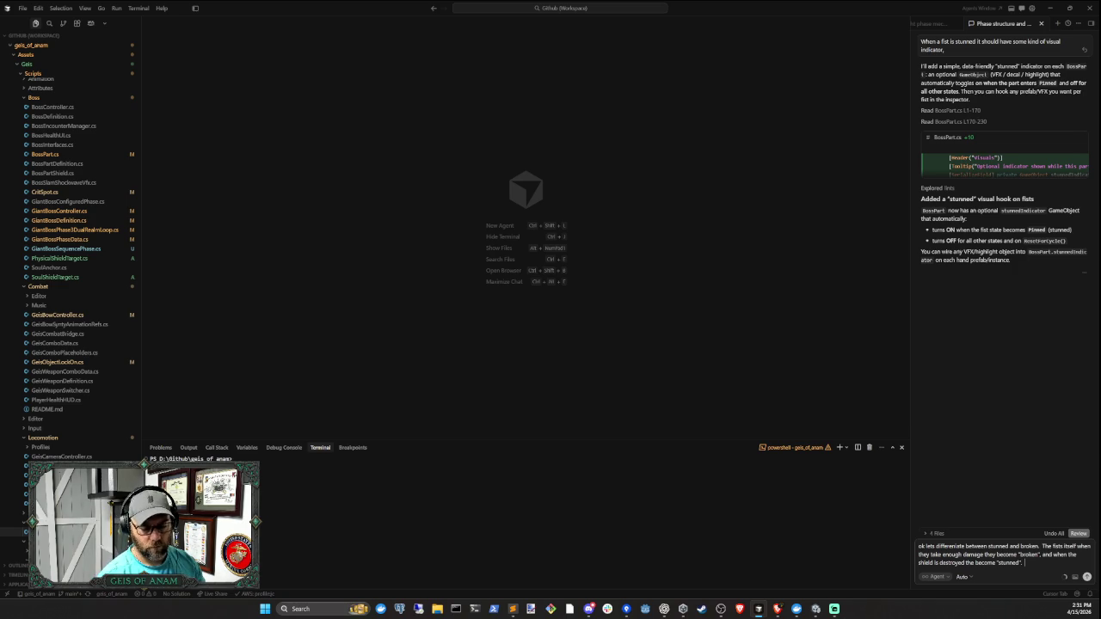
text( Stunned)
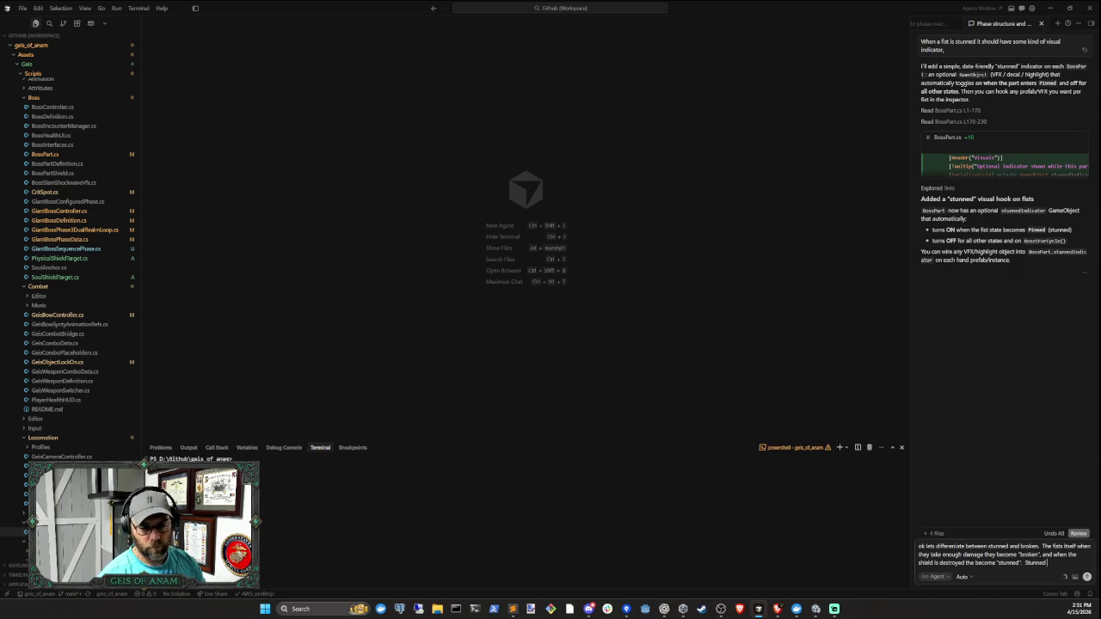
text( the sta)
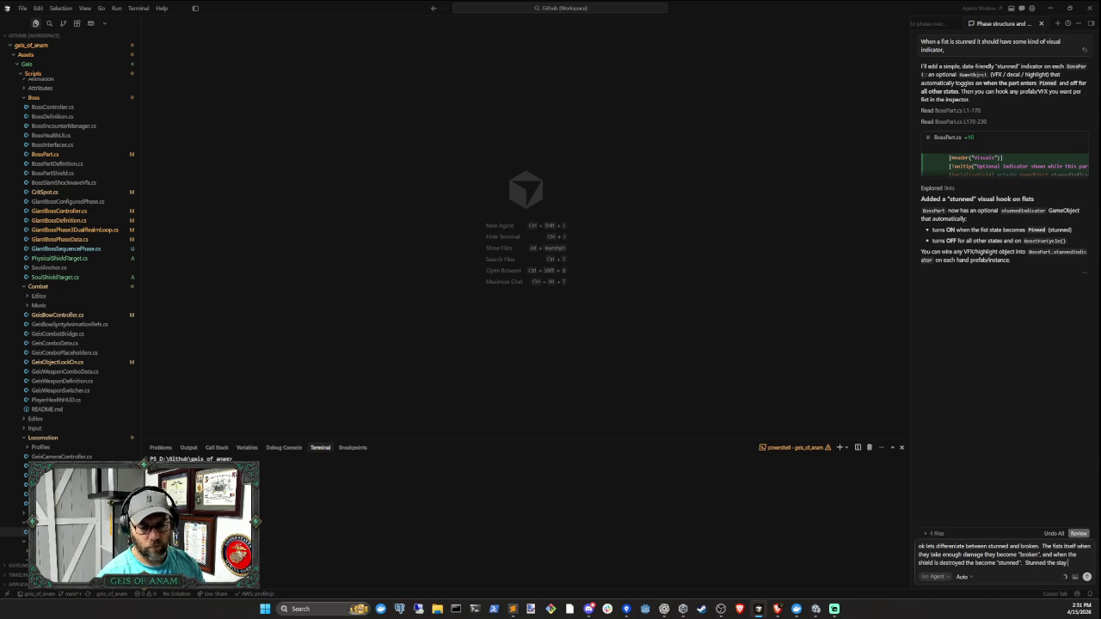
text(n the bround)
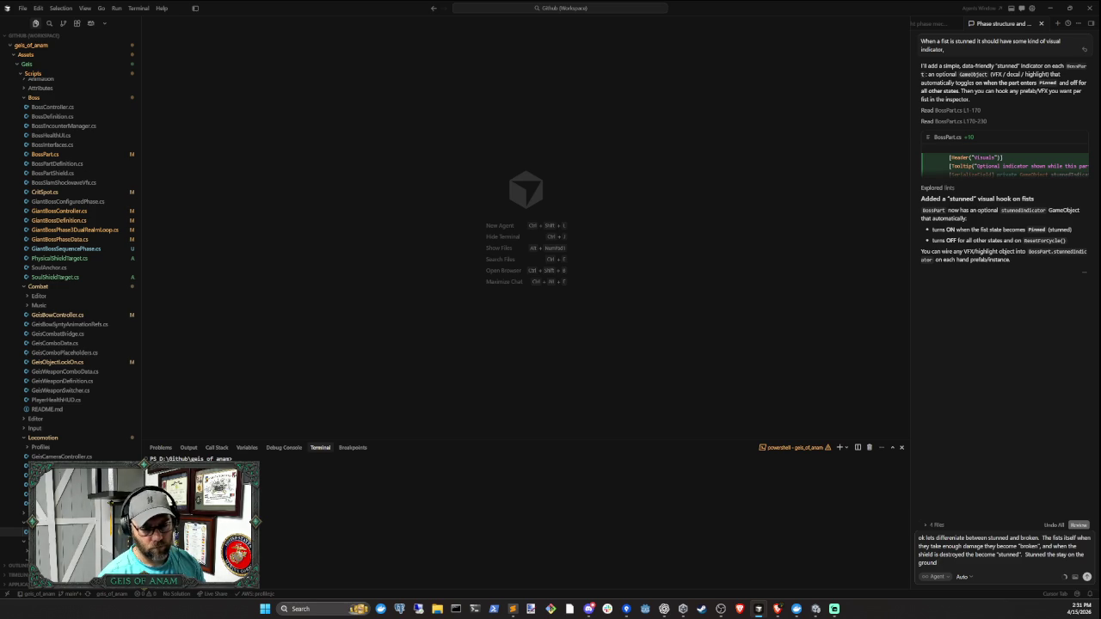
text(wh)
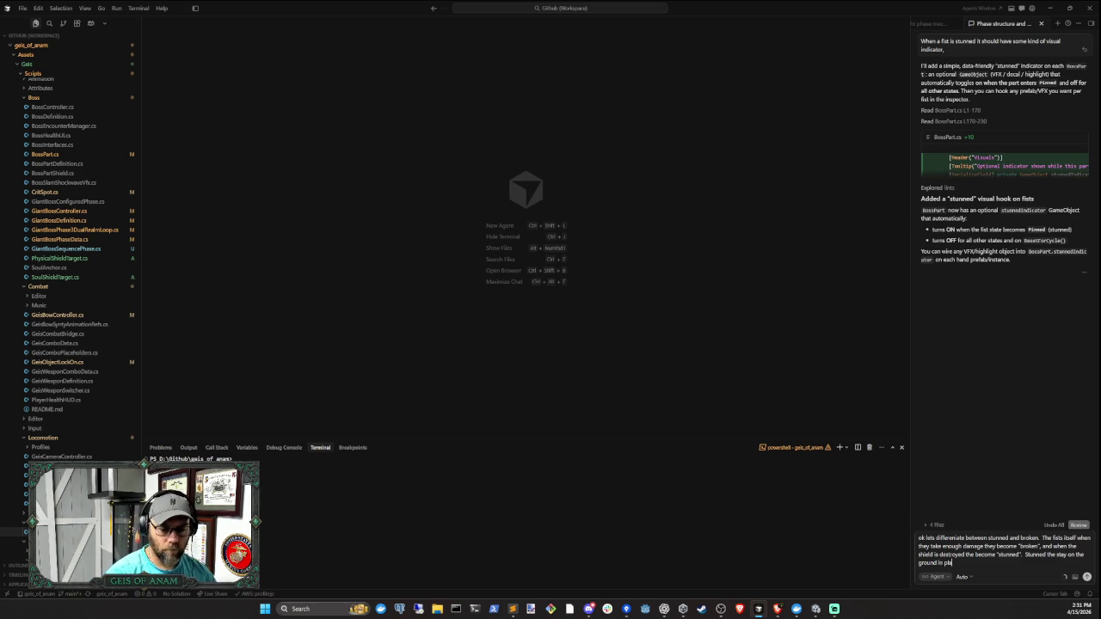
text(Destro)
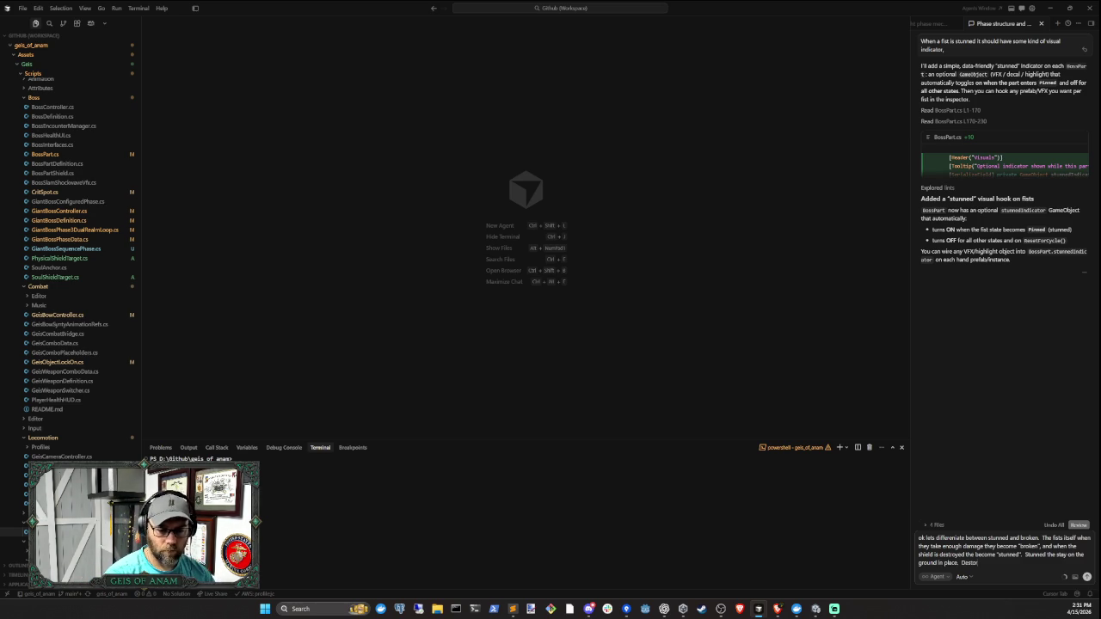
key(BackSpace)
key(BackSpace)
key(BackSpace)
text(B)
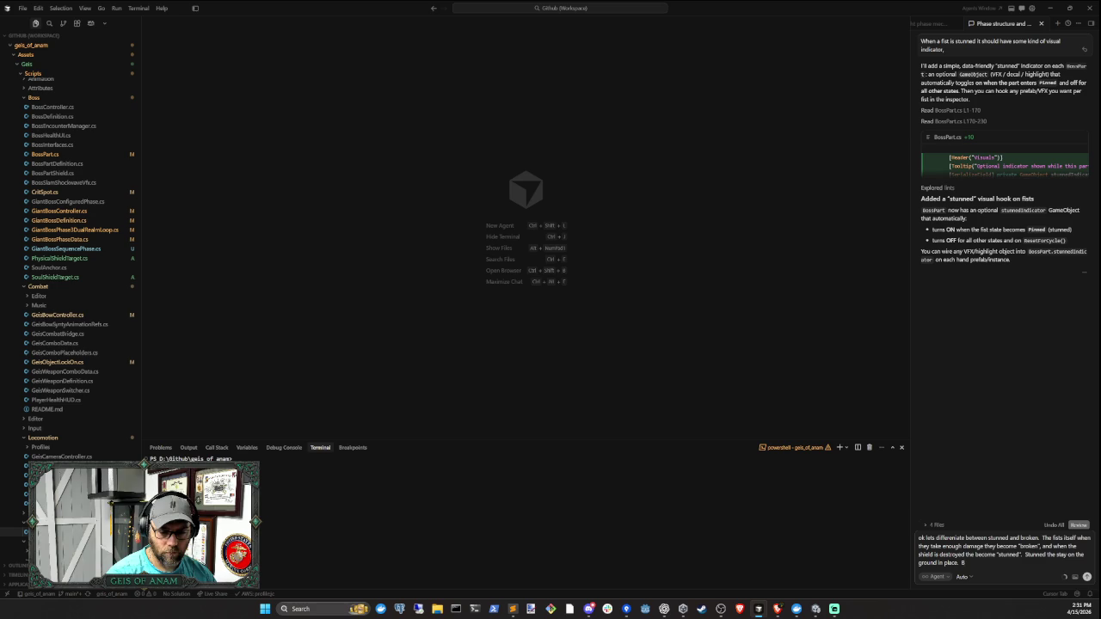
text(roken they)
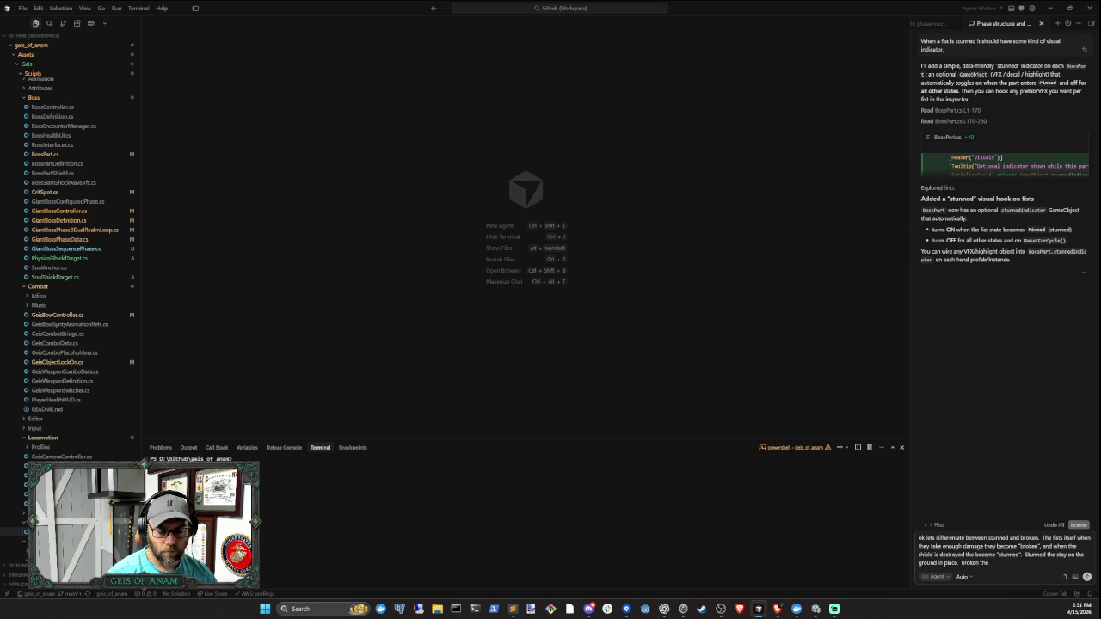
text( go back to)
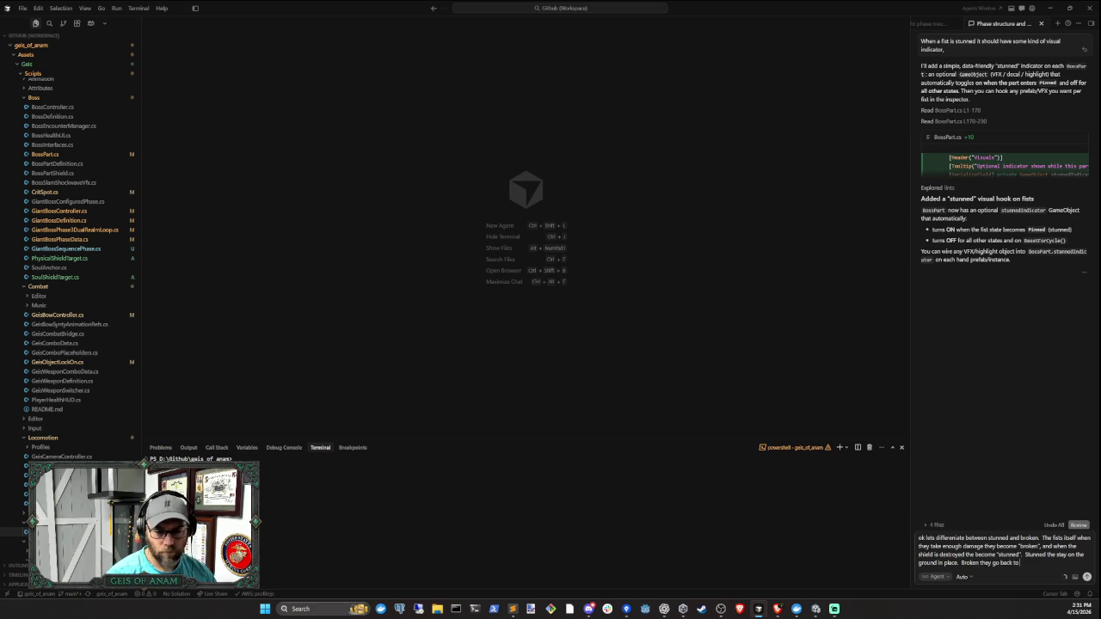
text( the bosses )
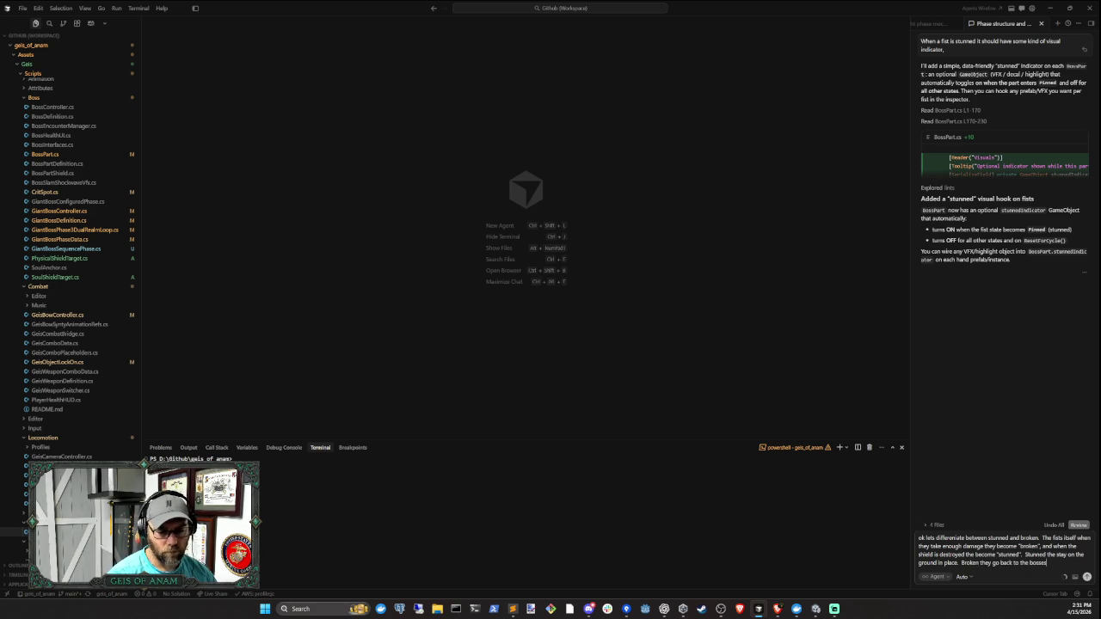
text(side)
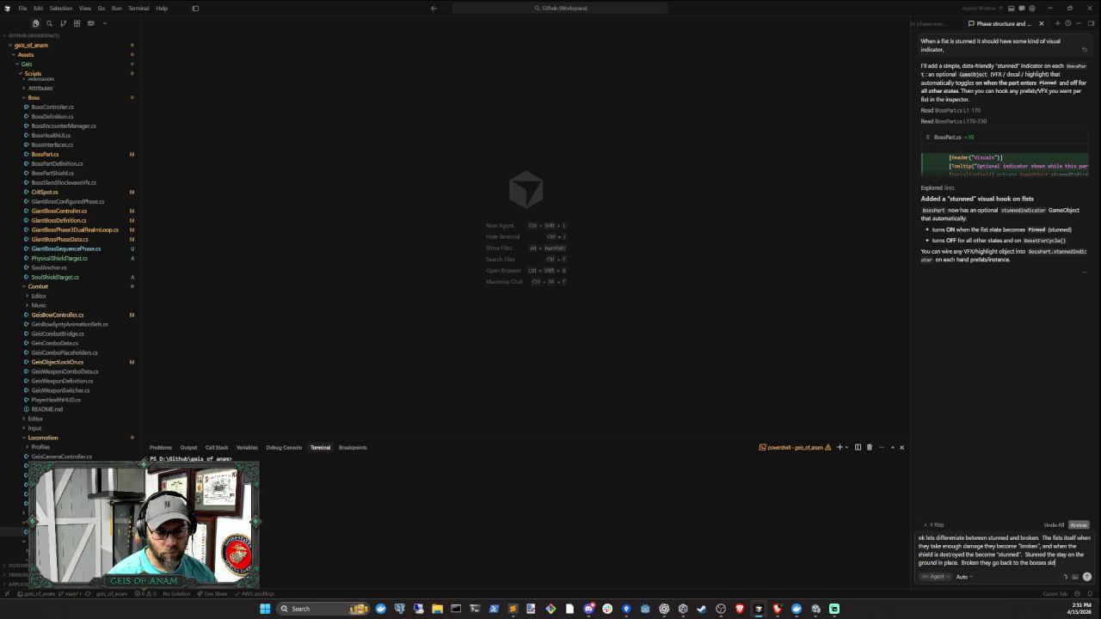
key(BackSpace)
key(BackSpace)
key(BackSpace)
text(sid)
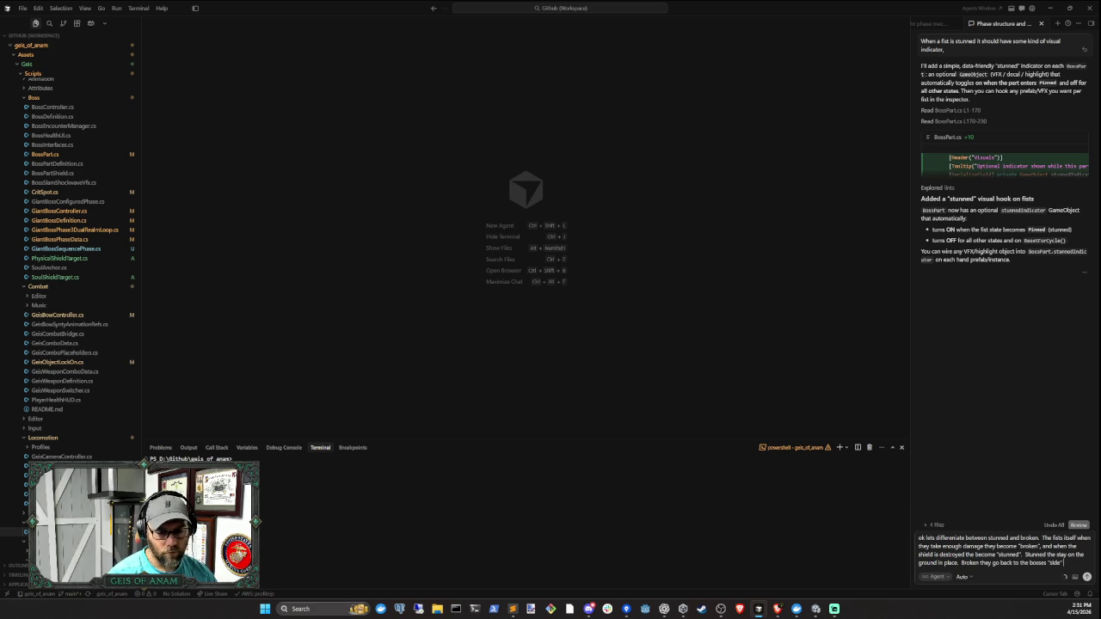
text( where t)
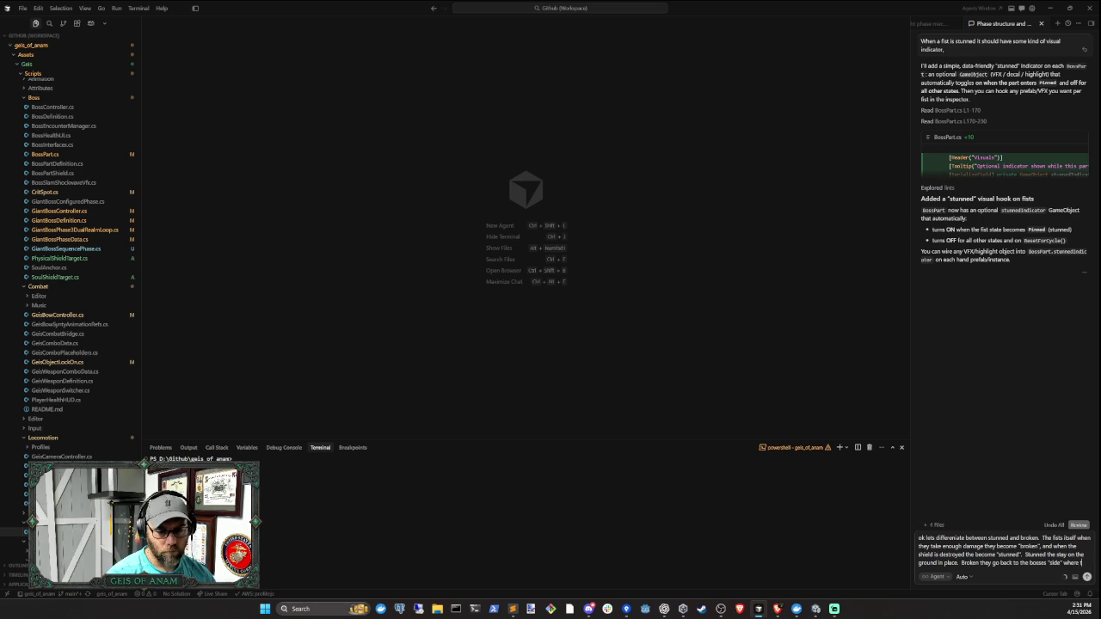
text(heyhey)
text( usually l)
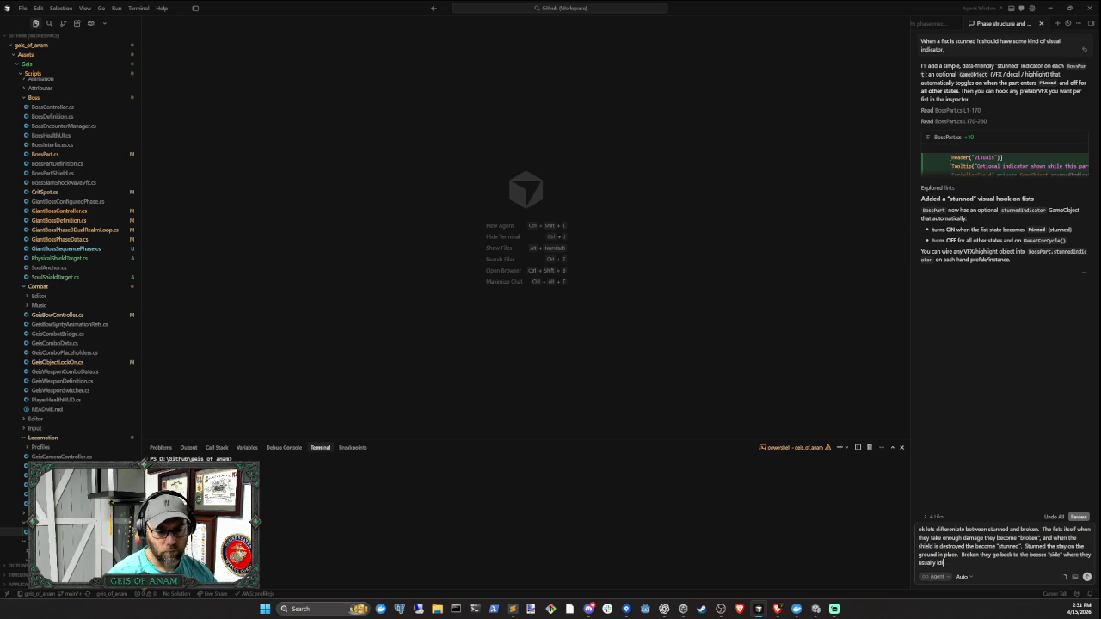
key(Return)
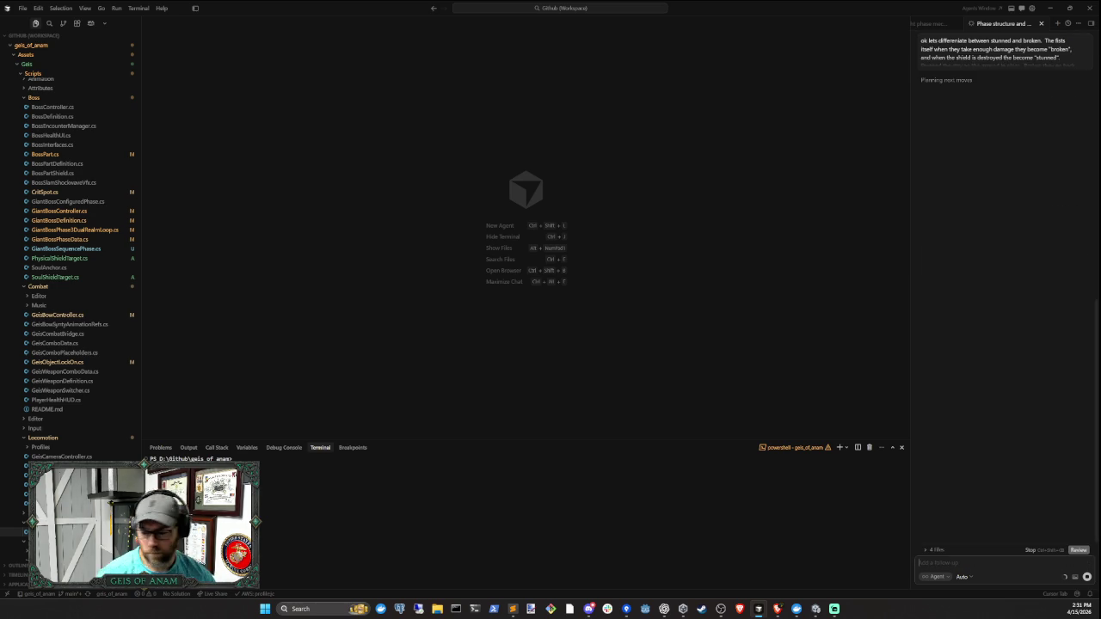
- Back in Unity, clear the console warnings and start a boss play test reaching Phase 2
click(815, 608)
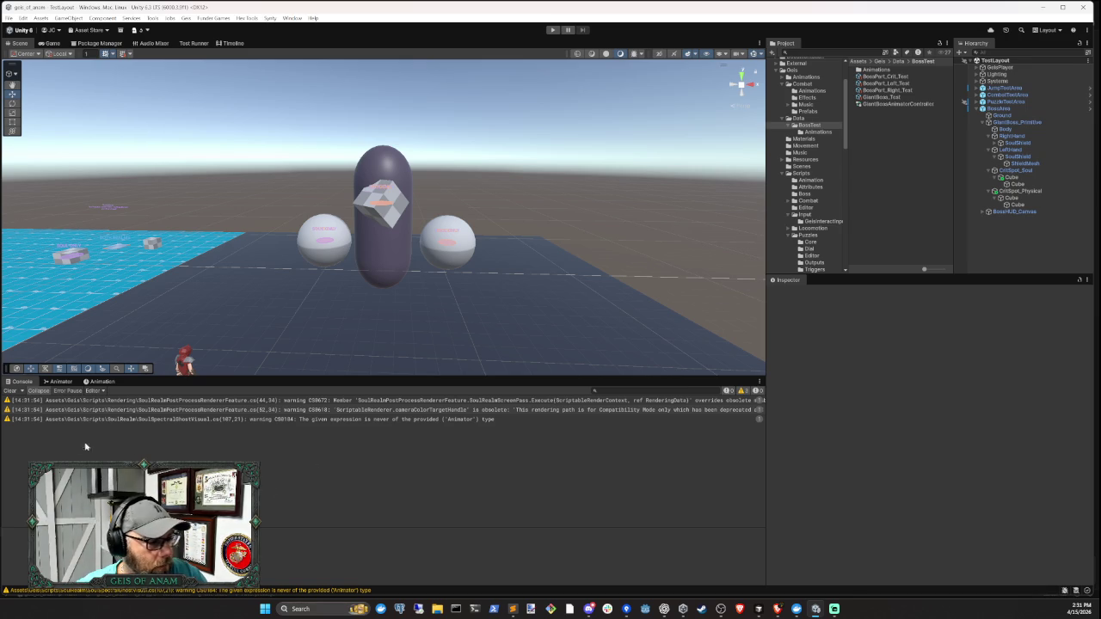
click(11, 391)
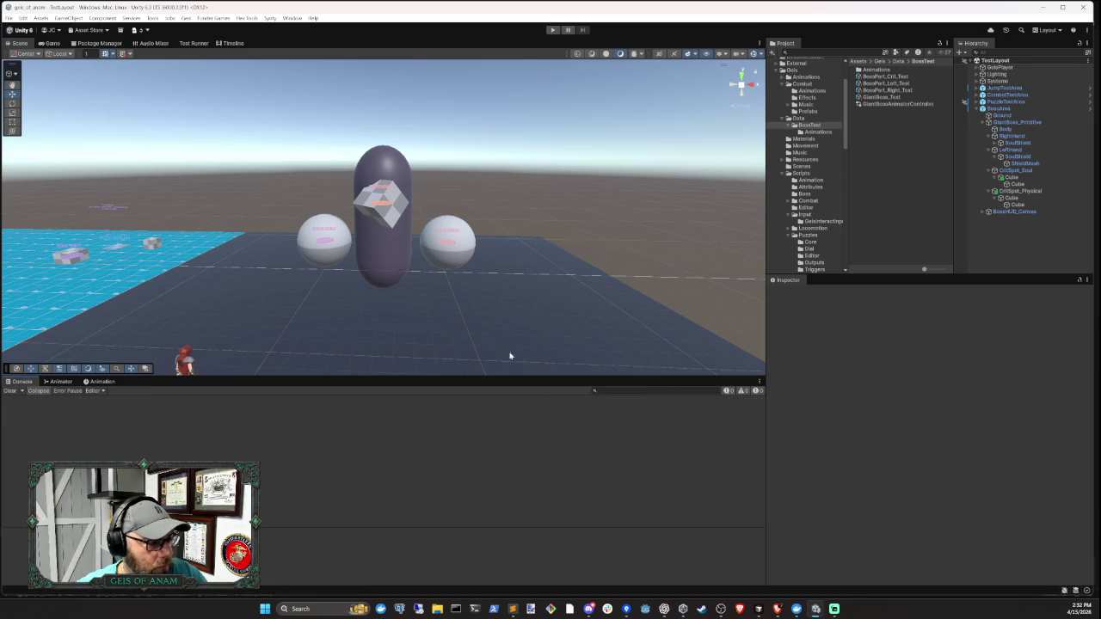
click(552, 30)
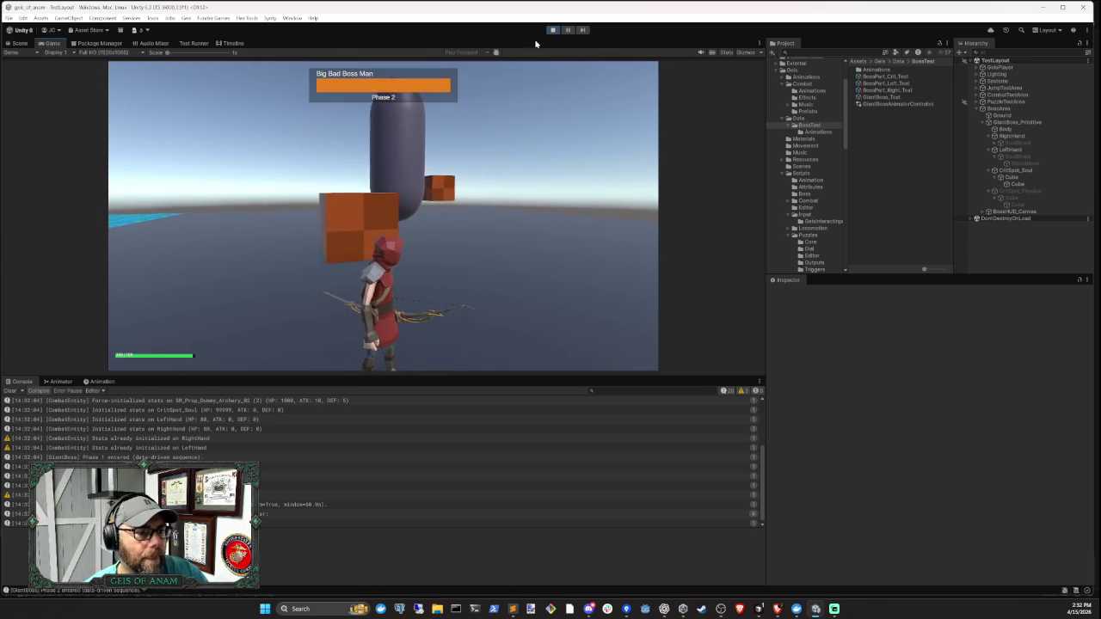
- Stop play mode and review the agent's stunned-versus-broken fist changes in Cursor
click(552, 31)
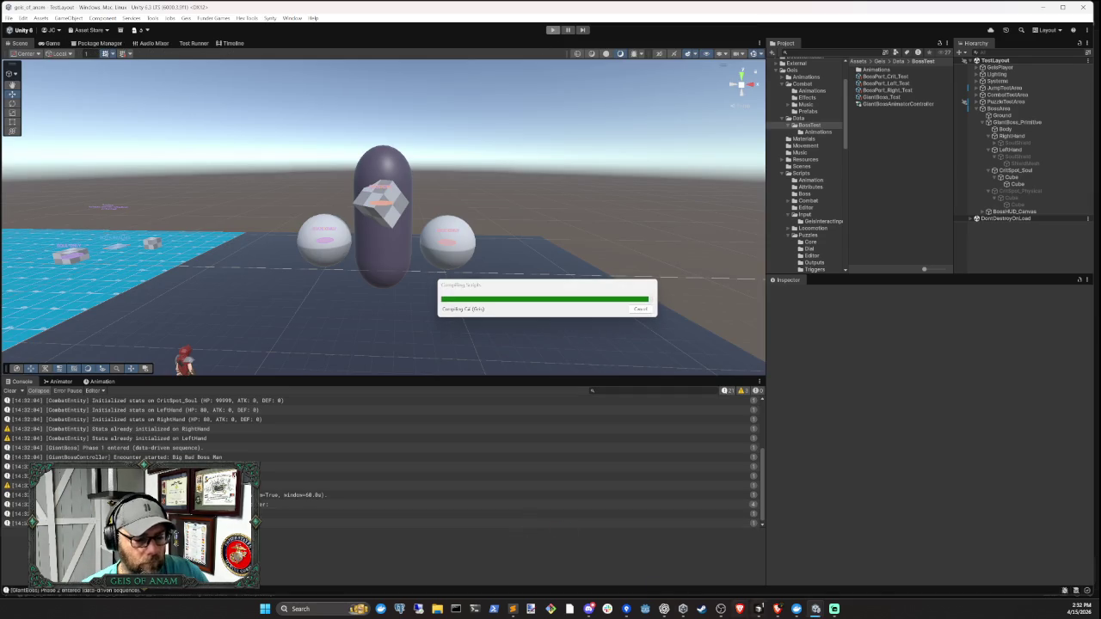
click(758, 609)
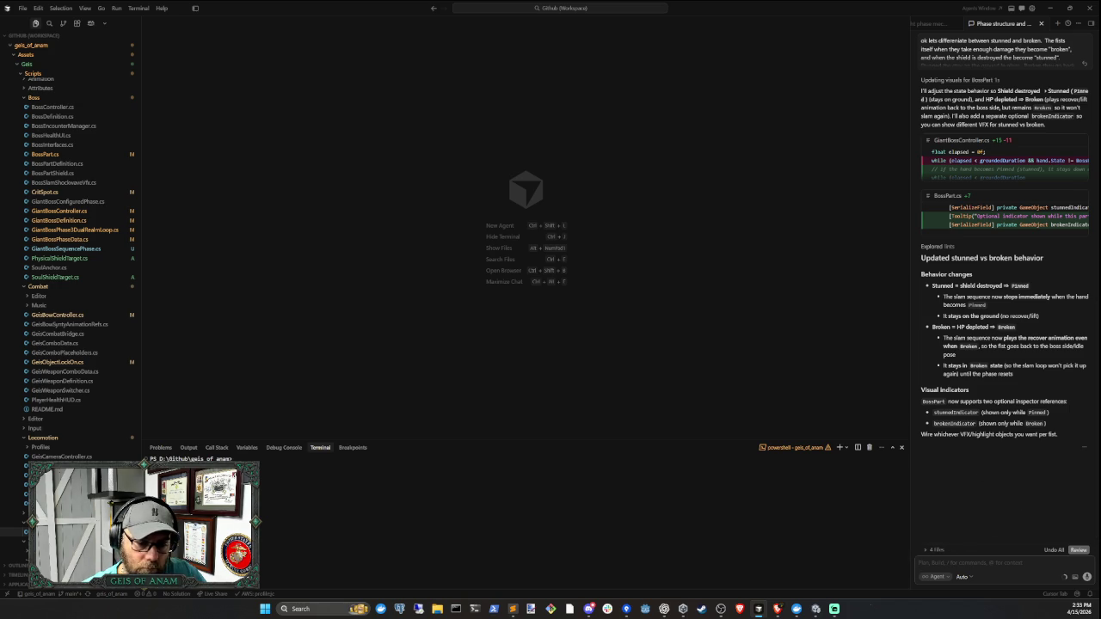
- Select RightHand and expand Boss Part to reveal its empty Stunned and Broken Indicator slots
click(817, 608)
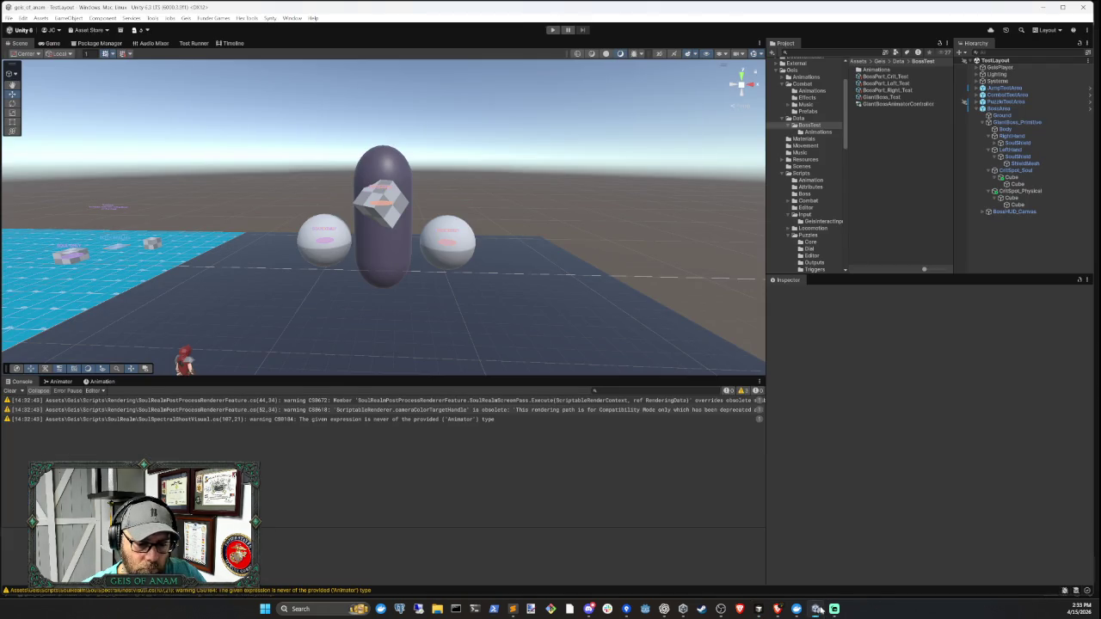
click(1015, 170)
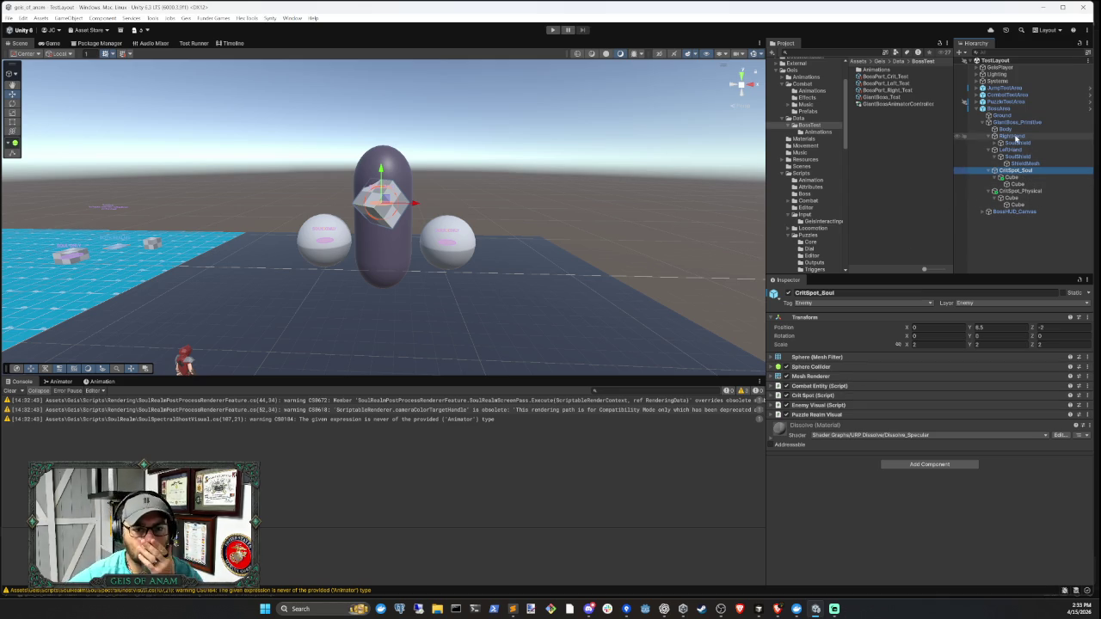
click(1012, 136)
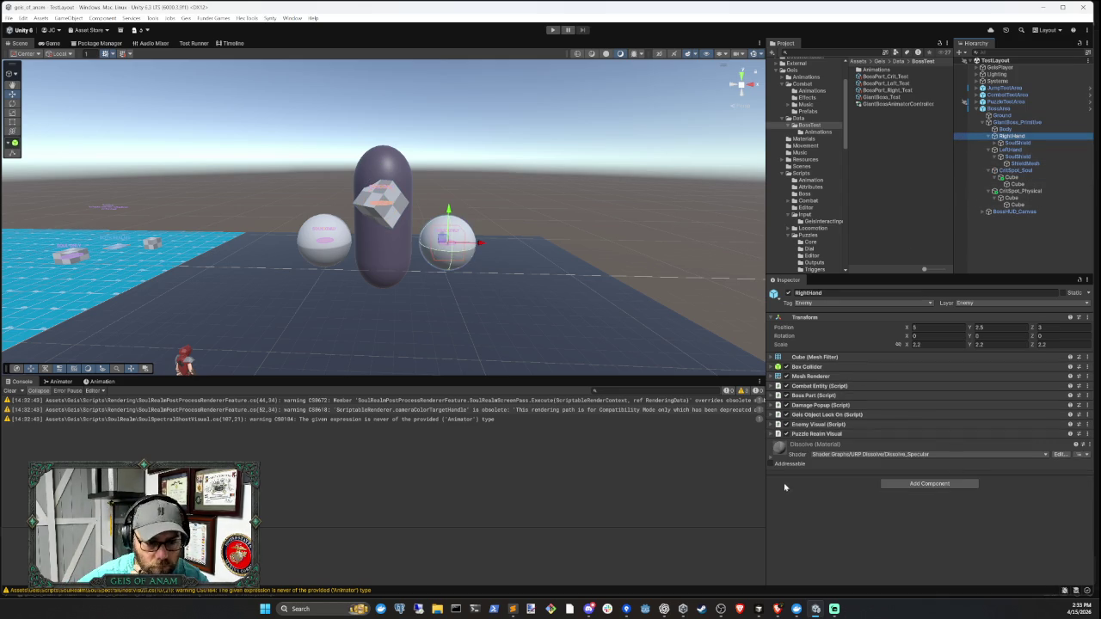
click(831, 395)
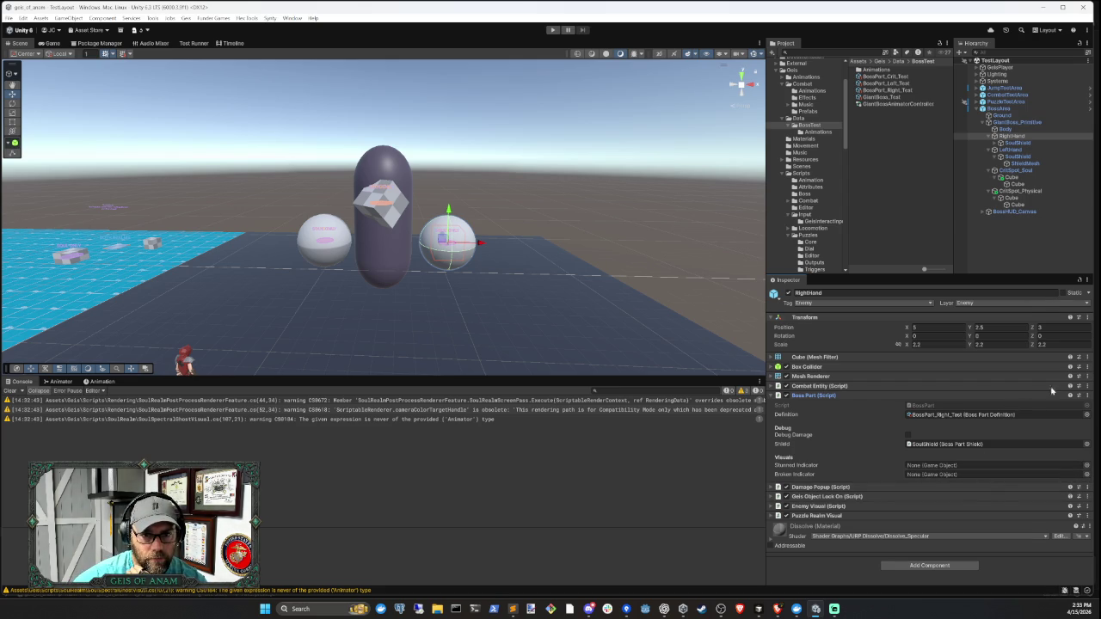
- Open RightHand's context menu and dismiss it without creating anything
right_click(1011, 137)
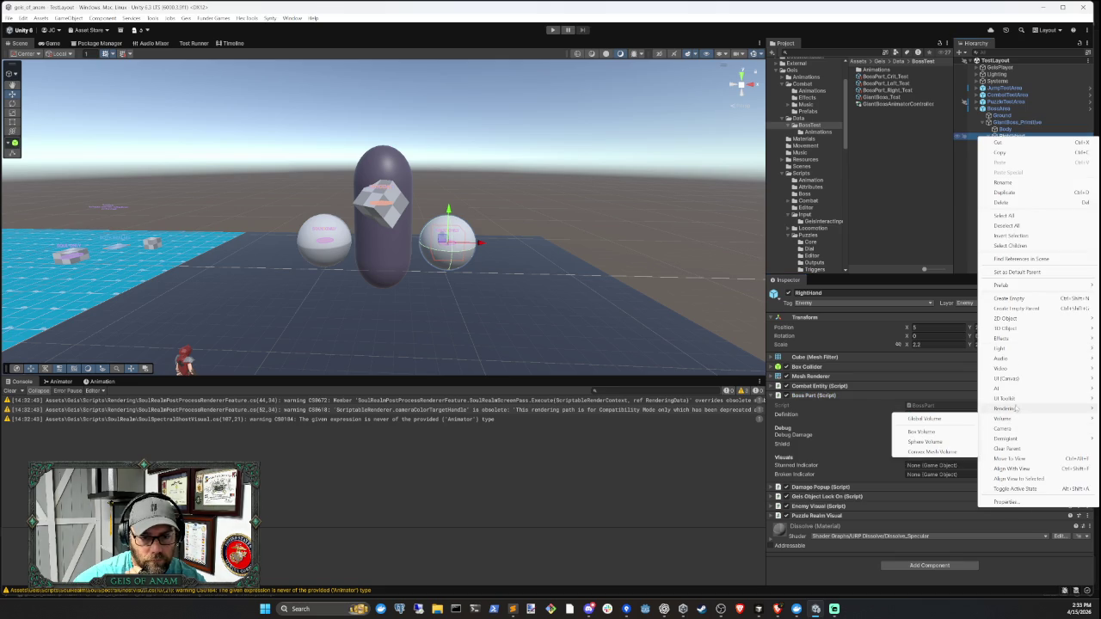
mouse_move(1018, 400)
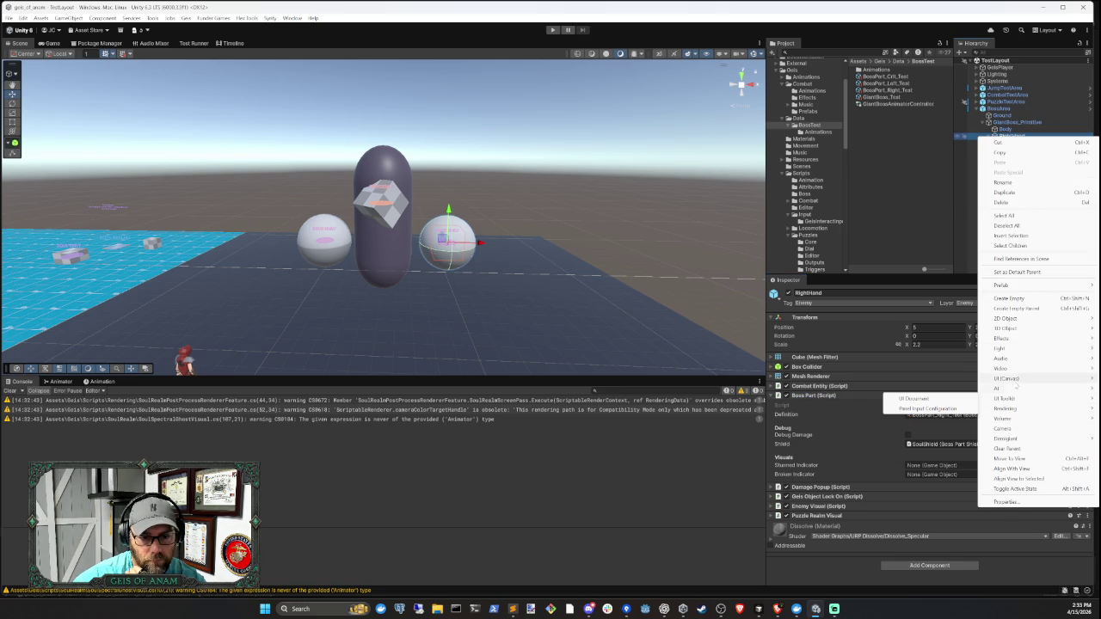
mouse_move(1016, 380)
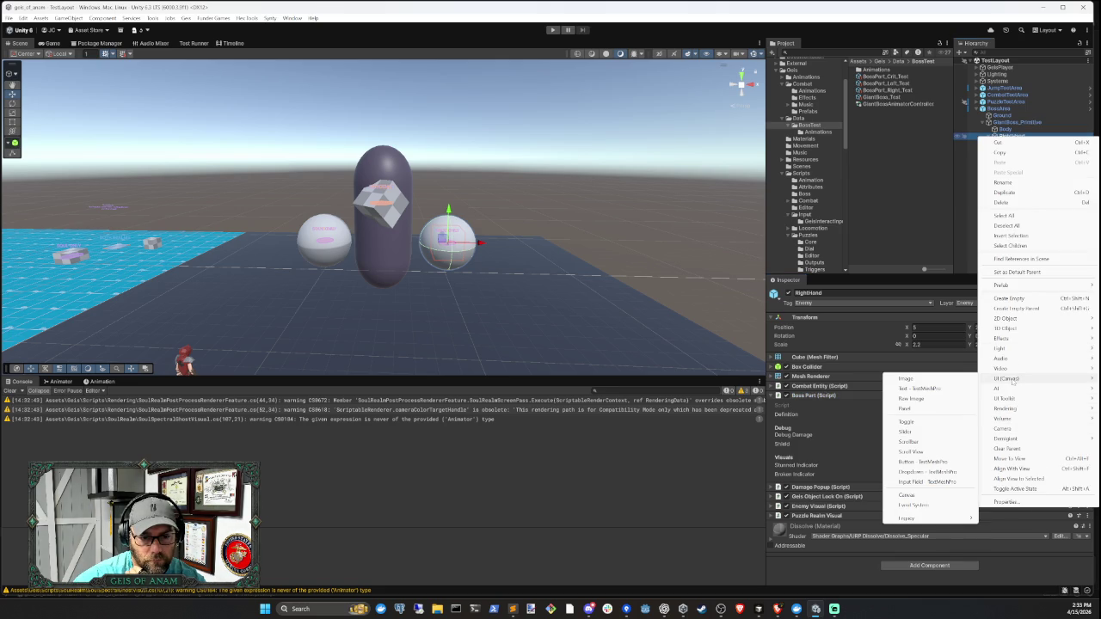
click(943, 191)
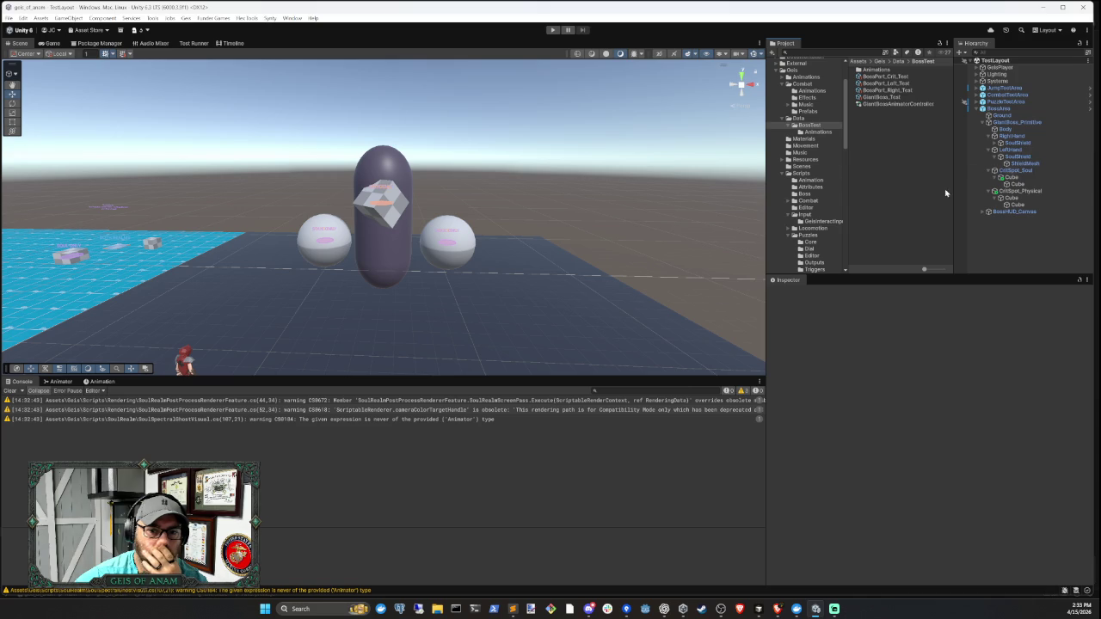
click(1013, 137)
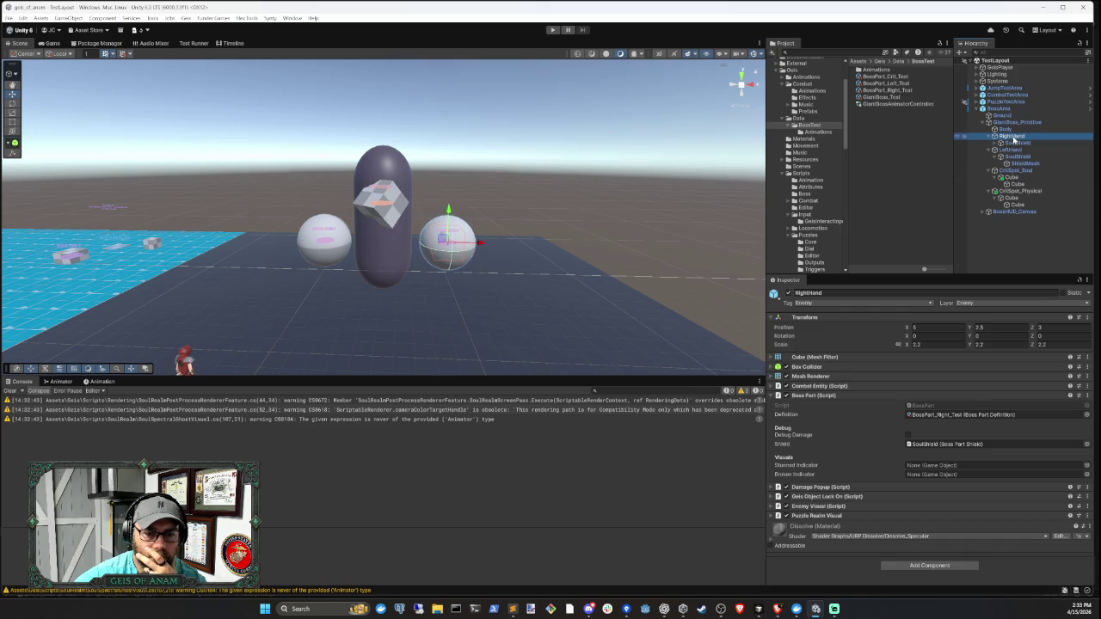
- Add a 3D Cylinder as a child of RightHand
right_click(1013, 138)
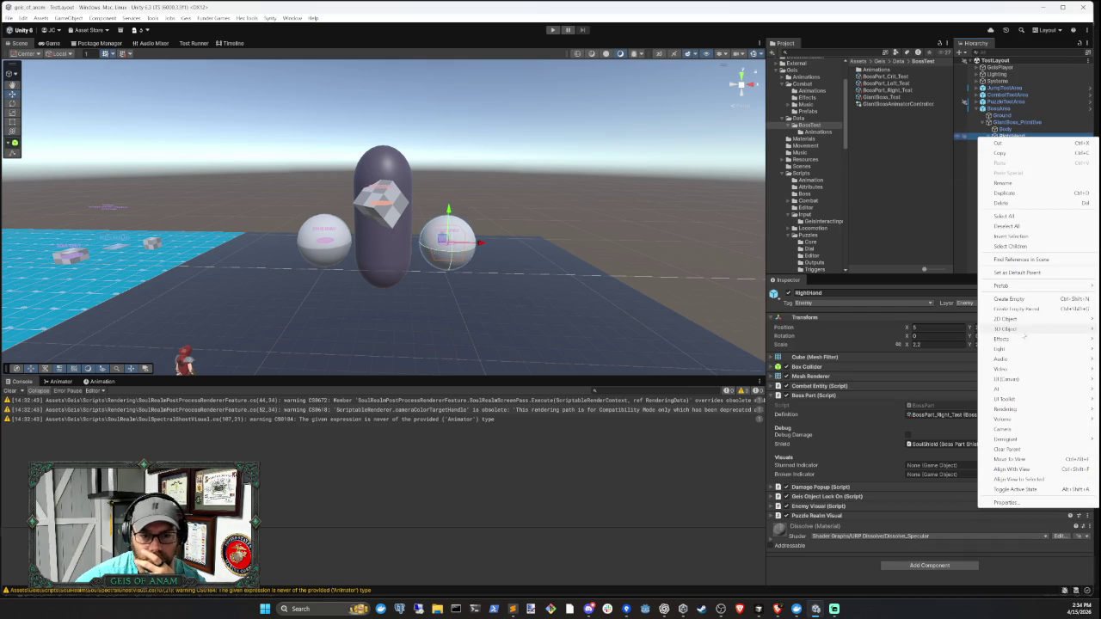
mouse_move(1022, 333)
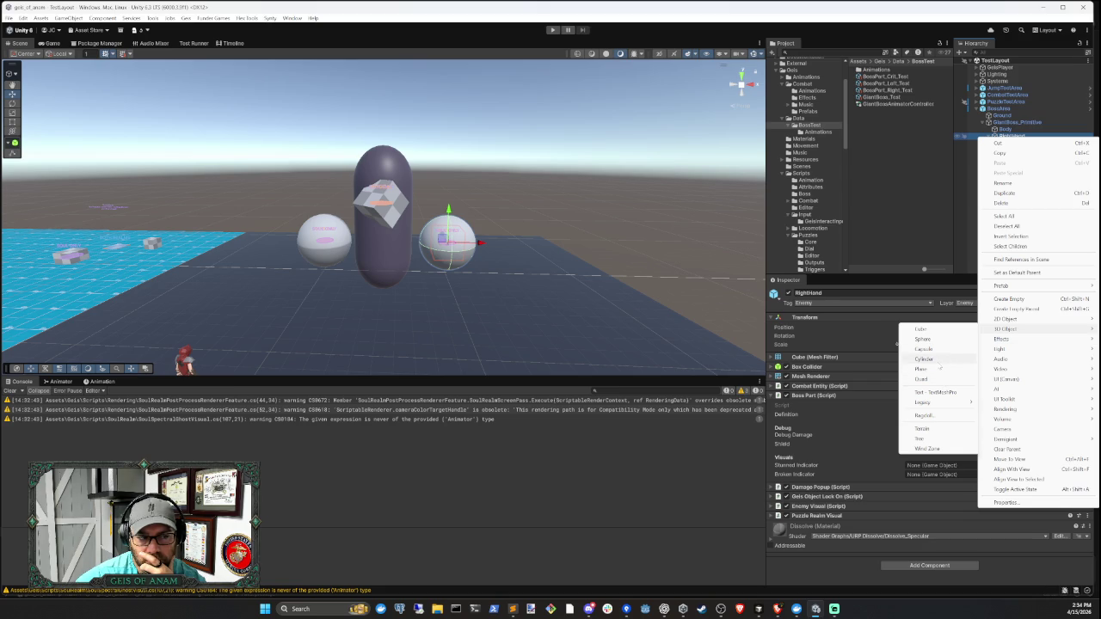
click(938, 363)
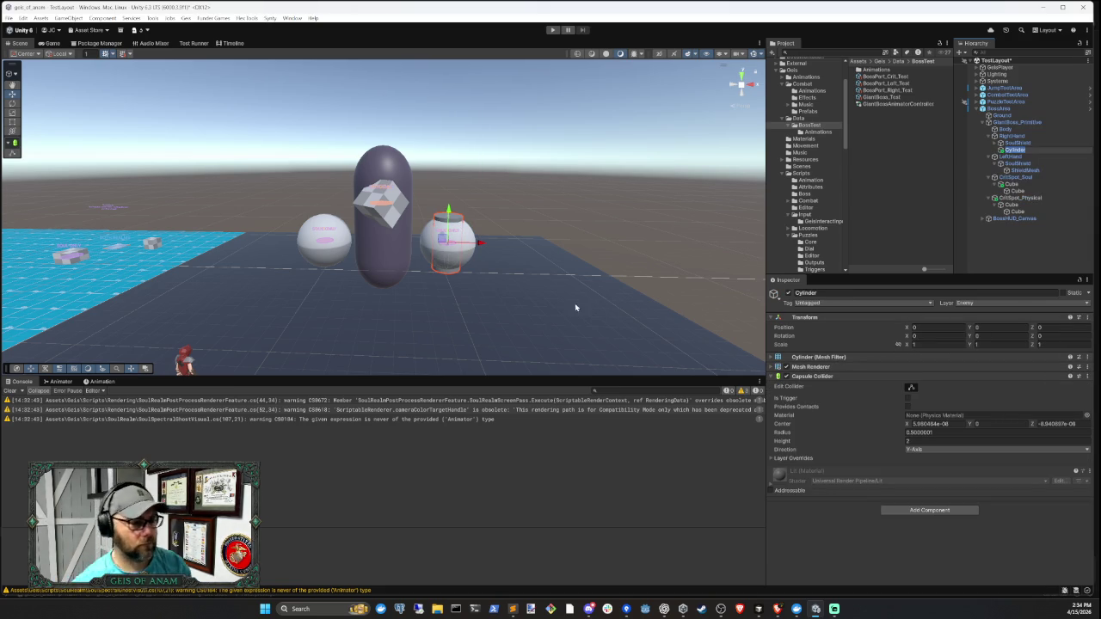
- Flatten the cylinder to Y scale 0.2 and place it at Y position 1.5
drag(448, 212, 453, 148)
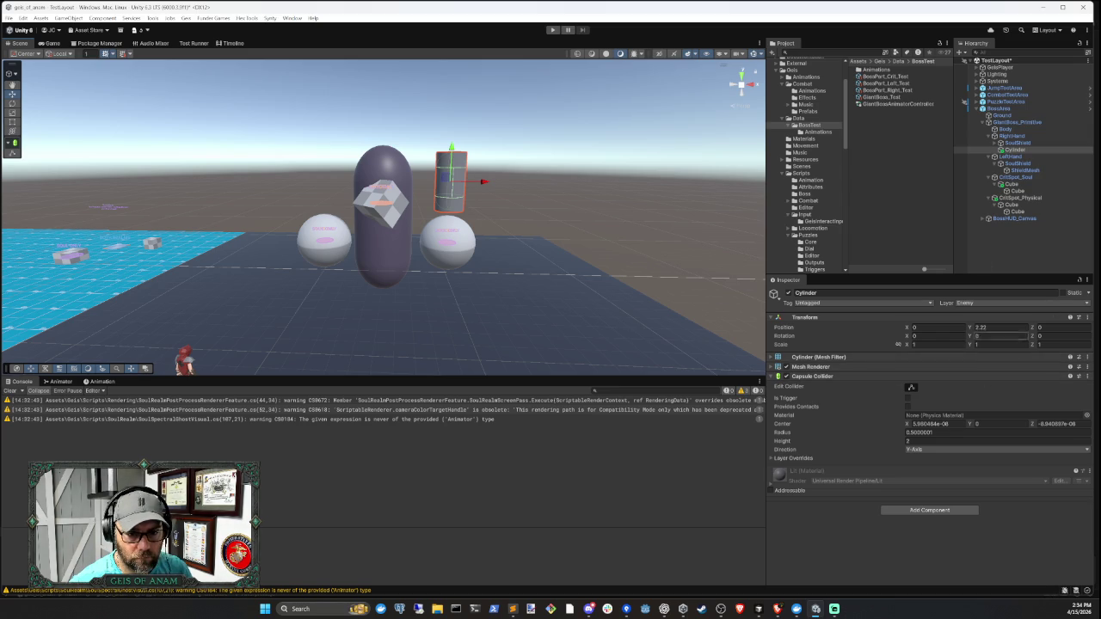
click(980, 328)
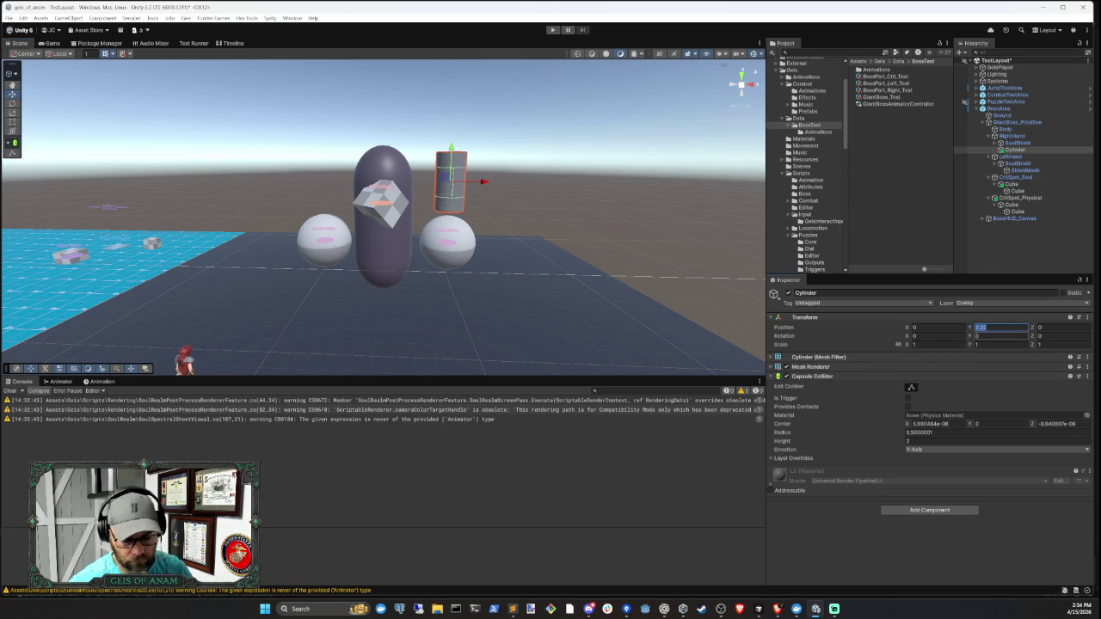
click(991, 344)
text(.1)
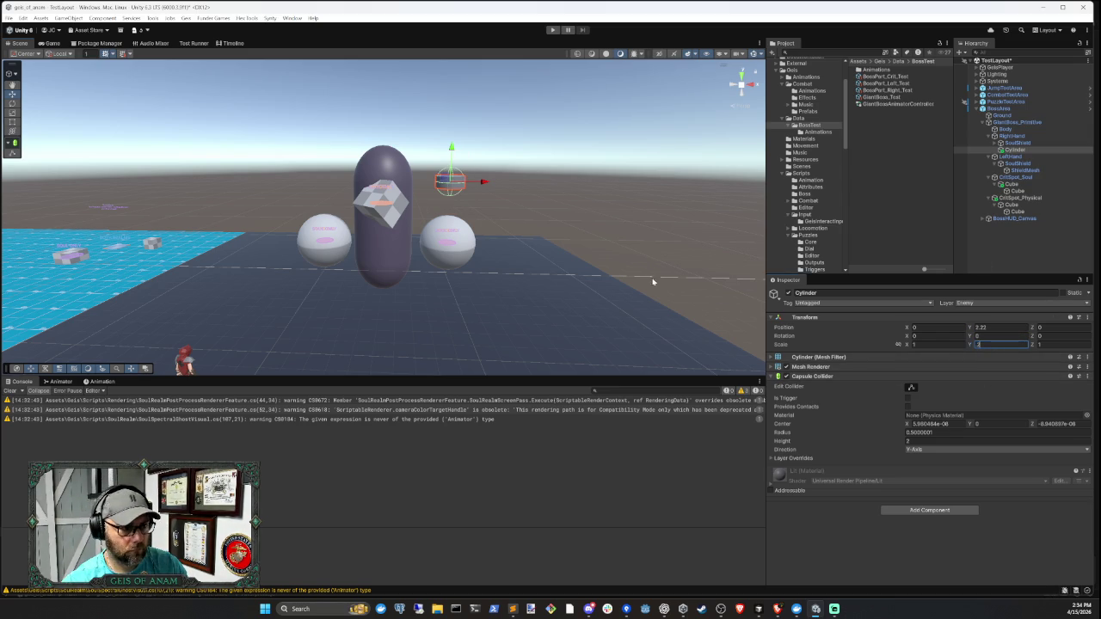
scroll(481, 181, up, 4)
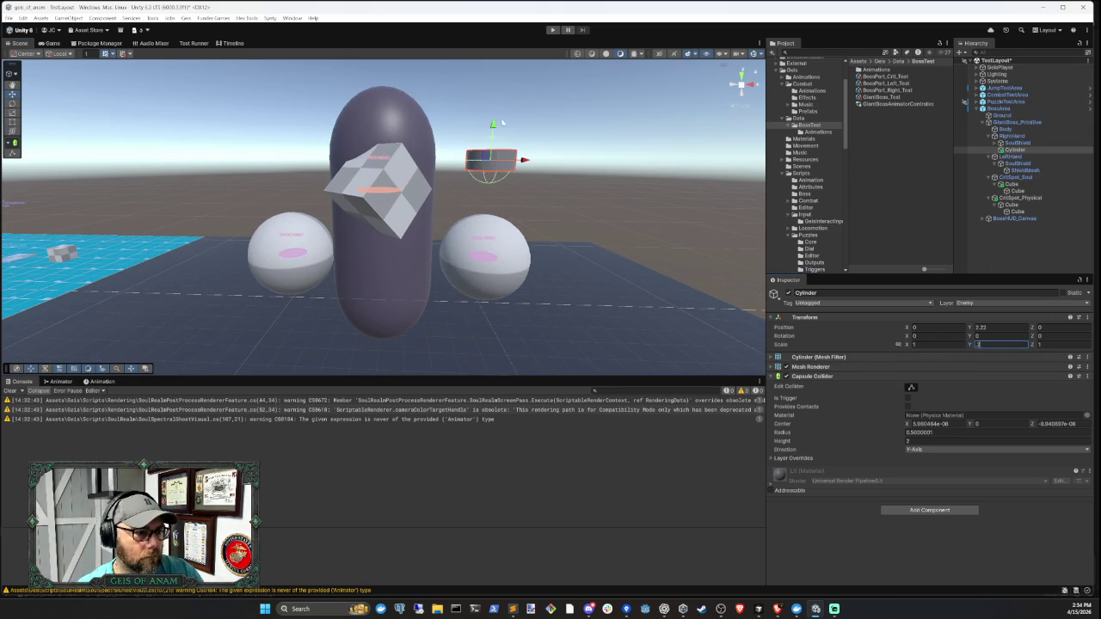
mouse_move(495, 127)
mouse_down()
mouse_move(488, 188)
mouse_move(488, 166)
mouse_up()
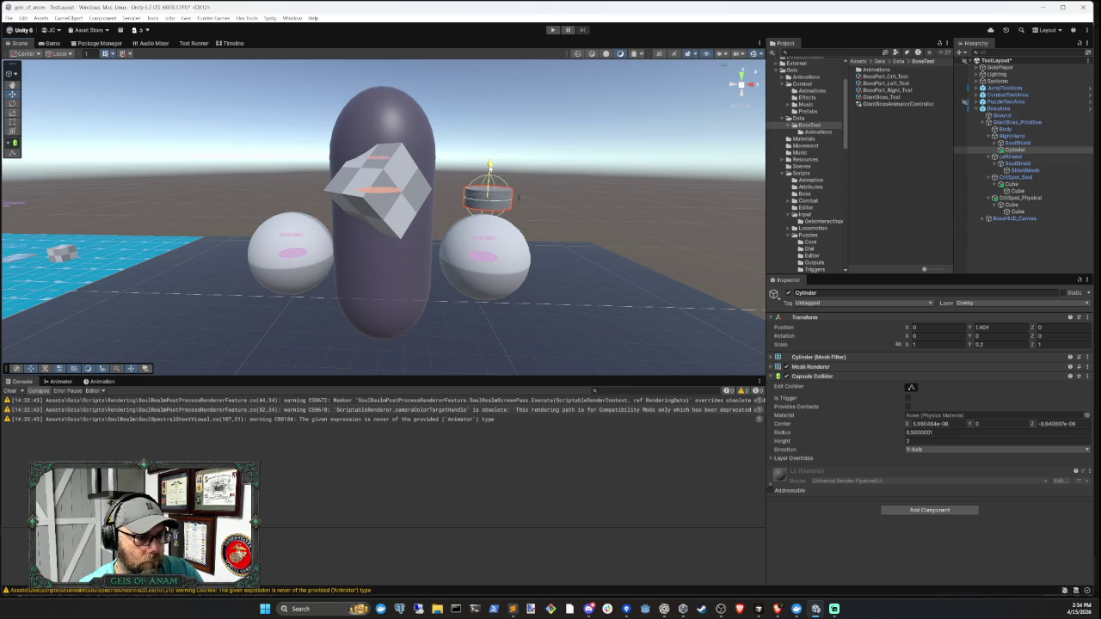
click(993, 327)
text(1.5)
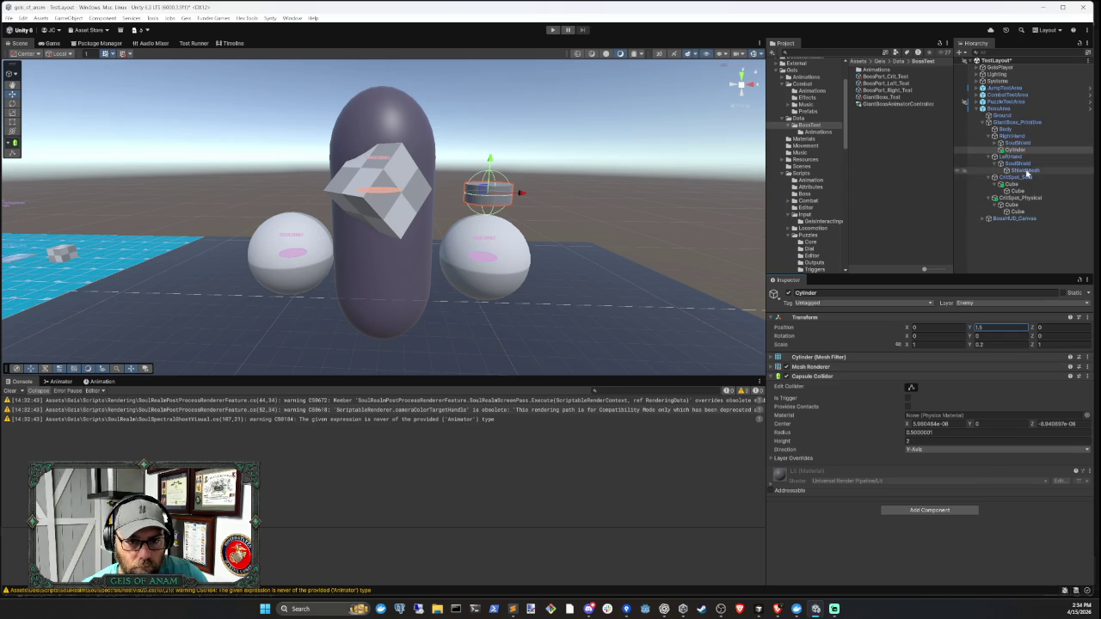
- Add a Cube as a child of RightHand and set its Y position to 1.5
right_click(1014, 138)
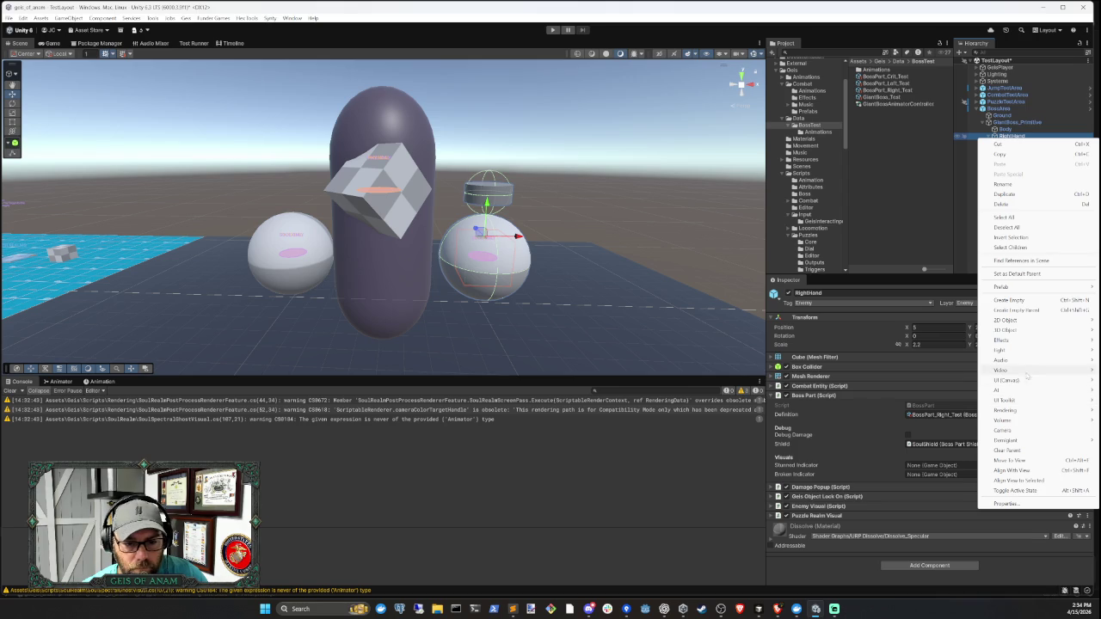
mouse_move(1018, 334)
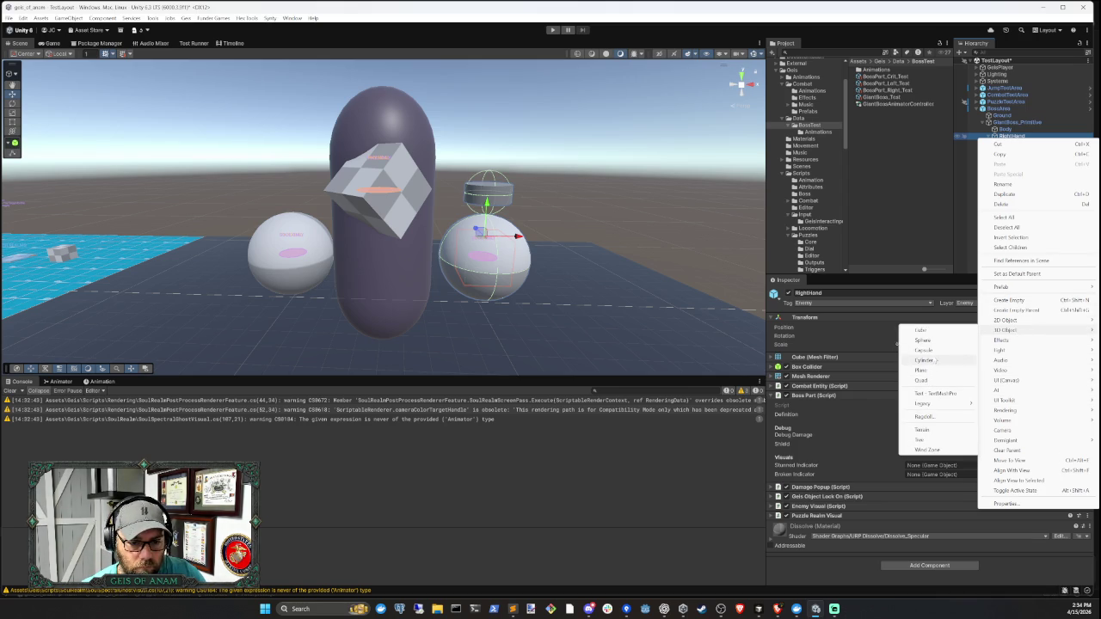
click(921, 331)
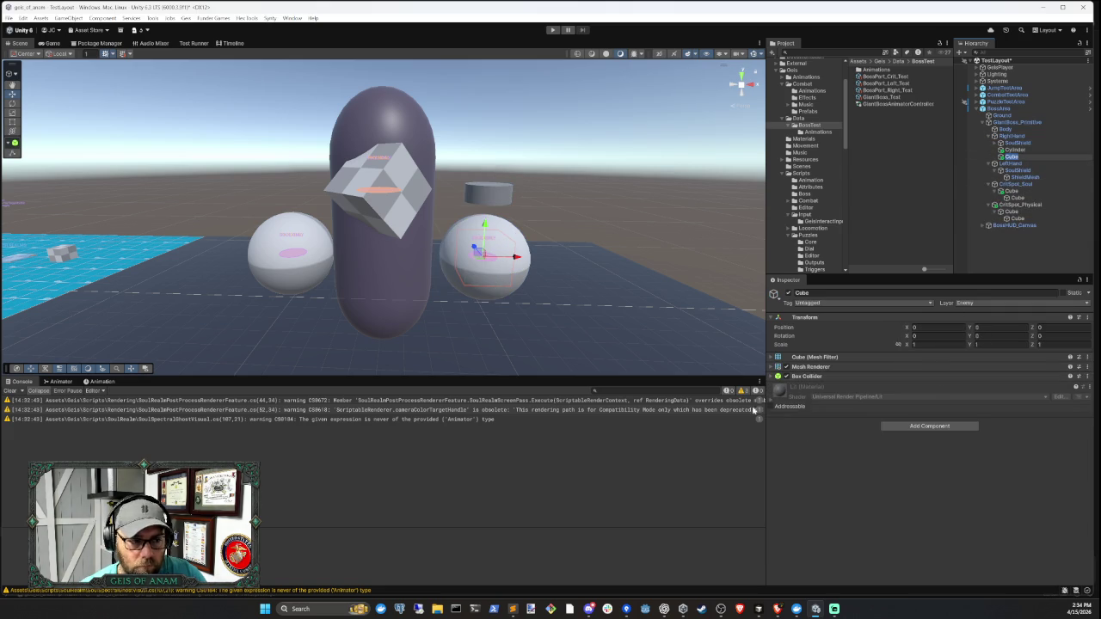
click(997, 326)
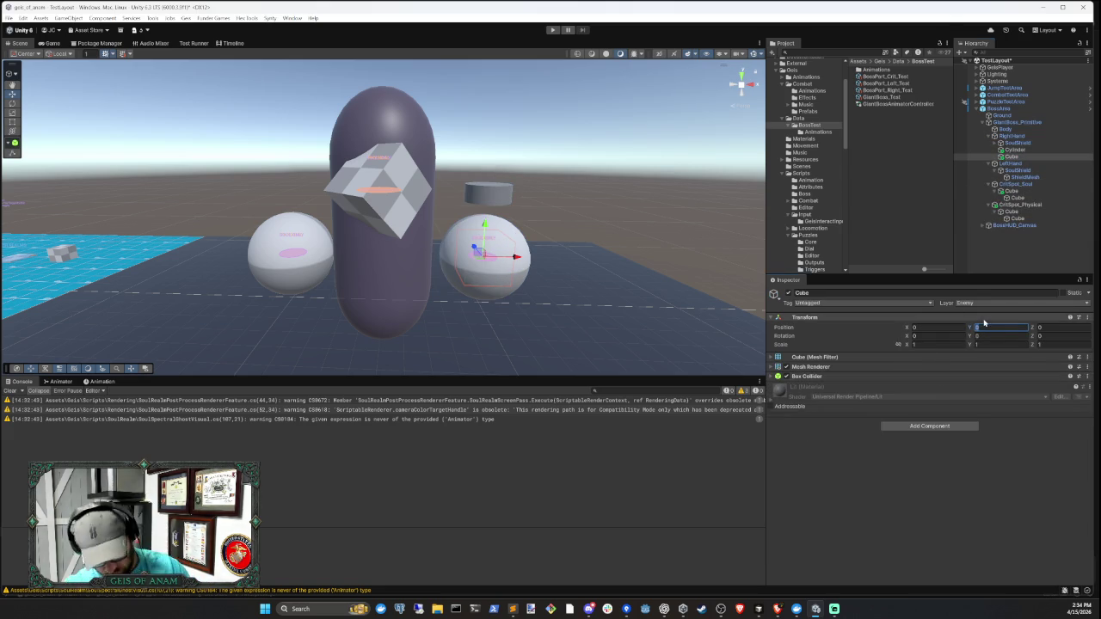
text(2)
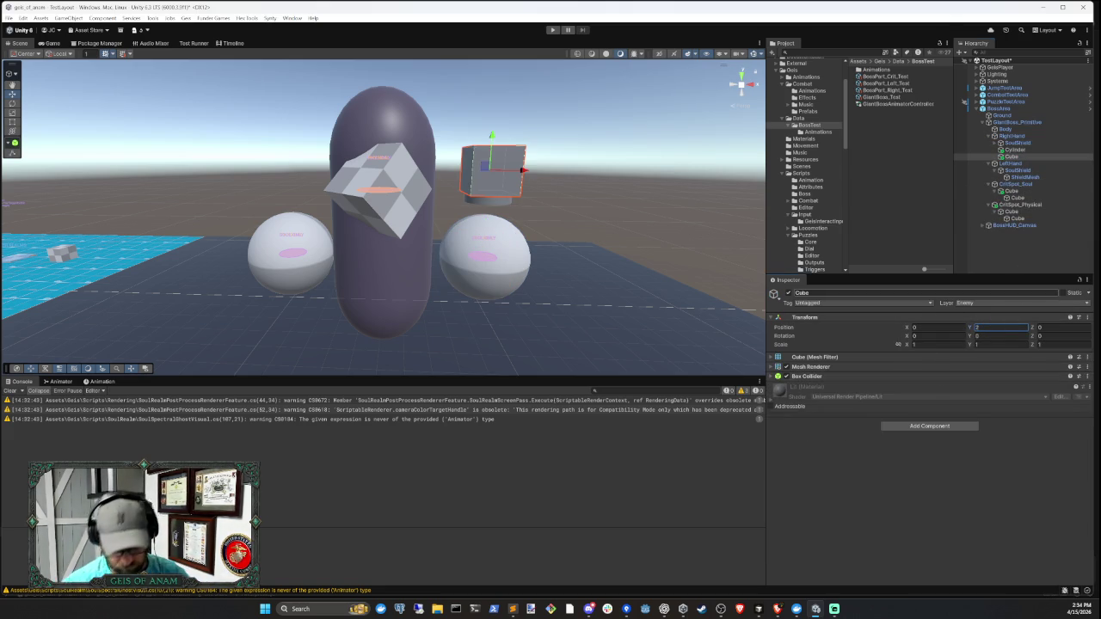
key(BackSpace)
text(1.5)
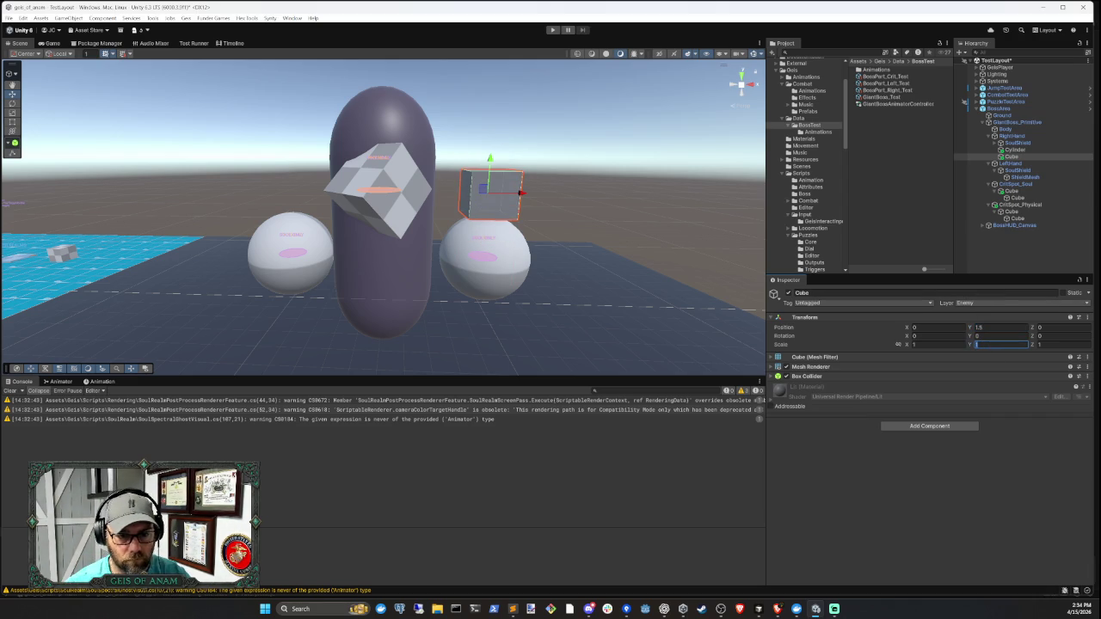
- Scale the cube to 0.2 and set the Cylinder's X scale to 0.2
click(925, 345)
text(0.3)
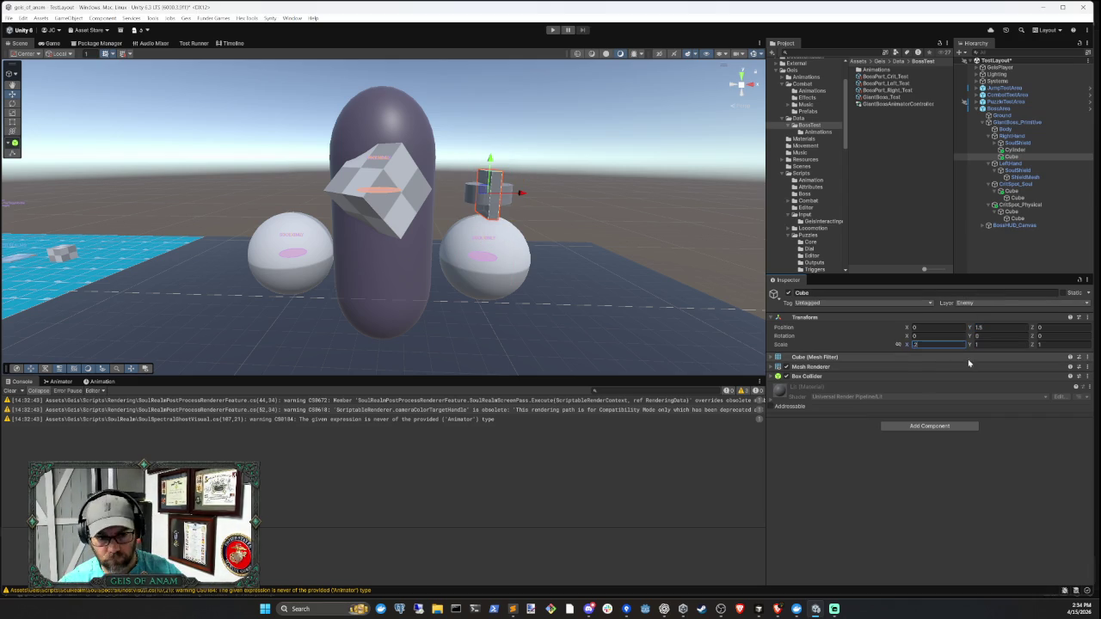
key(Tab)
text(0.2)
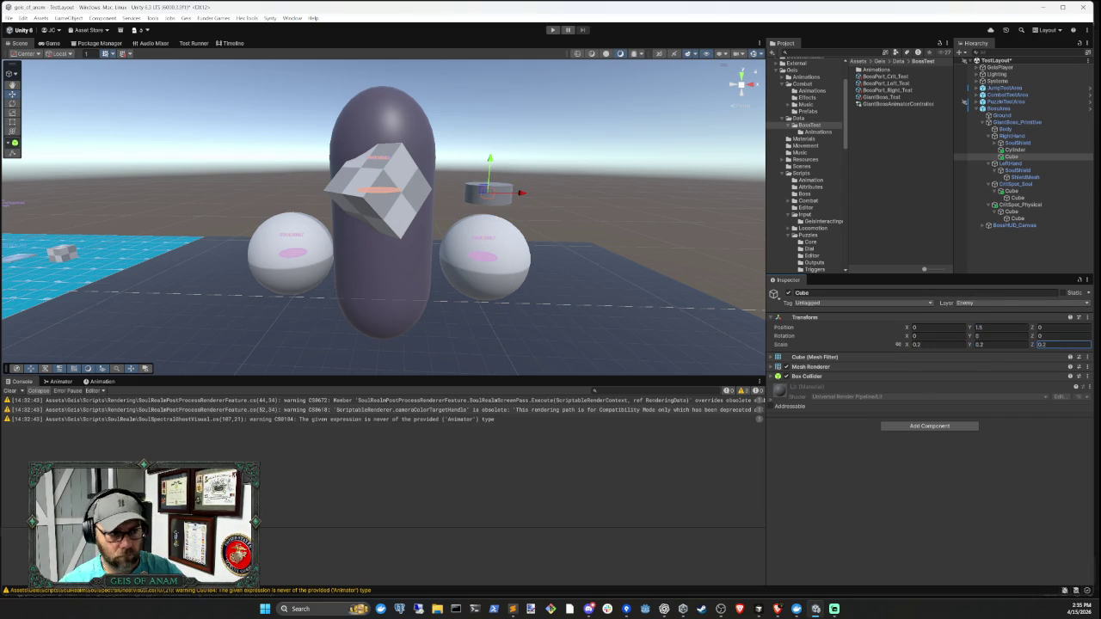
click(1015, 149)
click(937, 344)
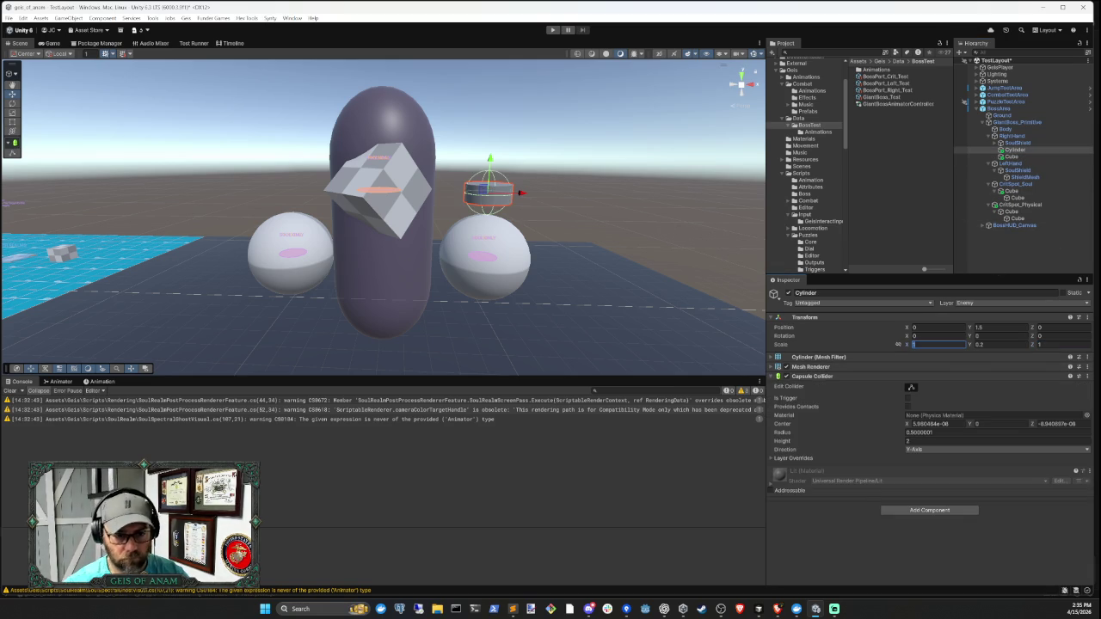
text(.5)
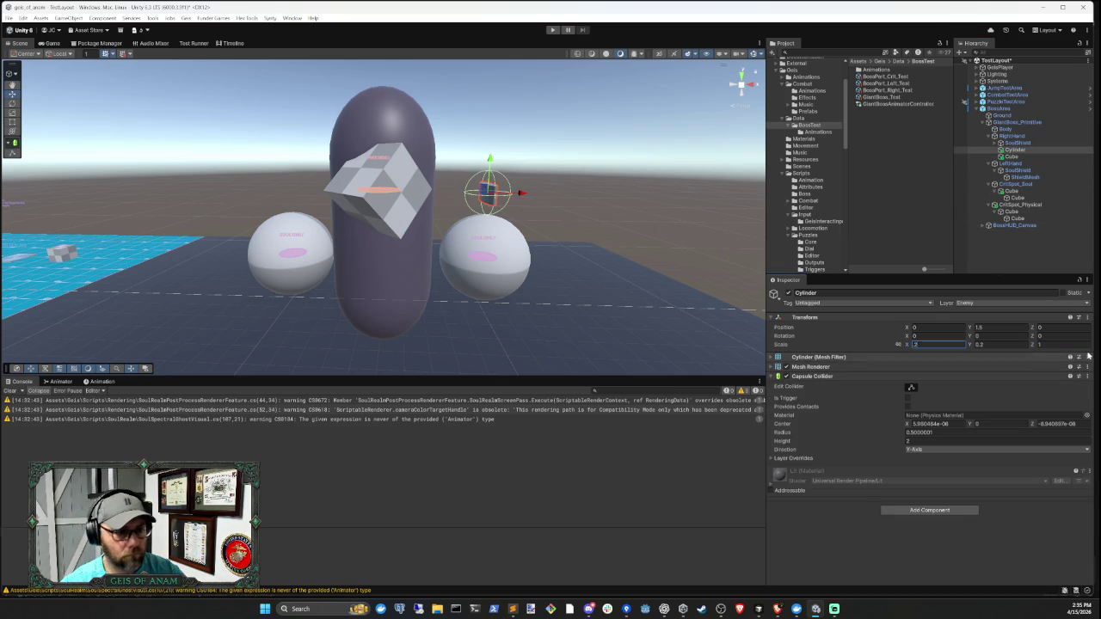
key(Tab)
key(Tab)
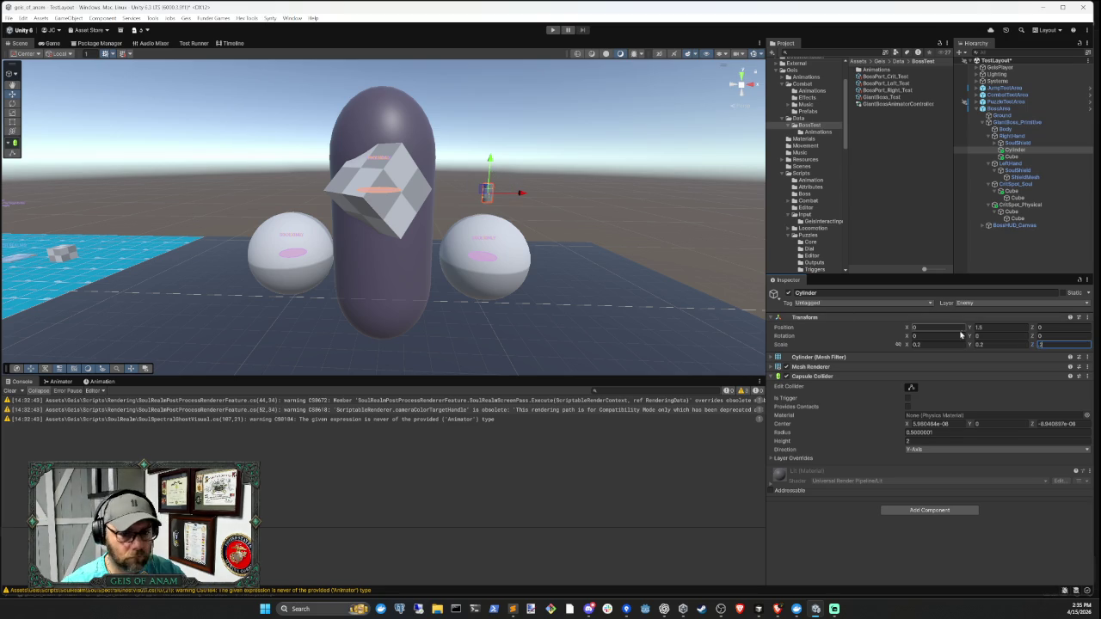
text(0.2)
- Select BossArea and locate its prefab in the Project assets
click(545, 207)
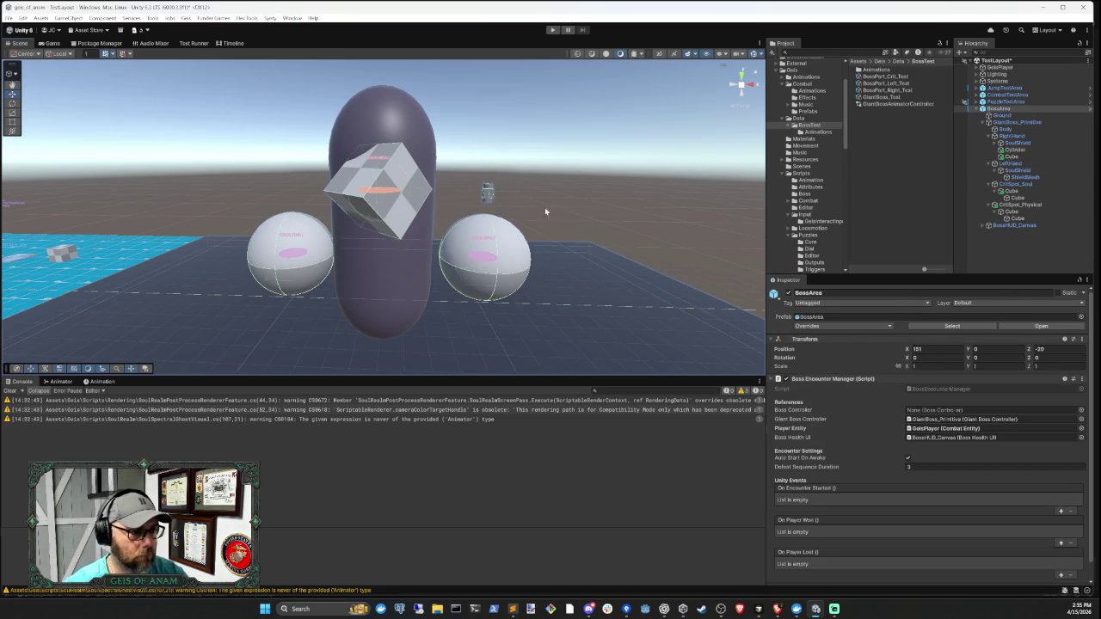
scroll(443, 223, up, 5)
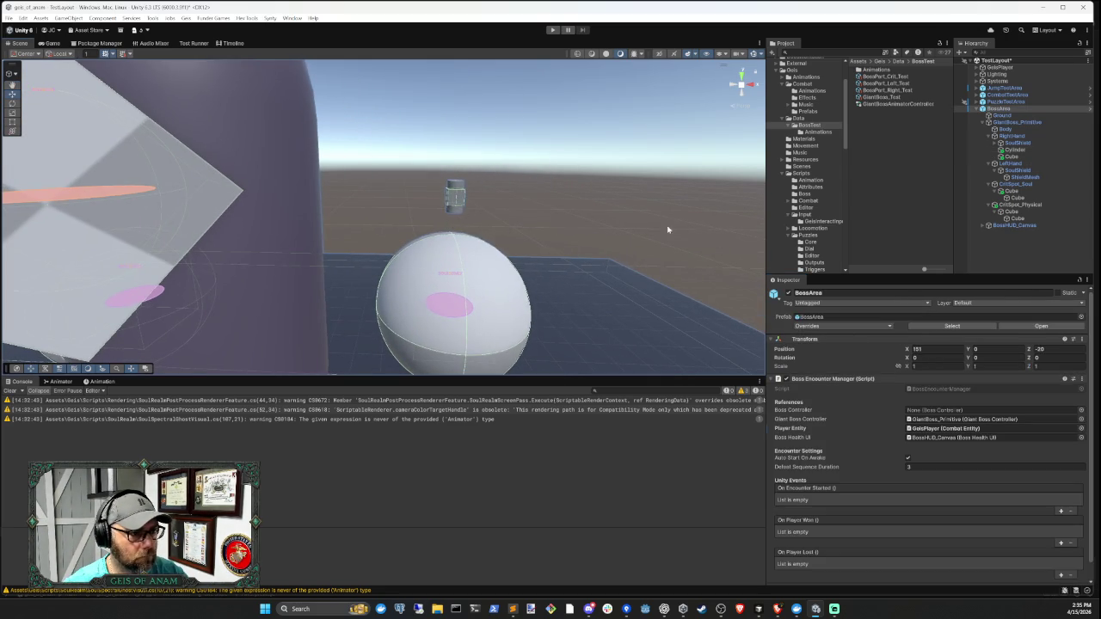
click(1013, 246)
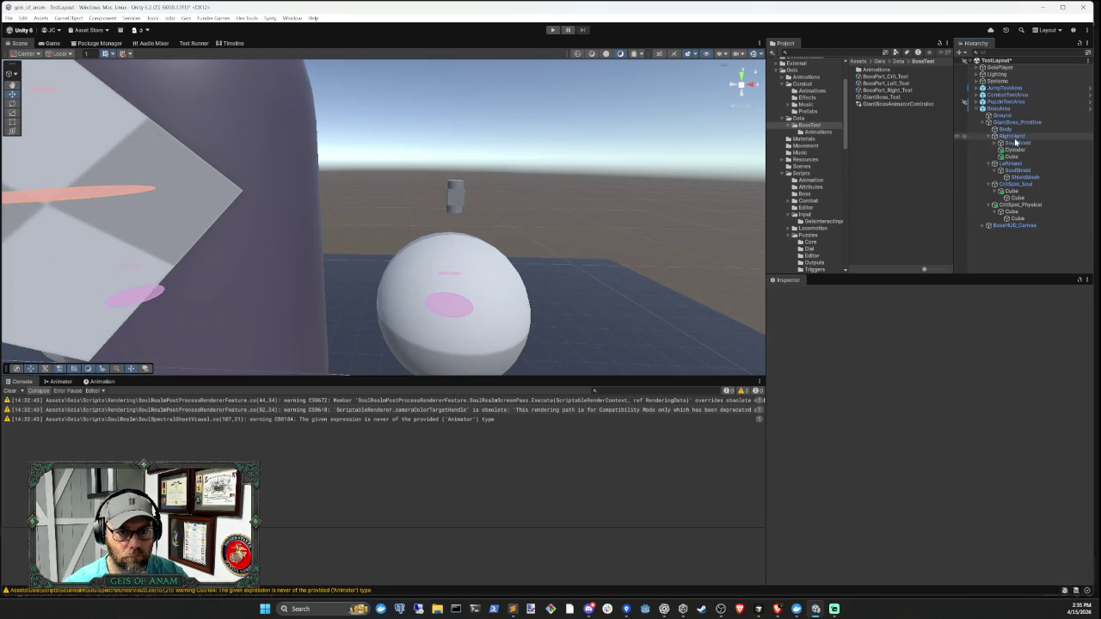
click(1000, 109)
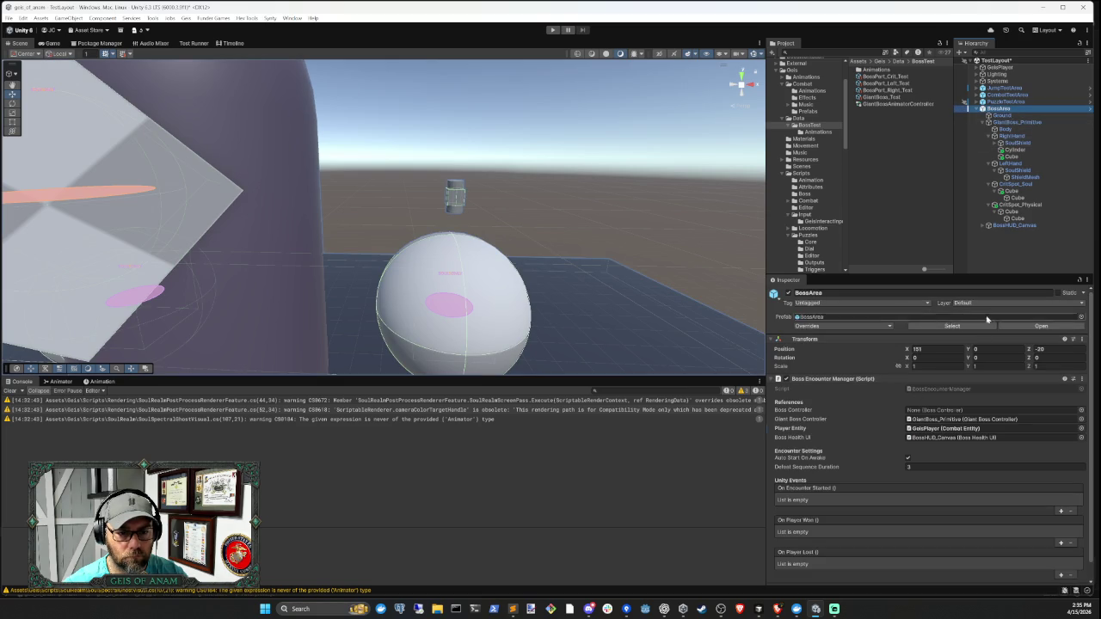
click(952, 326)
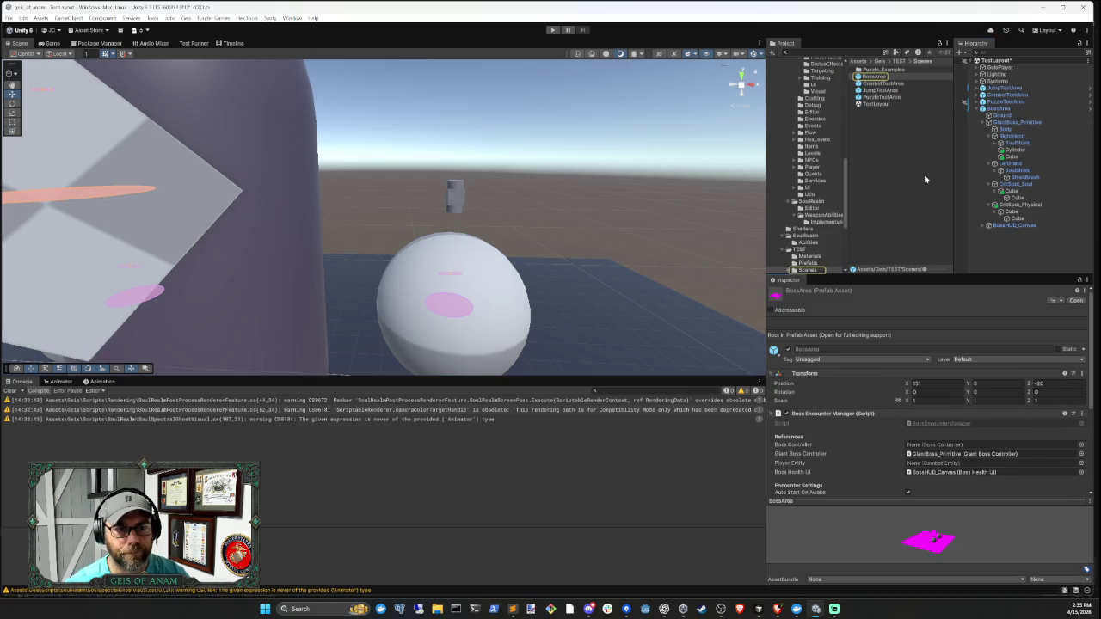
- Rename RightHand's cylinder to Stunned and its cube to Broken
click(1016, 150)
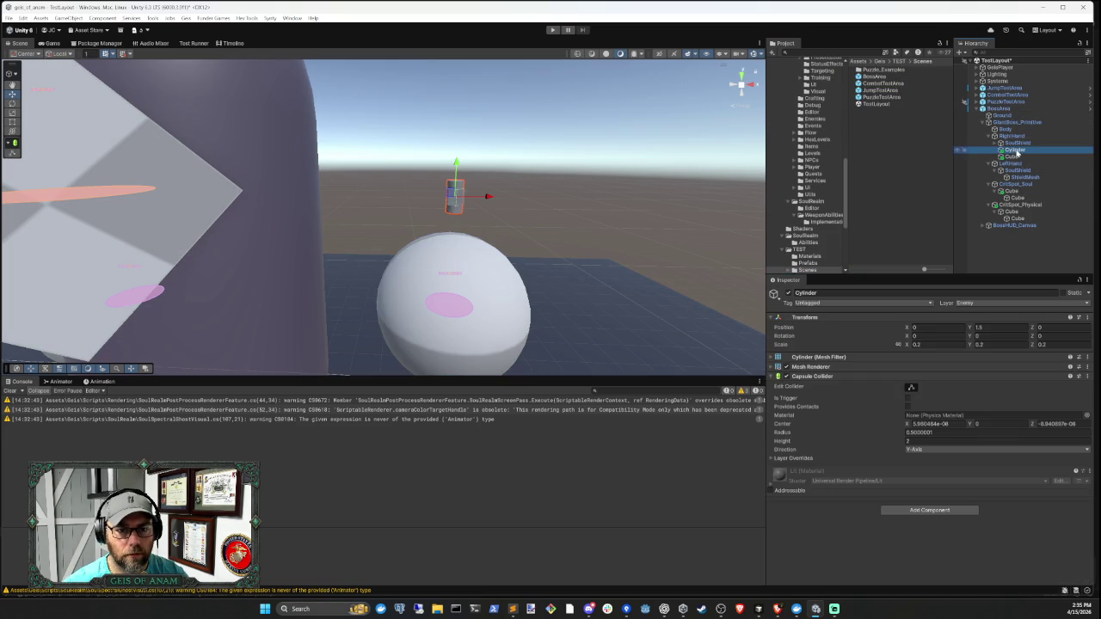
text(Staff)
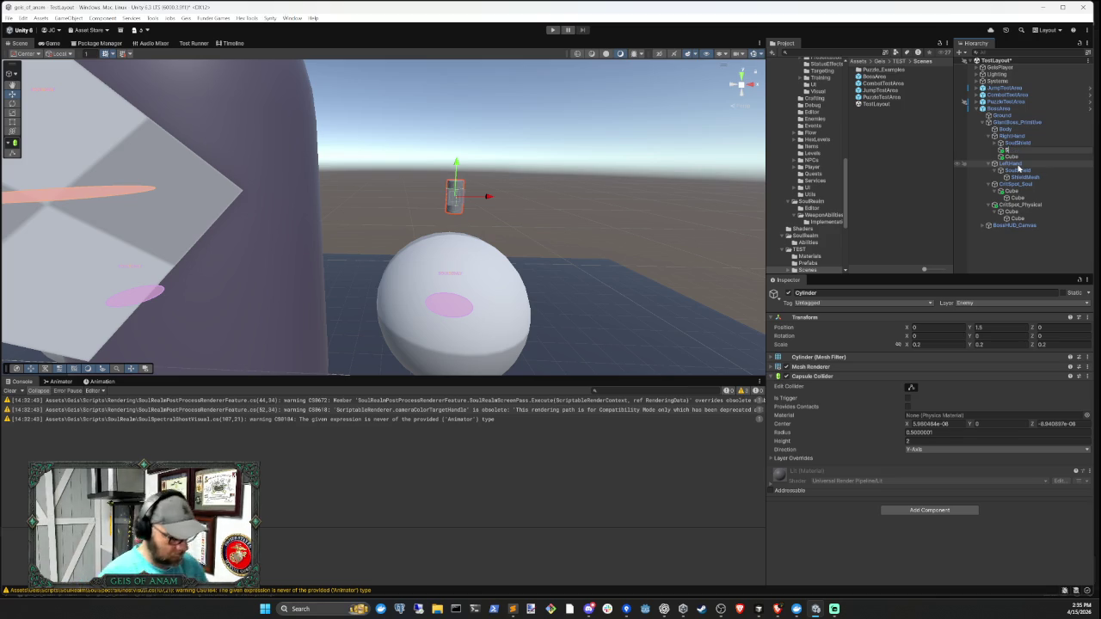
key(Return)
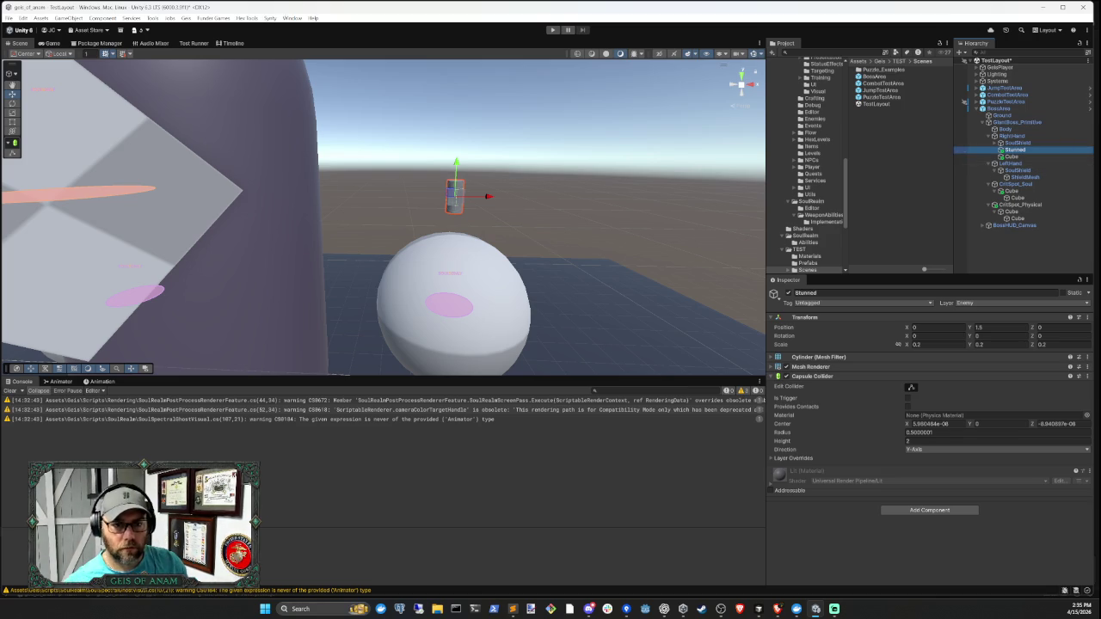
click(1012, 156)
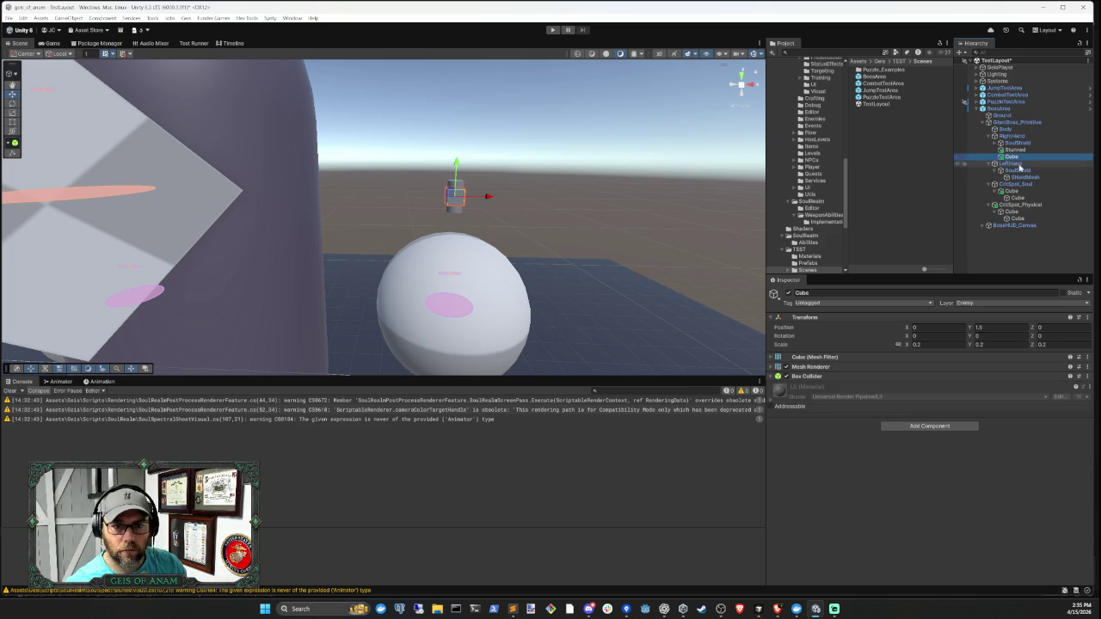
key(F2)
text(Broke)
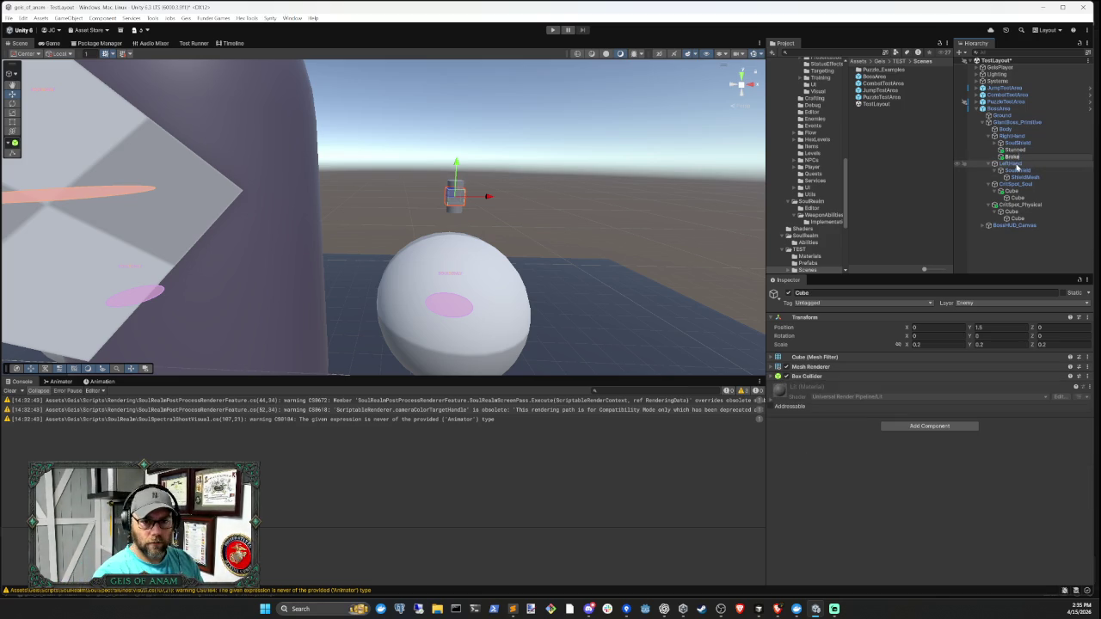
text(n)
key(Return)
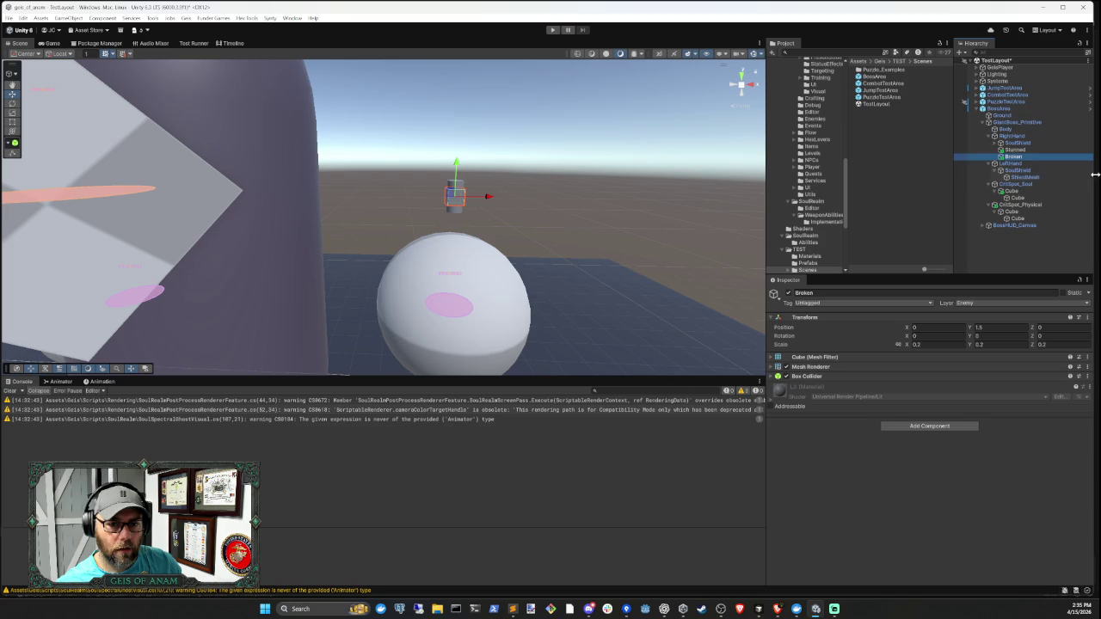
- Save Stunned and Broken as prefabs in Scenes, then delete them from the scene
ctrl+click(1014, 150)
click(922, 158)
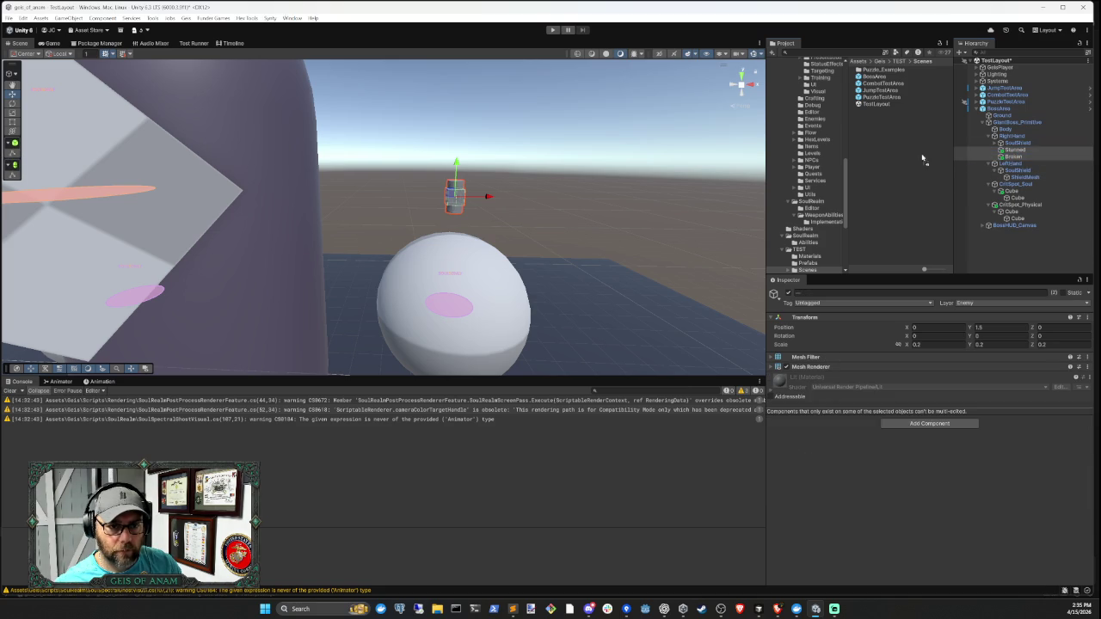
click(1003, 116)
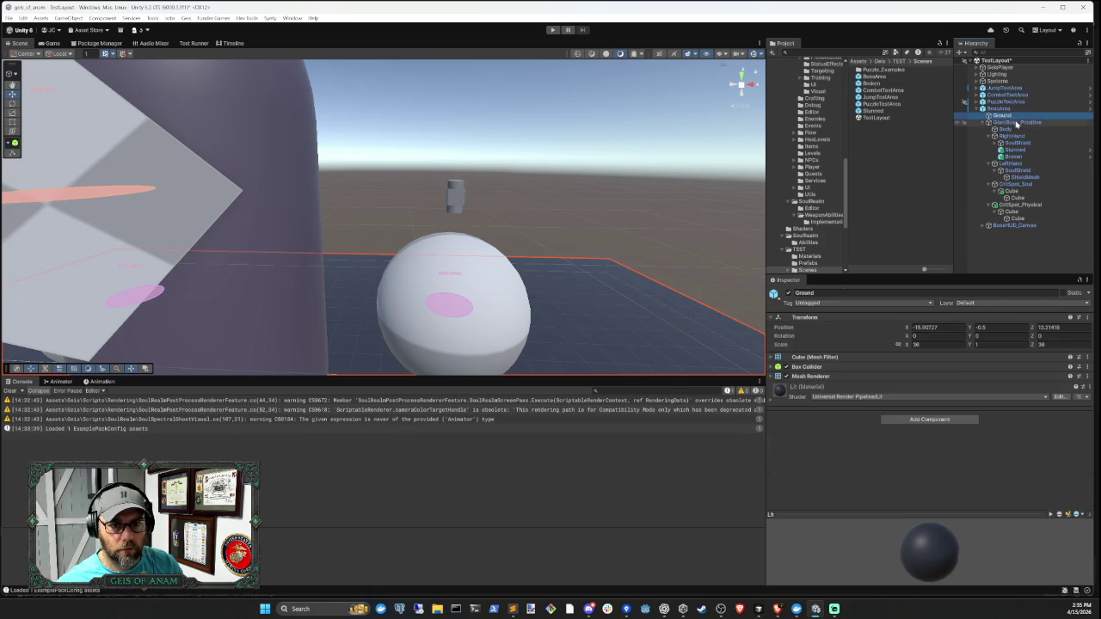
key(ctrl+z)
key(Delete)
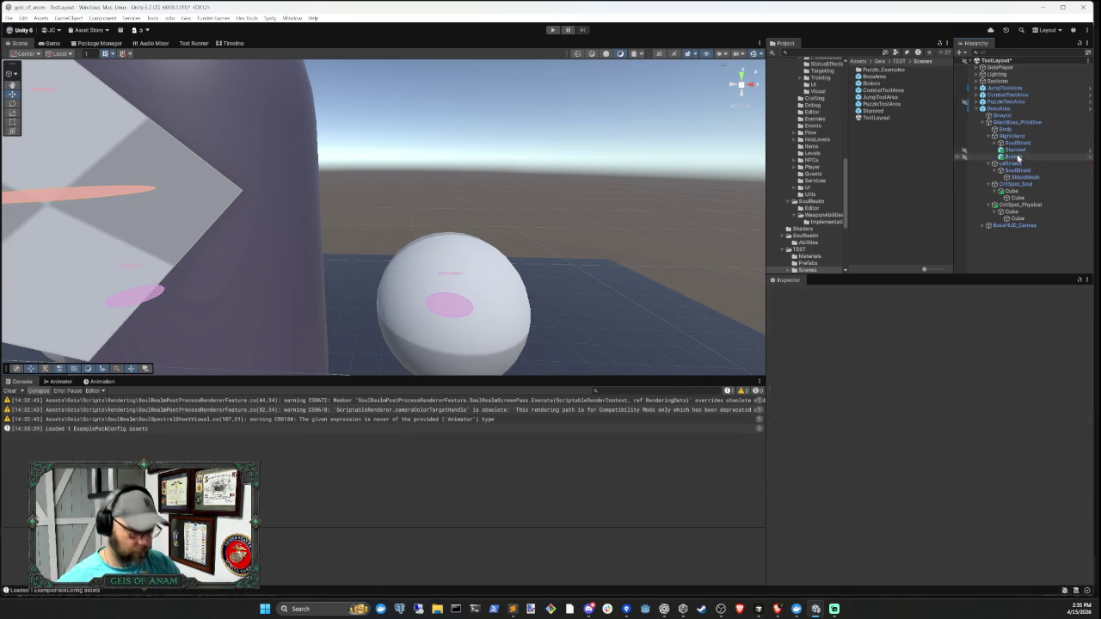
- Assign the Stunned and Broken prefabs to RightHand's Stunned and Broken Indicator slots
click(1015, 123)
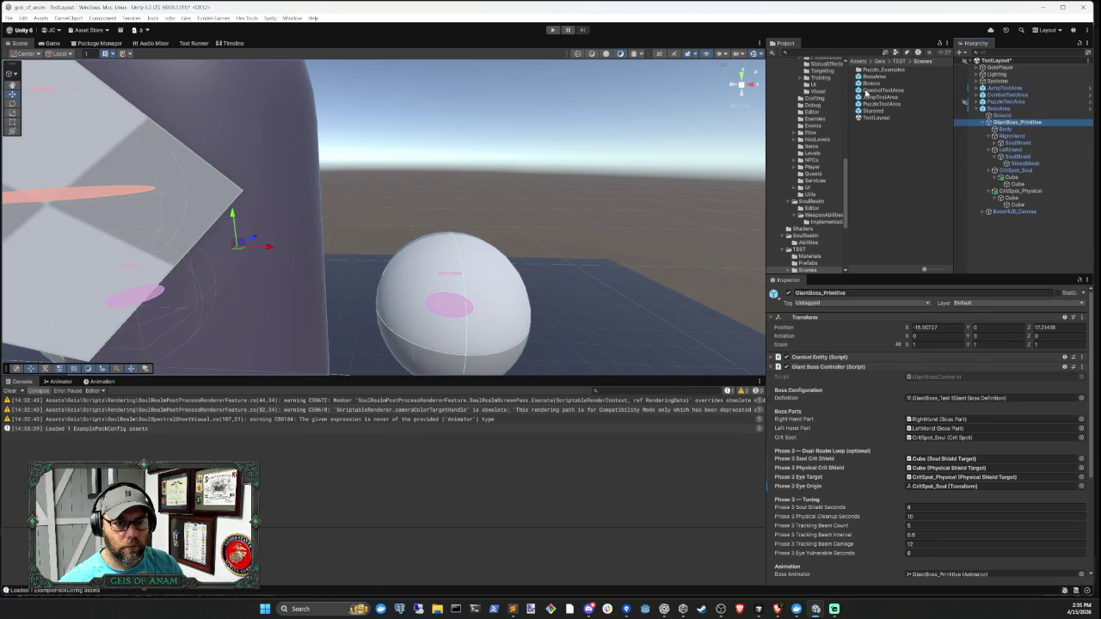
scroll(909, 379, down, 4)
scroll(902, 368, down, 1)
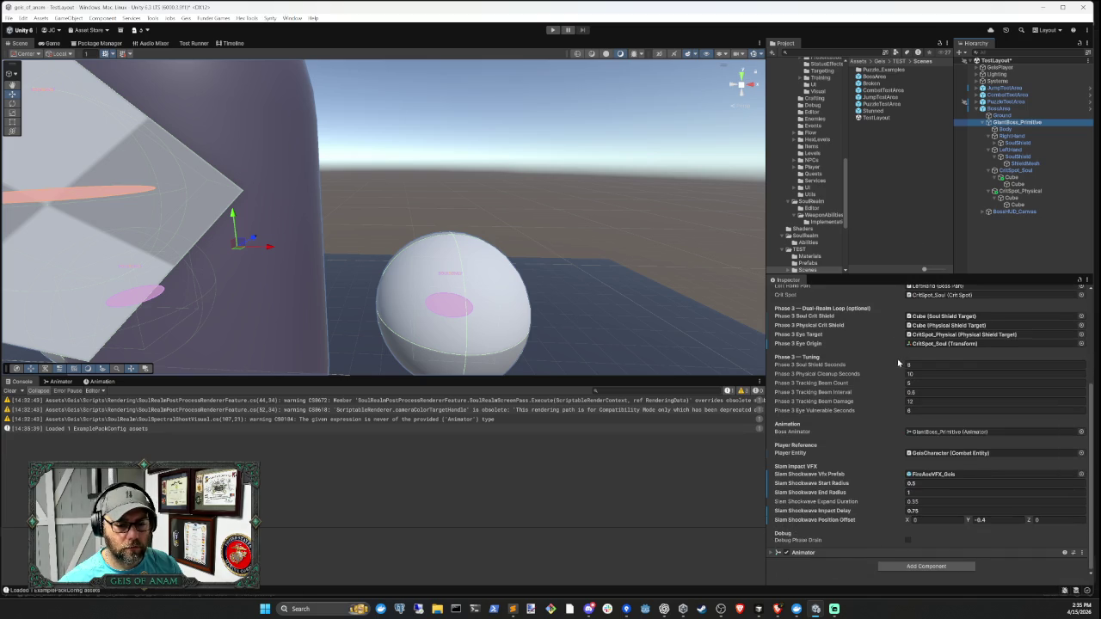
click(1012, 136)
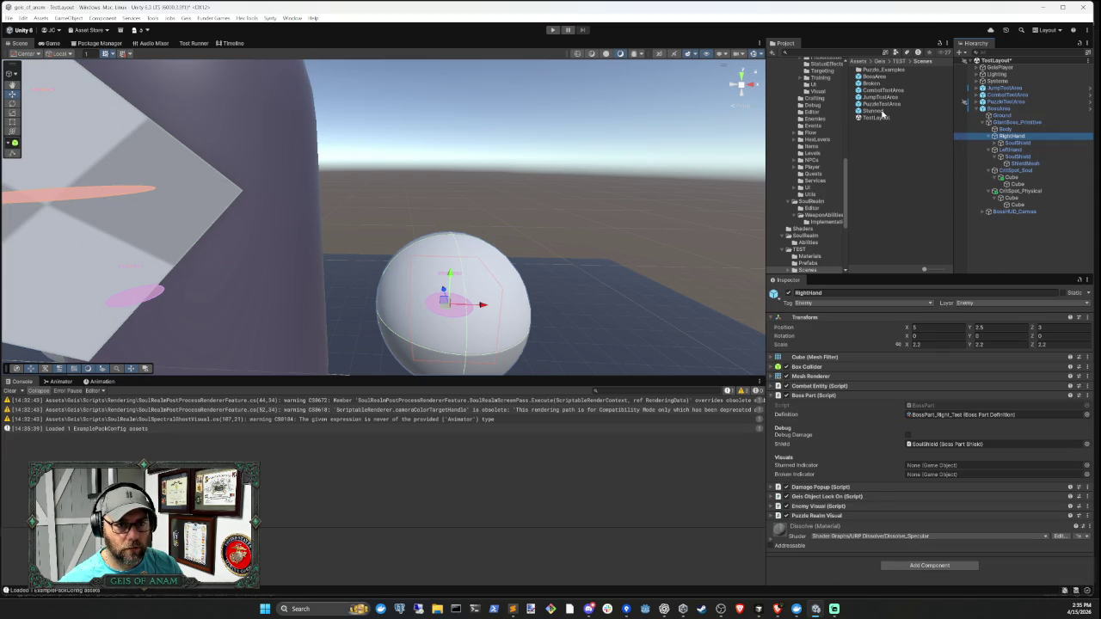
mouse_move(881, 113)
mouse_down()
mouse_move(875, 197)
mouse_move(946, 469)
mouse_up()
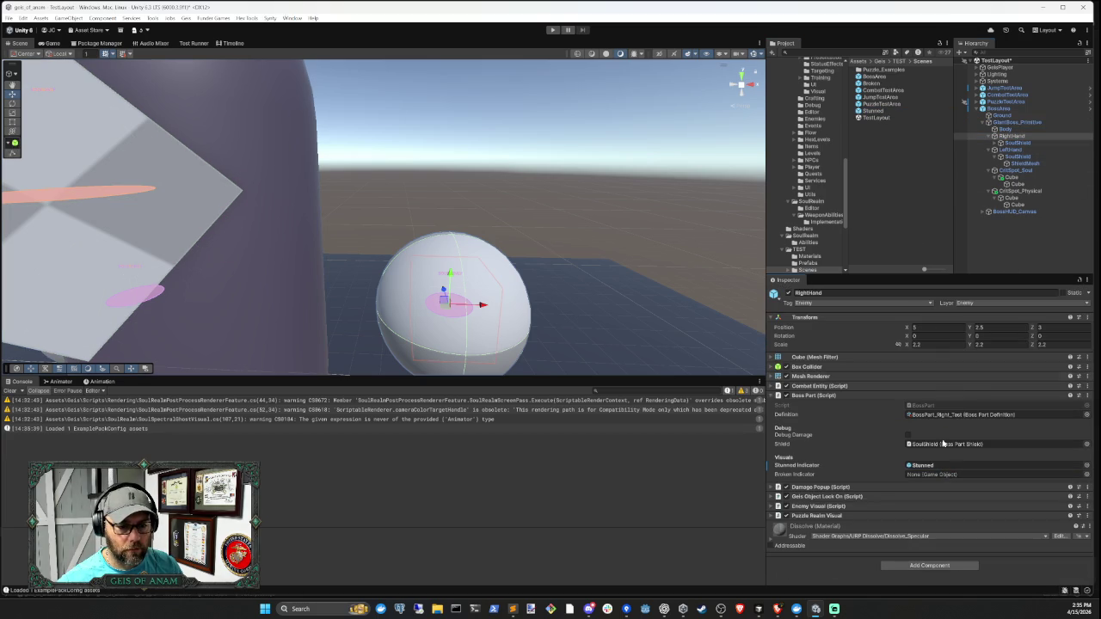
drag(873, 84, 942, 473)
- Assign the Broken and Stunned prefabs to LeftHand's Broken and Stunned Indicator slots
click(1009, 150)
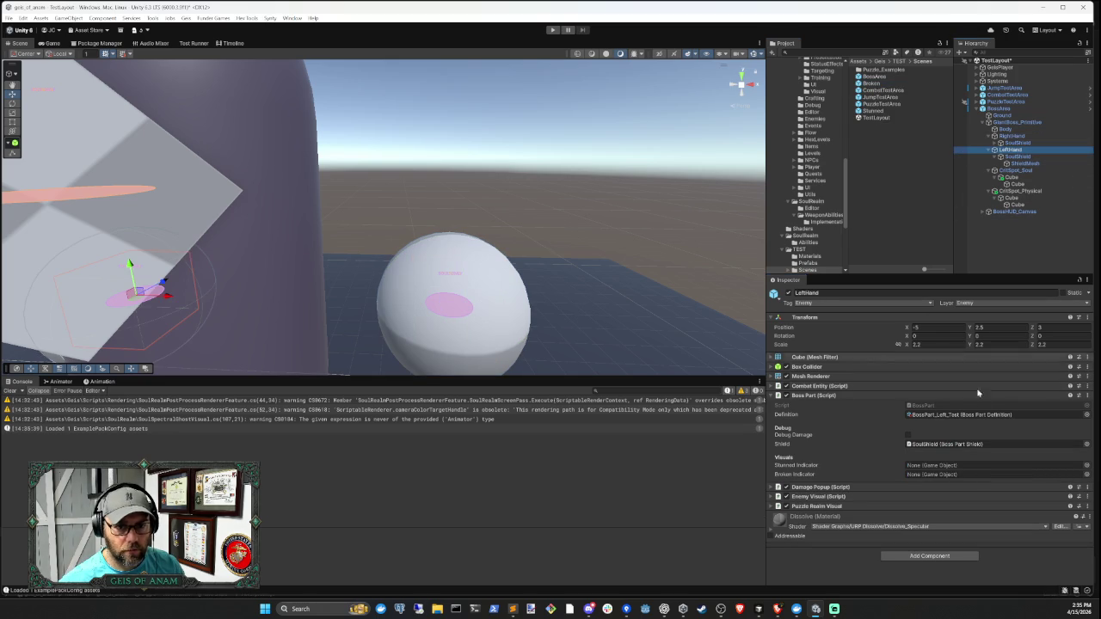
mouse_move(877, 87)
mouse_down()
mouse_move(958, 387)
mouse_move(942, 470)
mouse_up()
drag(874, 86, 948, 358)
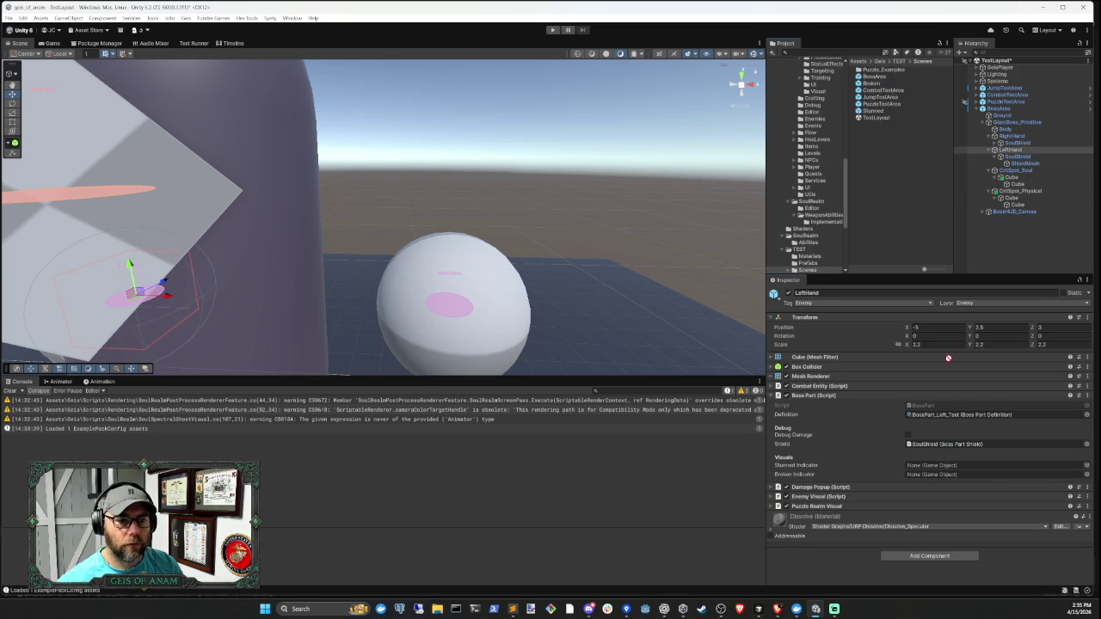
drag(950, 476, 949, 475)
mouse_move(870, 111)
mouse_down()
mouse_move(944, 374)
mouse_move(937, 468)
mouse_up()
- Clear the selection, collapse BossArea in the Hierarchy, and enter Play mode
click(991, 240)
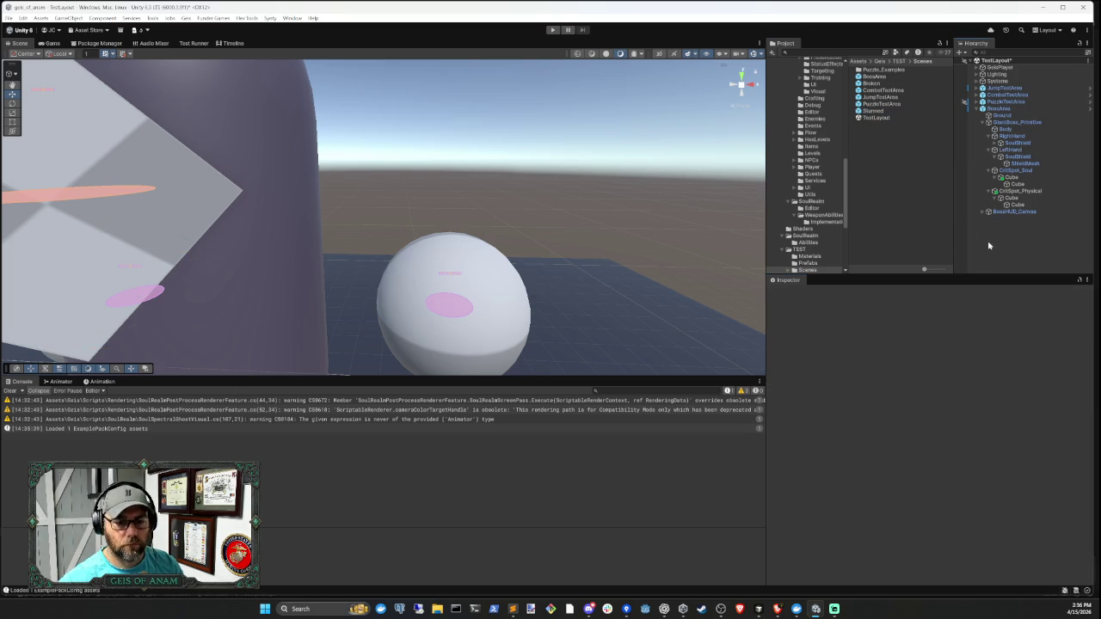
click(977, 109)
click(550, 31)
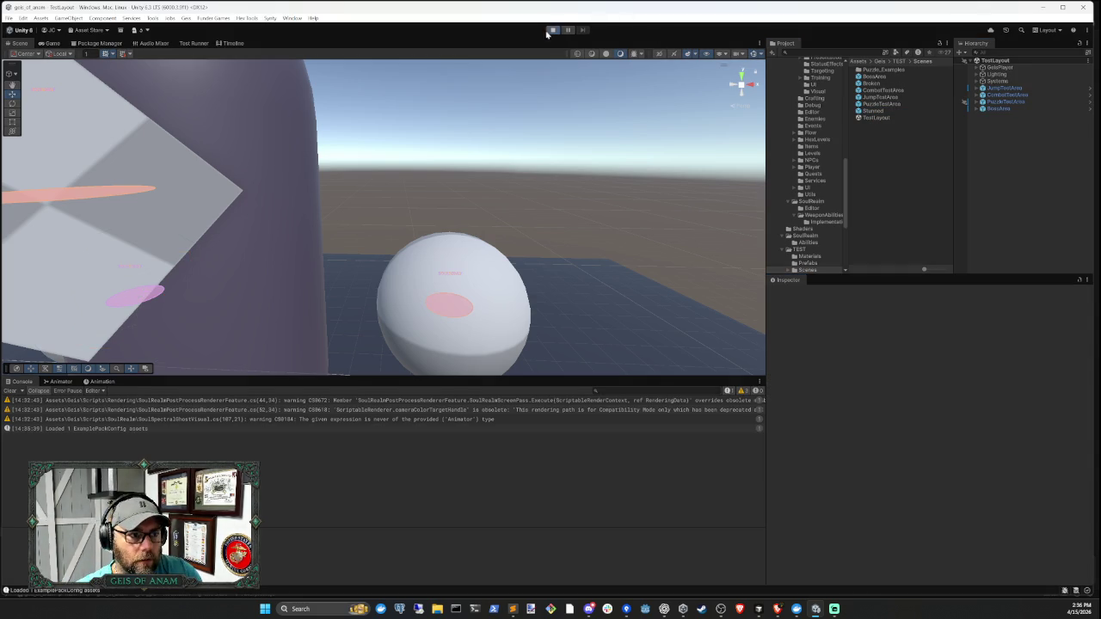
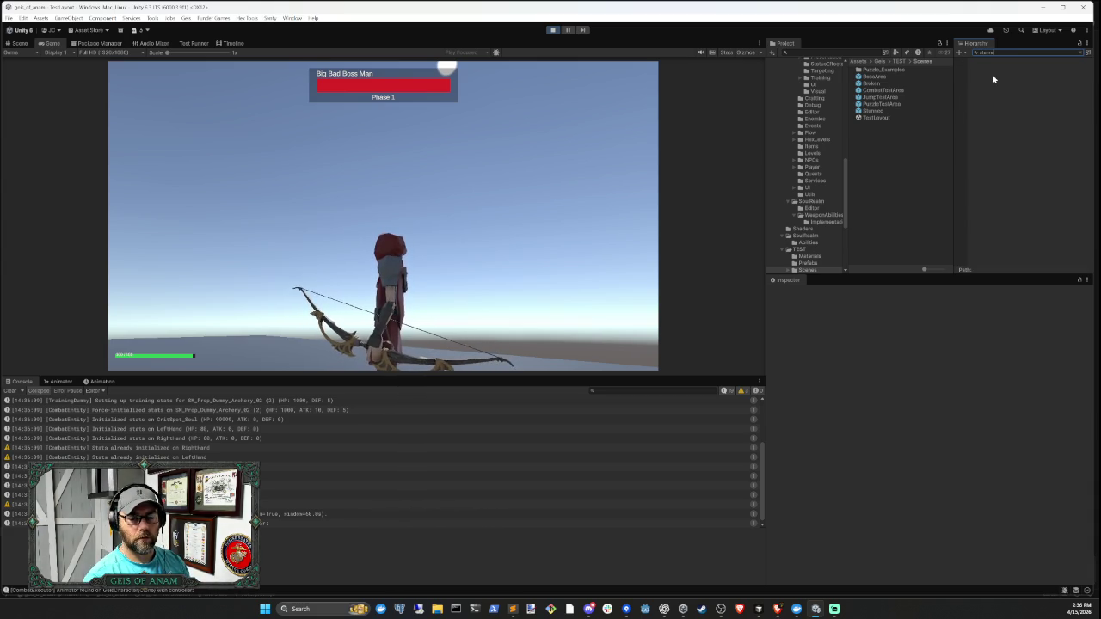
- Clear the Hierarchy search, stop the game, and expand BossArea to inspect GiantBoss_Primitive
key(BackSpace)
key(BackSpace)
key(BackSpace)
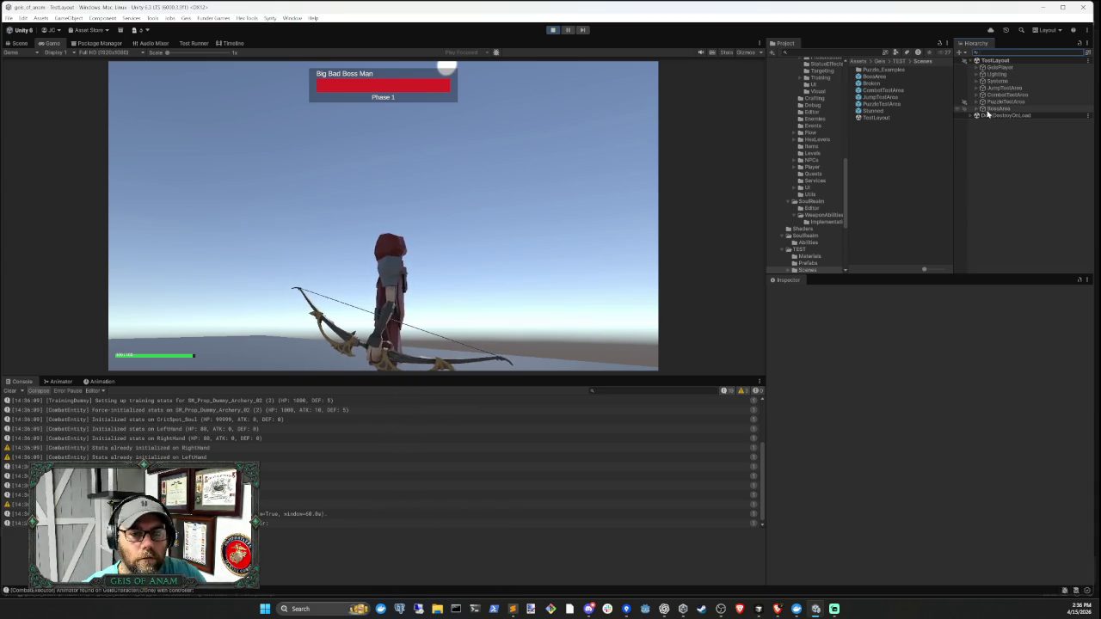
click(553, 29)
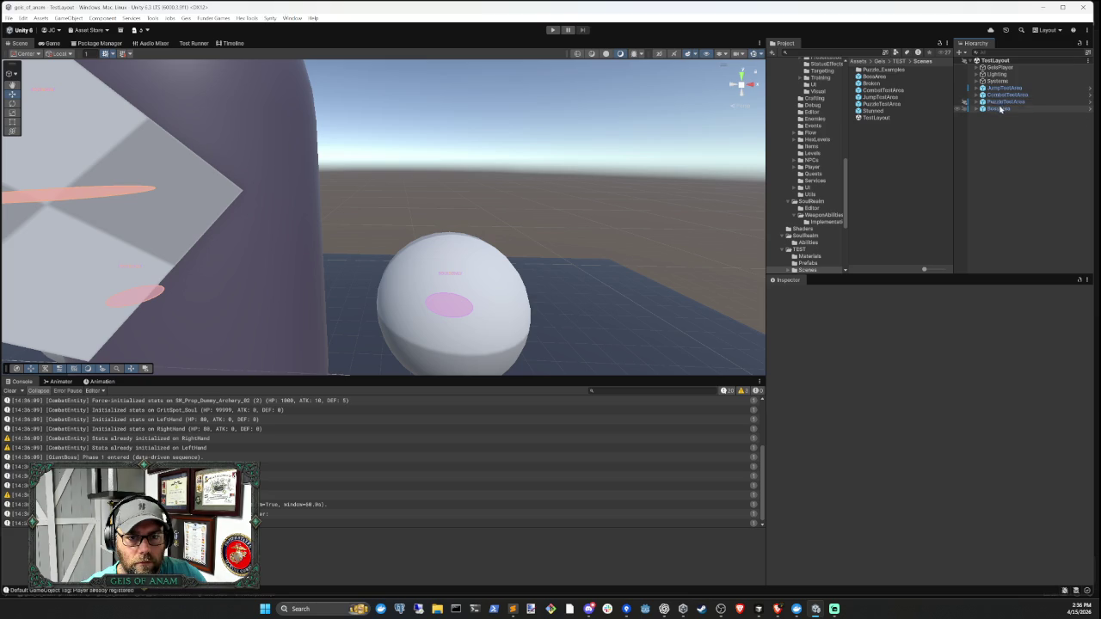
click(1000, 108)
click(976, 109)
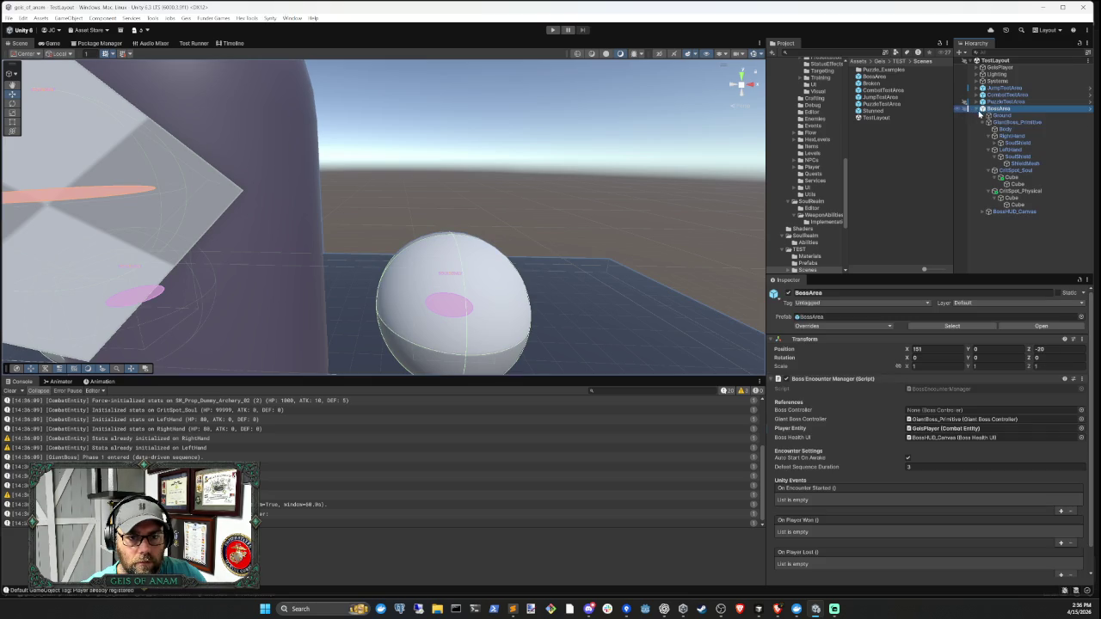
click(1027, 123)
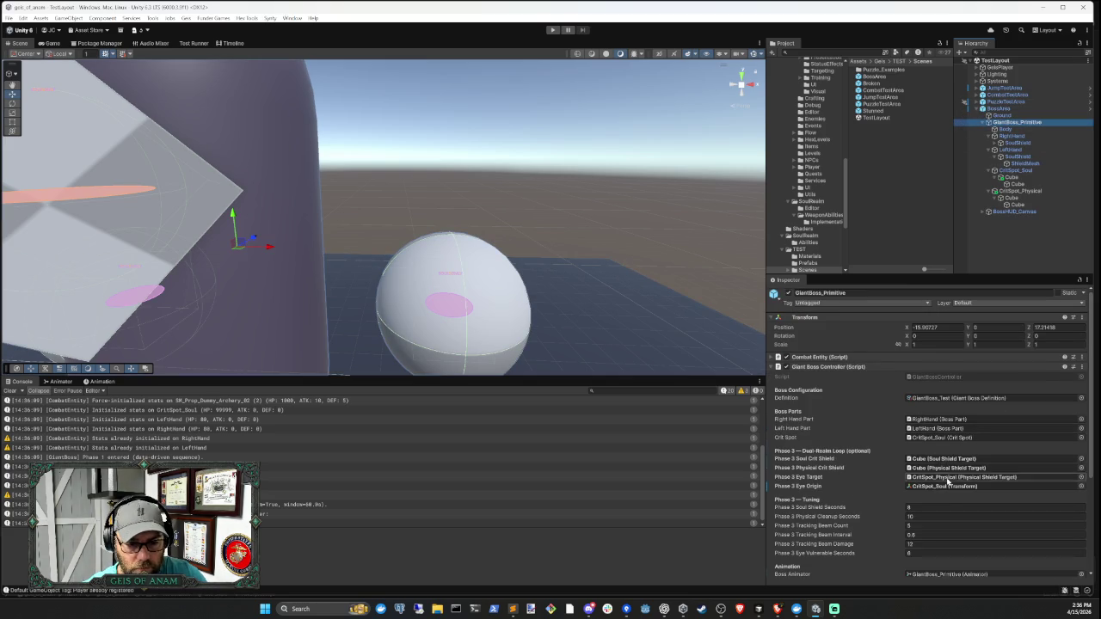
scroll(948, 481, down, 5)
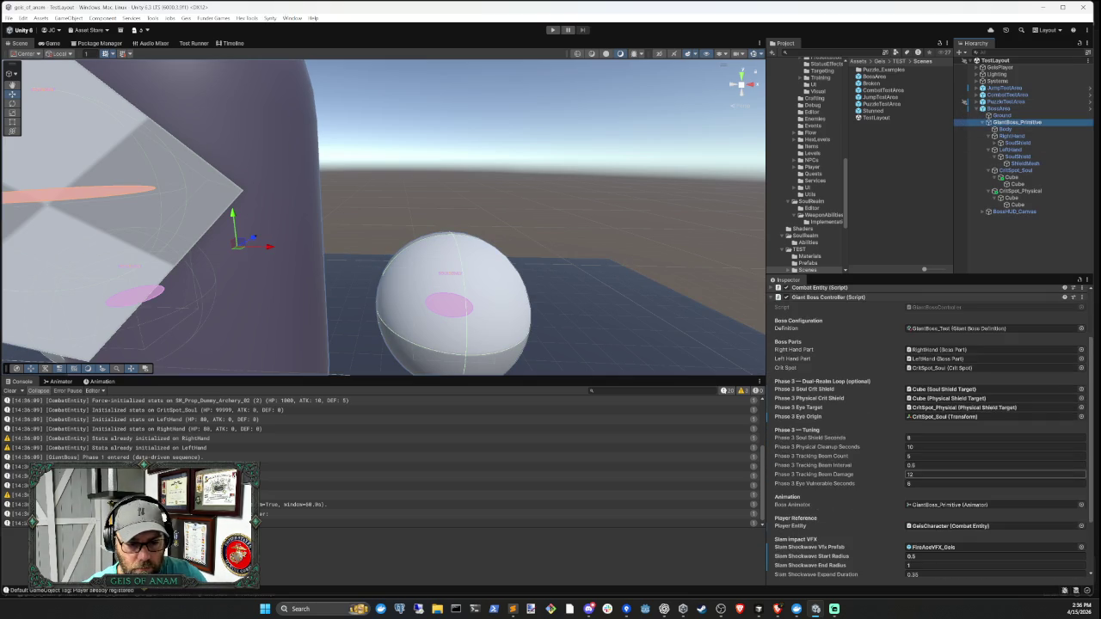
- Inspect RightHand, its BossPart_Right_Test definition, then LeftHand's SoulShield and ShieldMesh
click(1011, 136)
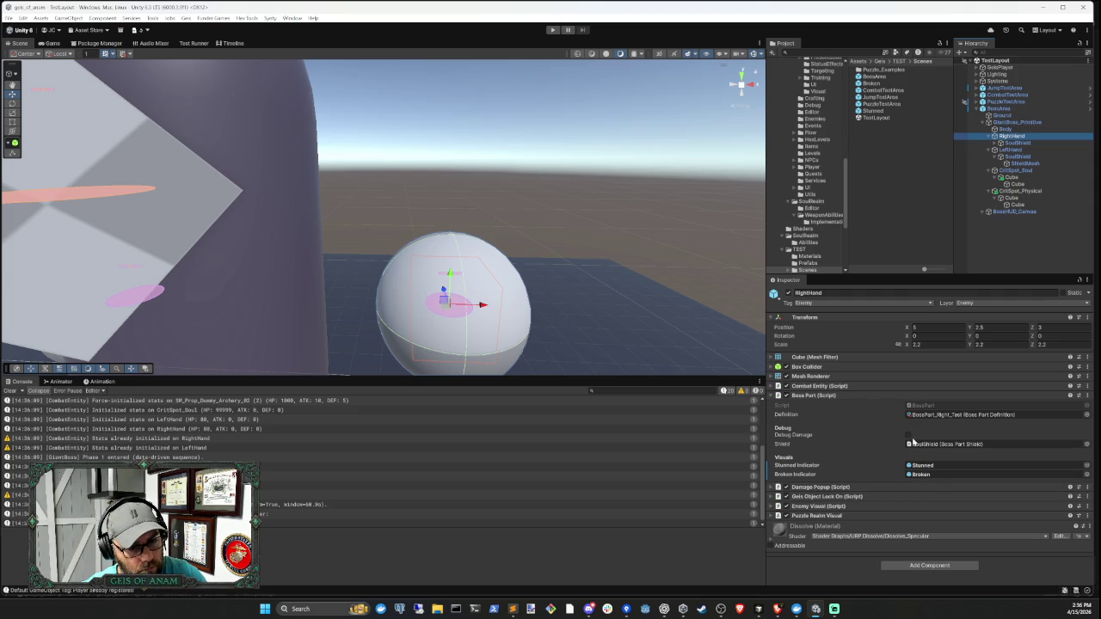
click(940, 415)
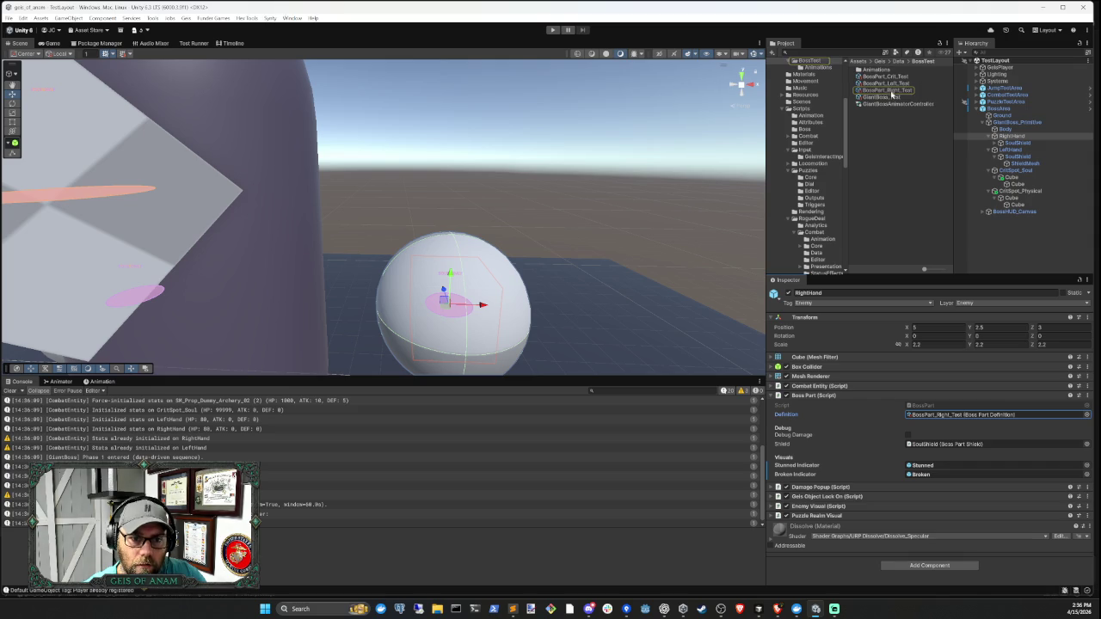
click(890, 91)
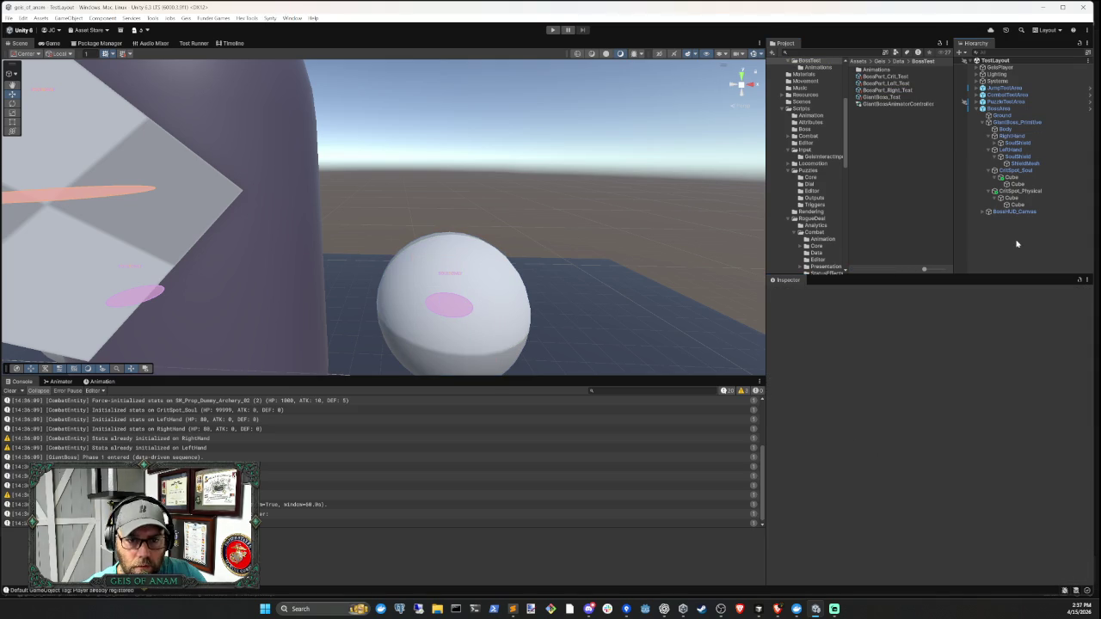
click(1021, 157)
click(1025, 165)
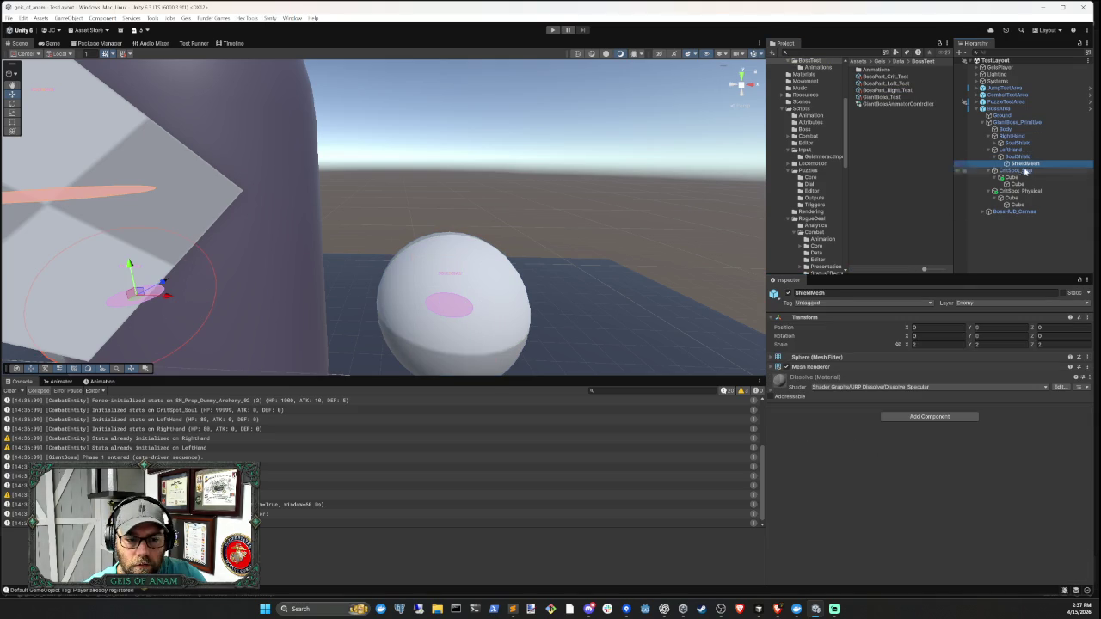
key(Up)
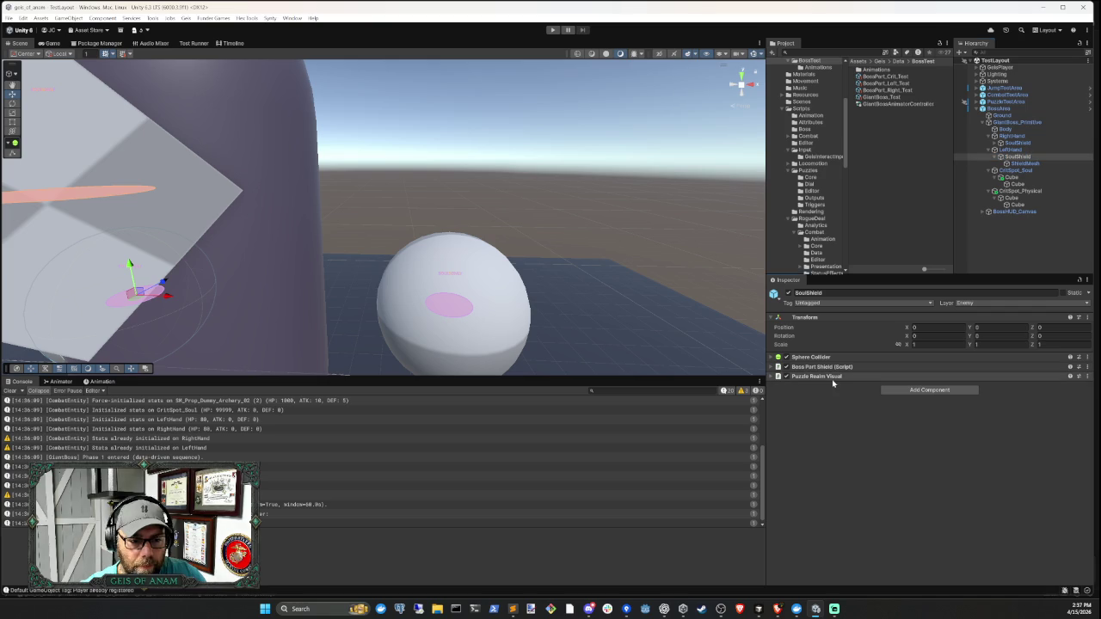
click(993, 254)
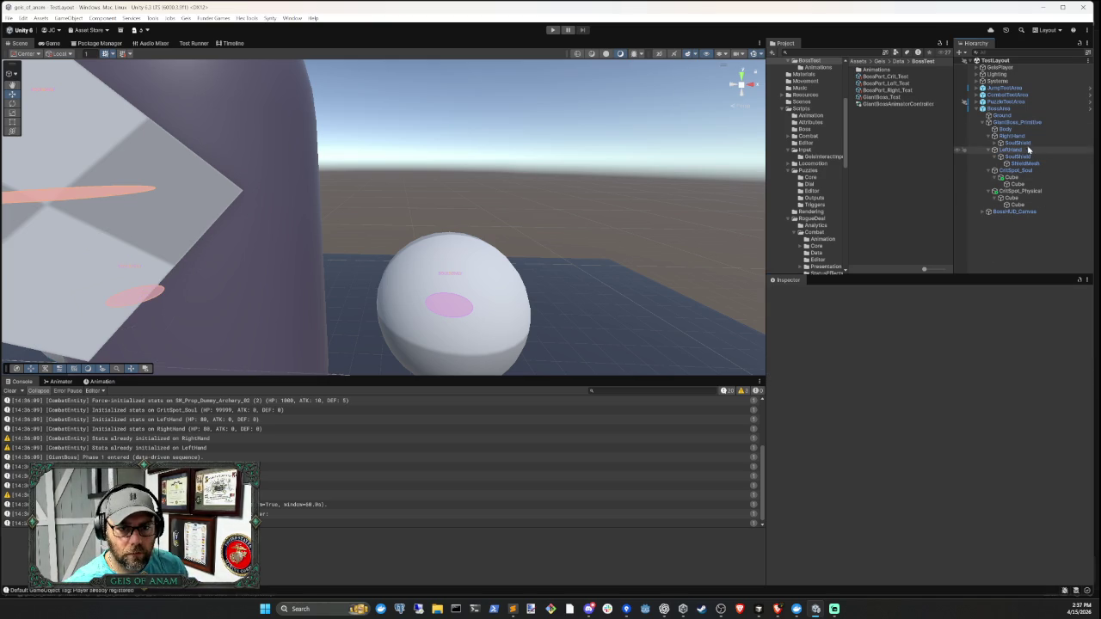
- Playtest the scene, moving and firing arrows at the giant boss, then stop and go to Cursor
click(552, 30)
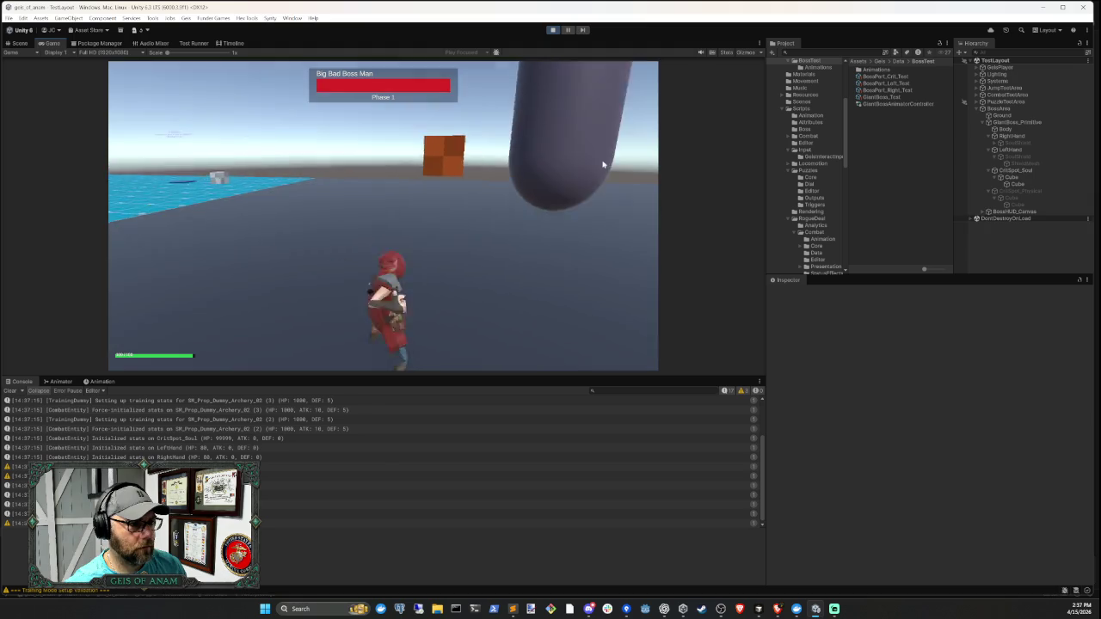
key(w)
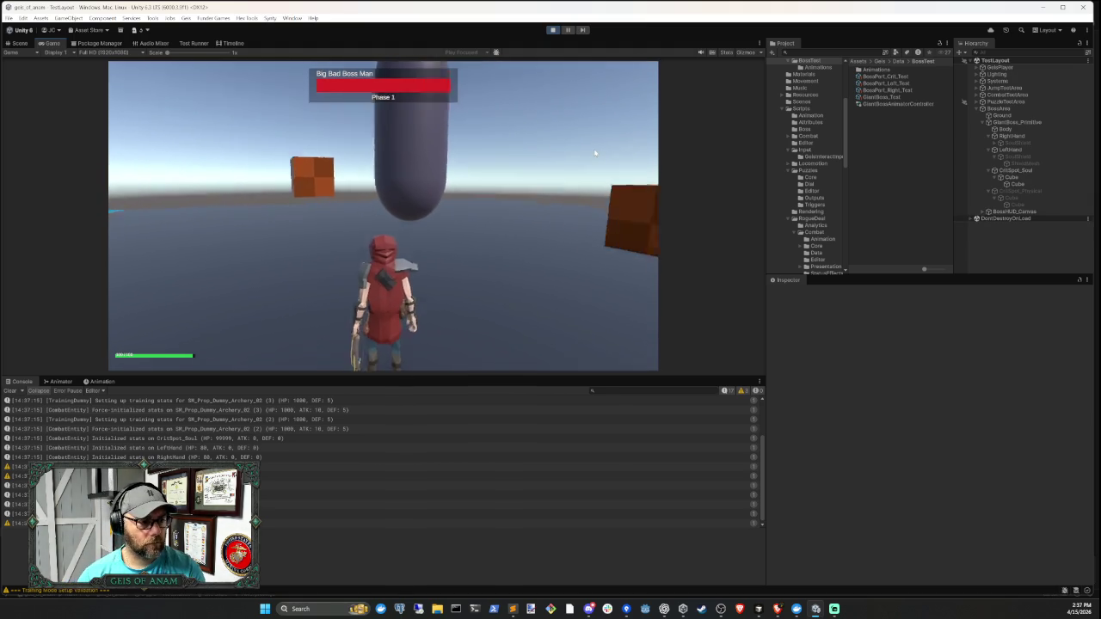
right_click(595, 153)
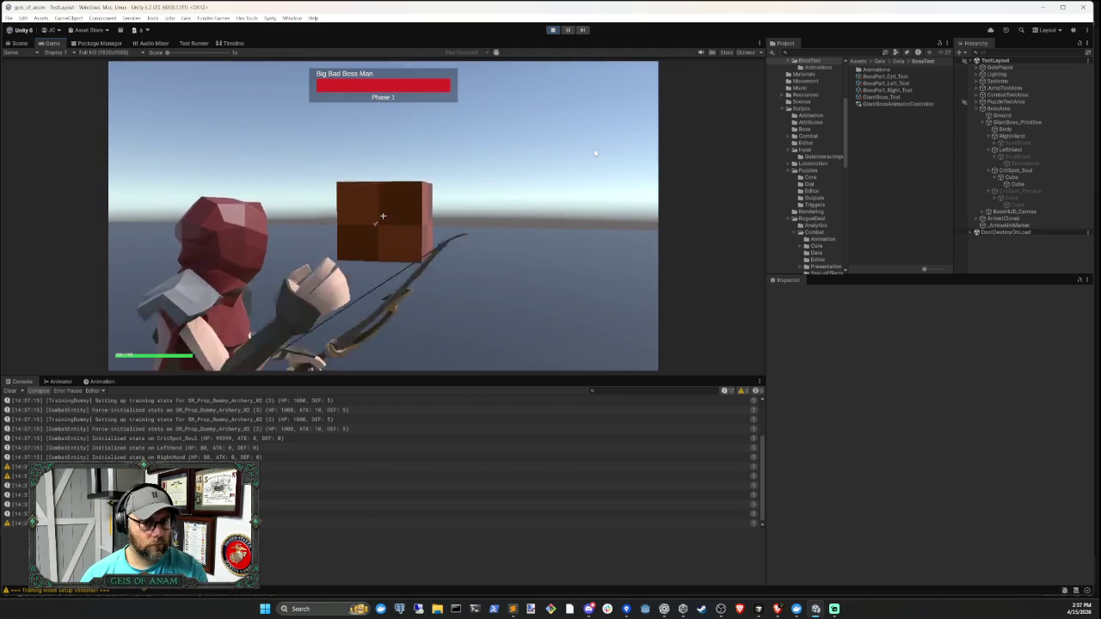
key(w)
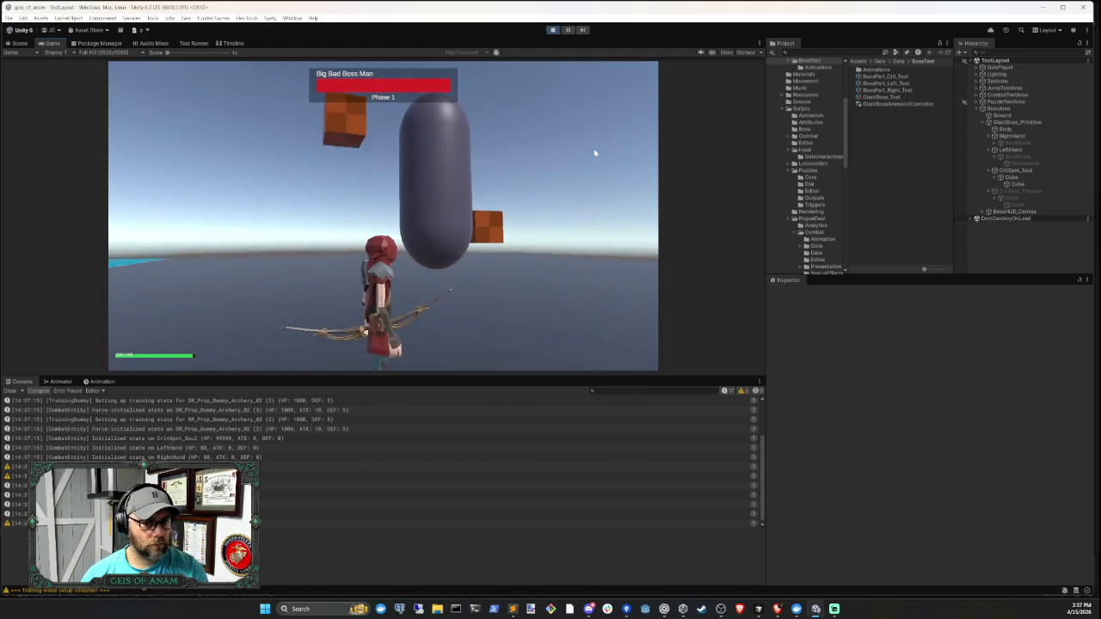
right_click(594, 153)
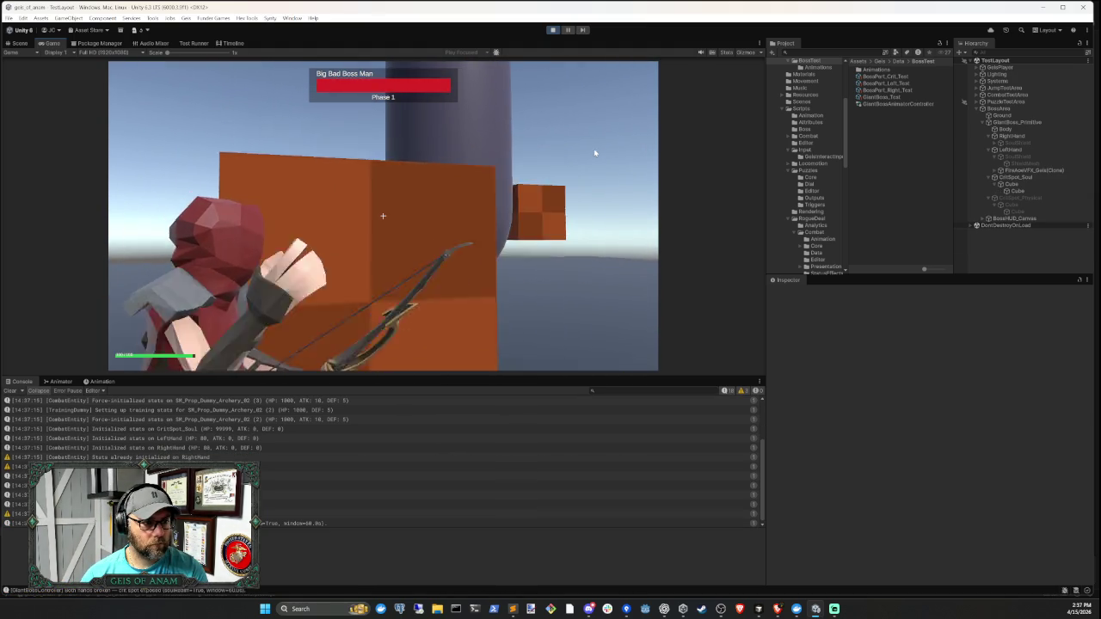
key(s)
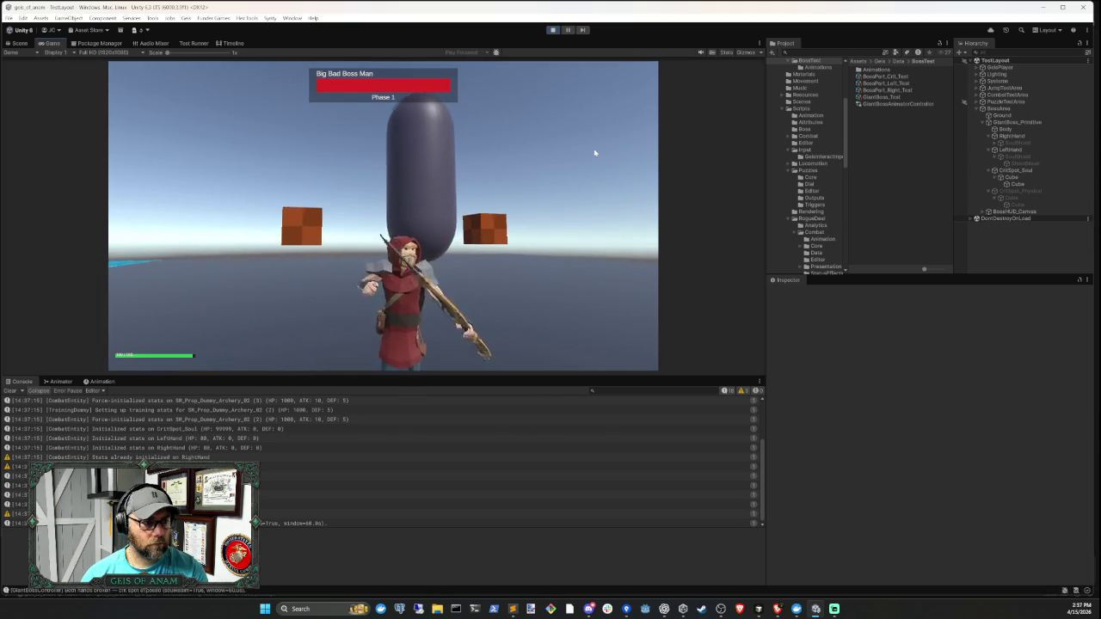
key(w)
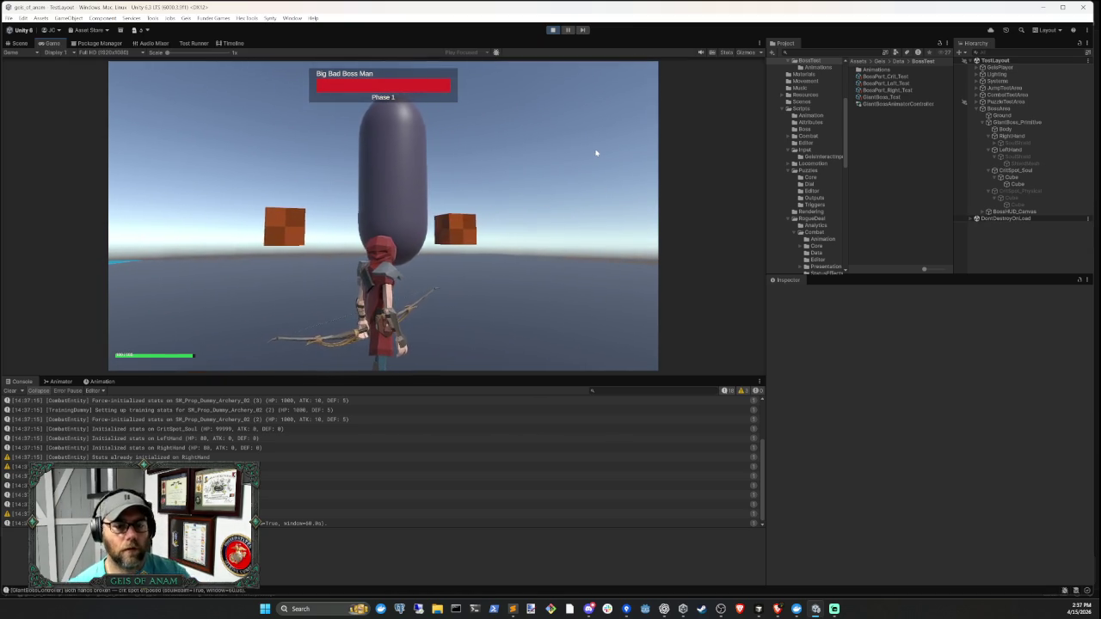
click(553, 30)
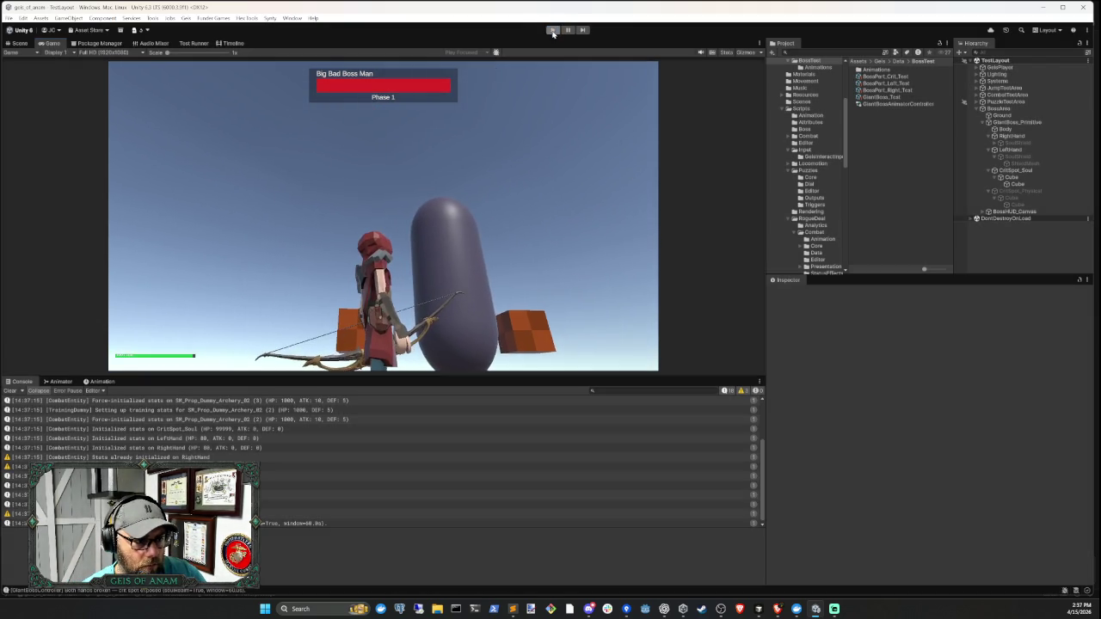
click(765, 612)
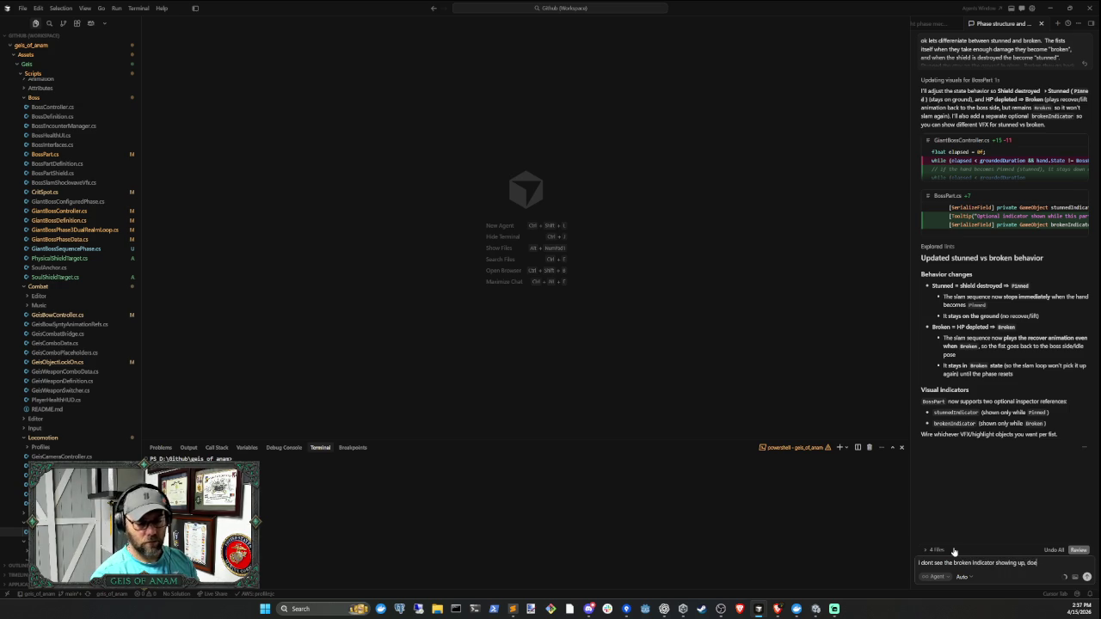
- Send the agent the question about the broken indicator not appearing on the boss hand
key(Return)
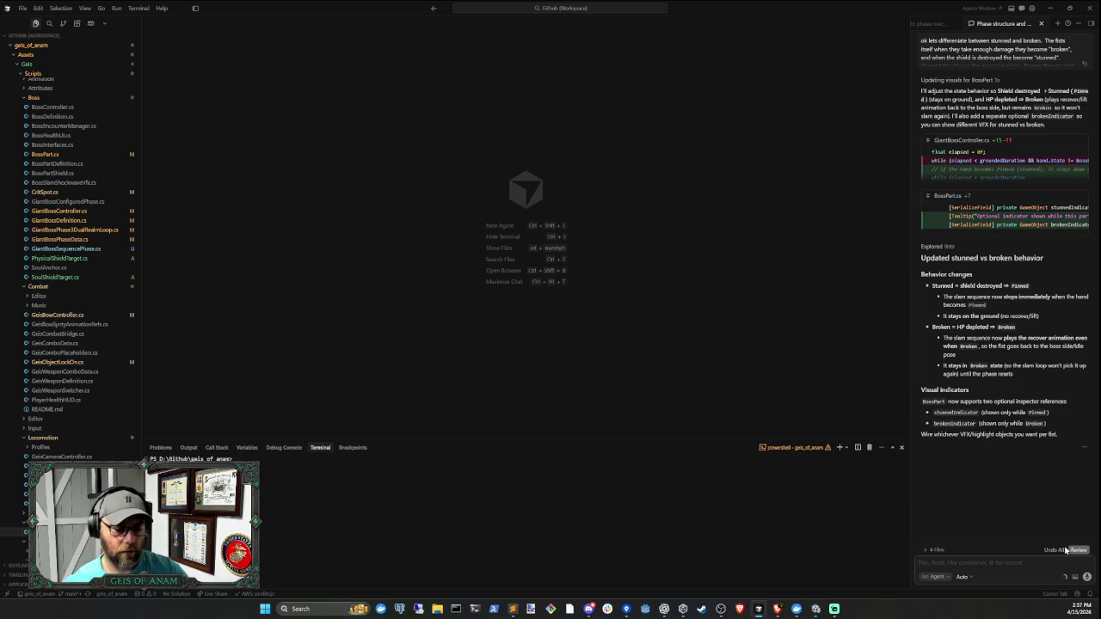
- Back in Unity, place the Broken and Stunned prefabs under RightHand
click(816, 608)
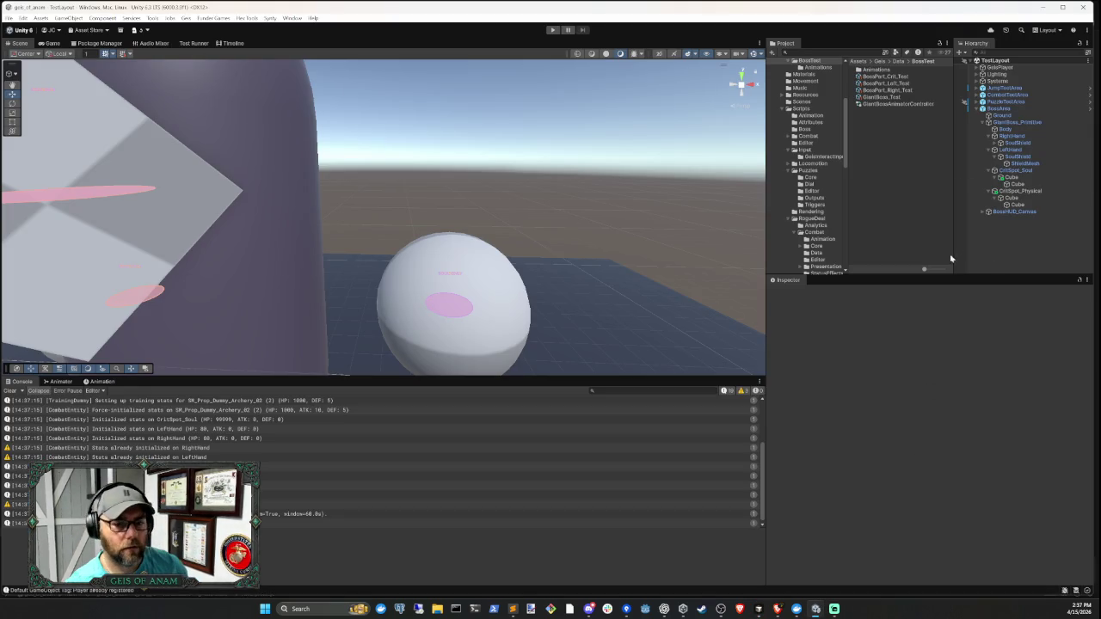
click(1009, 137)
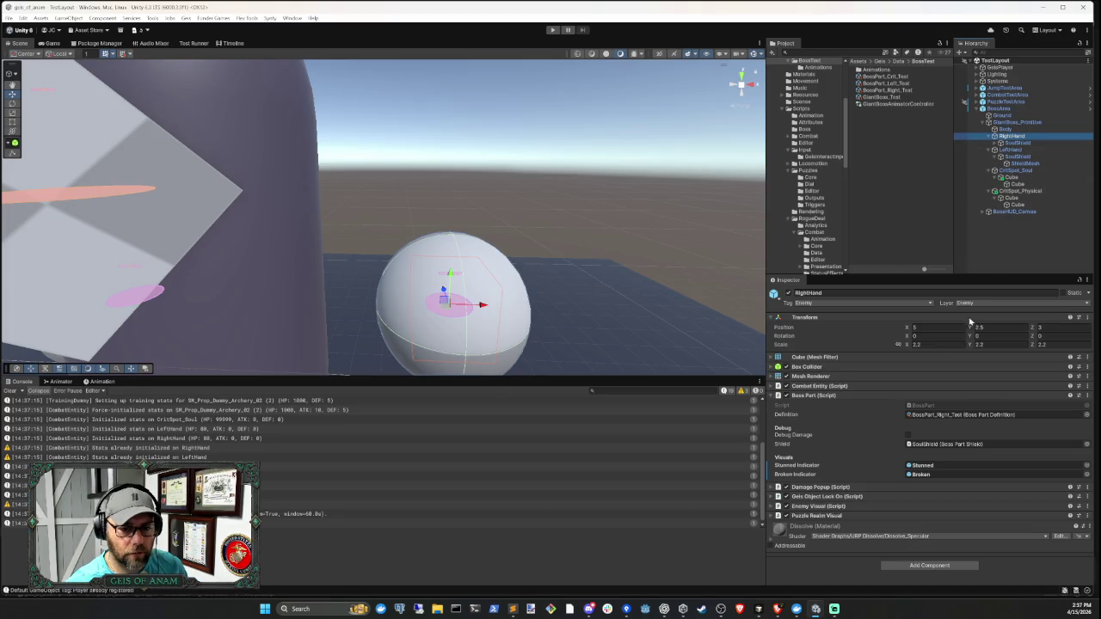
click(997, 108)
click(965, 326)
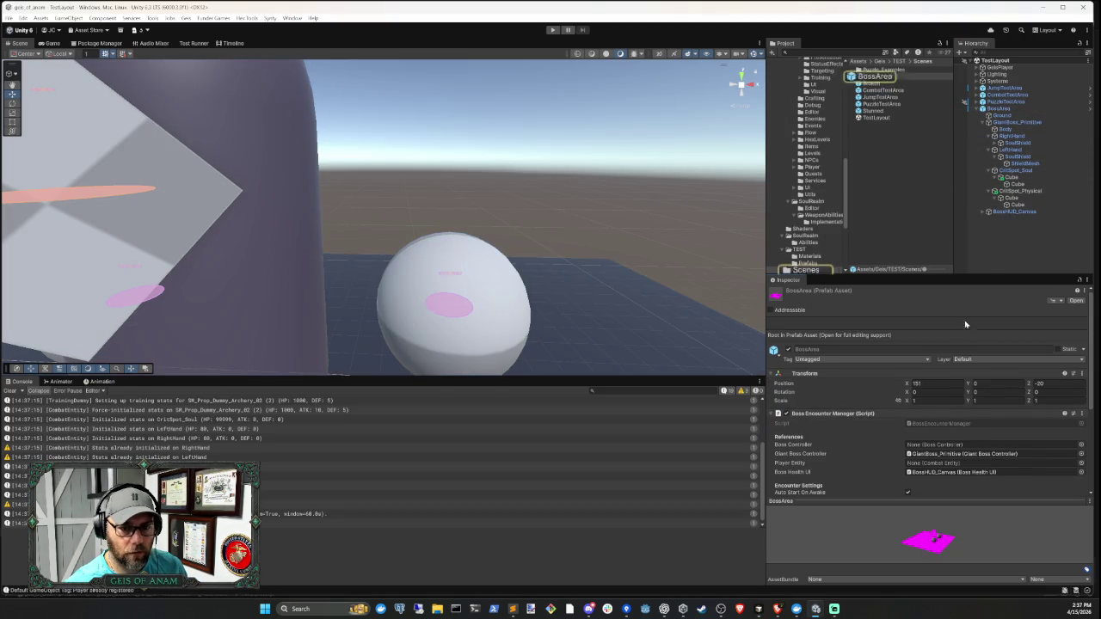
click(1010, 137)
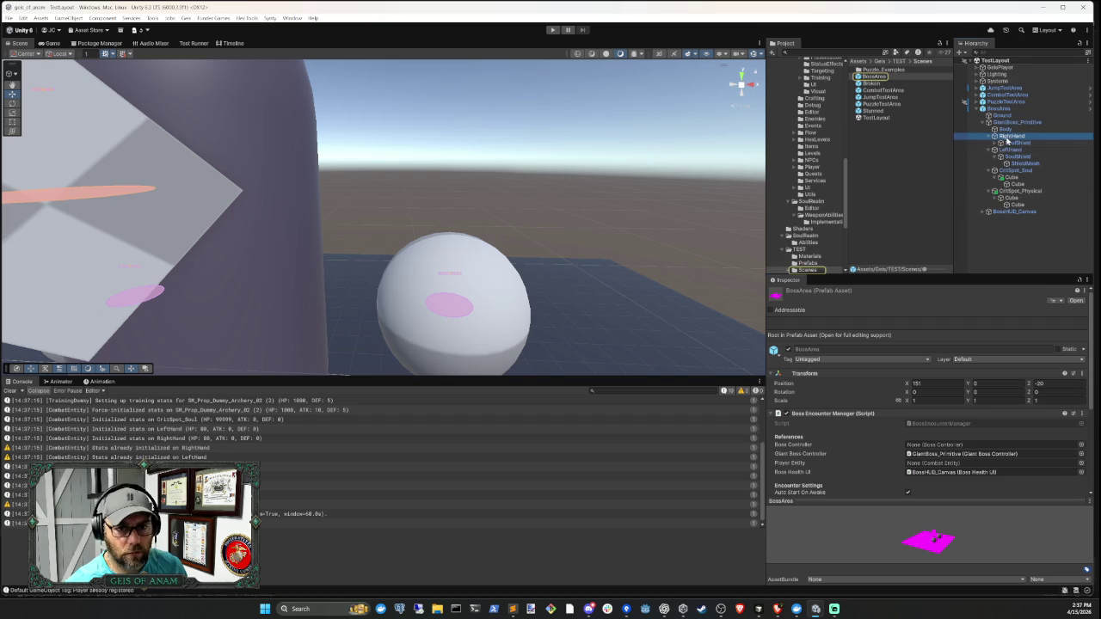
click(884, 83)
ctrl+click(890, 112)
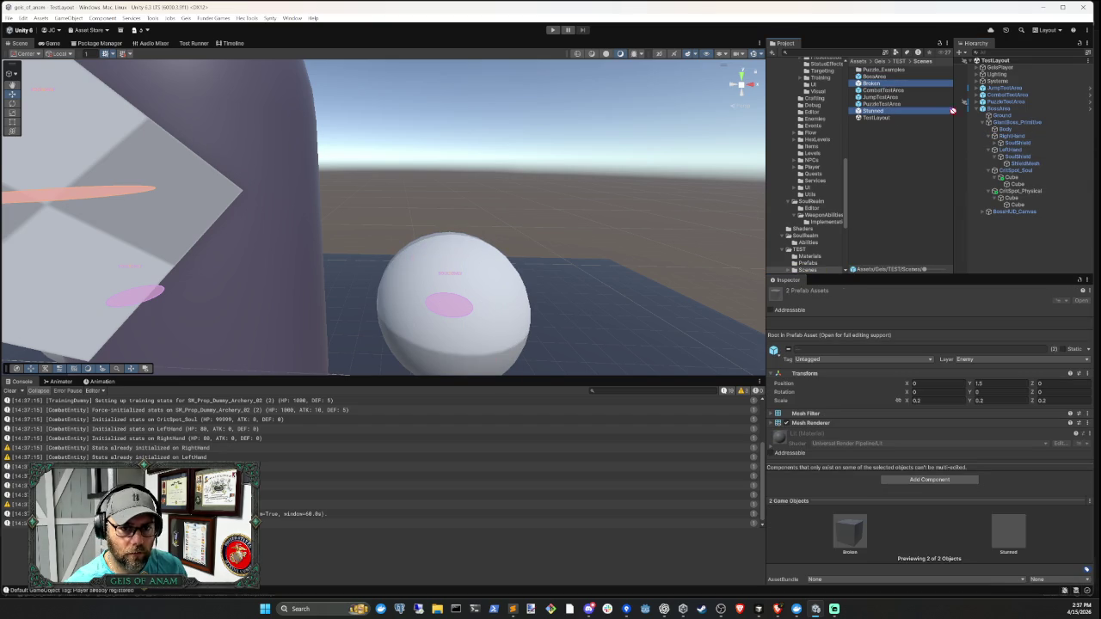
mouse_move(953, 110)
mouse_down()
mouse_move(1021, 148)
mouse_move(1015, 138)
mouse_up()
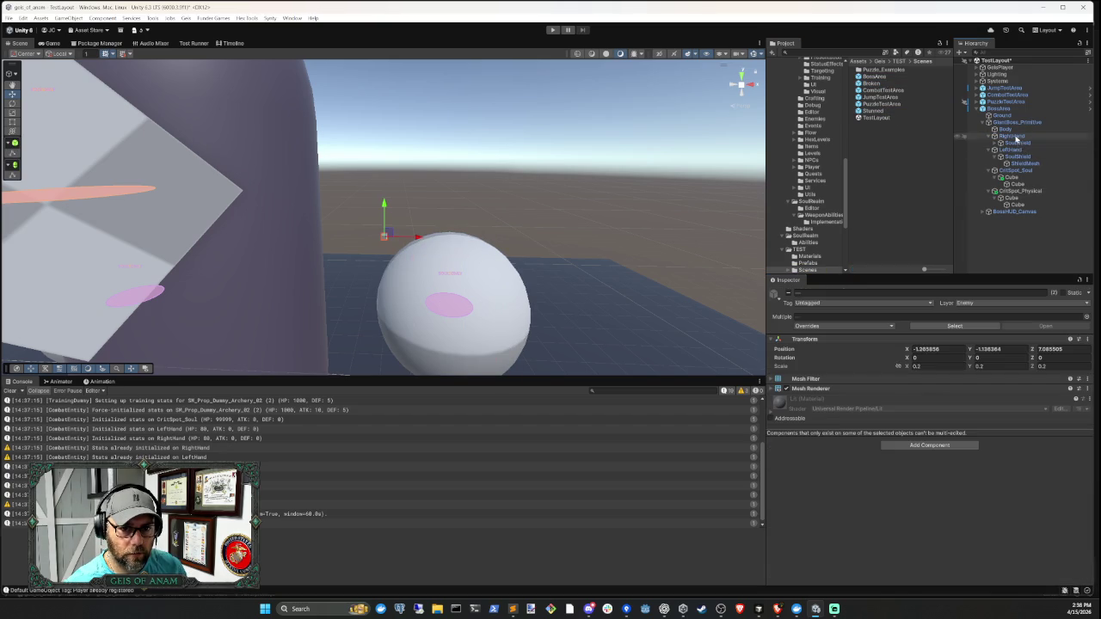
- Undo the accidental BossArea and Stunned placement under LeftHand
click(880, 77)
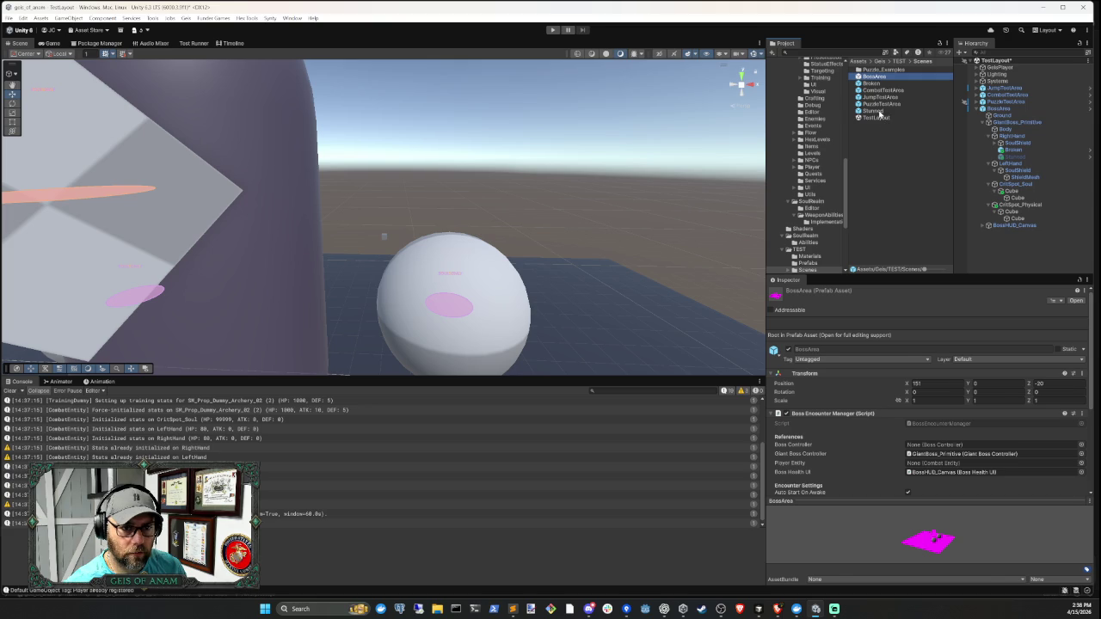
ctrl+click(874, 111)
drag(890, 111, 1019, 172)
key(f)
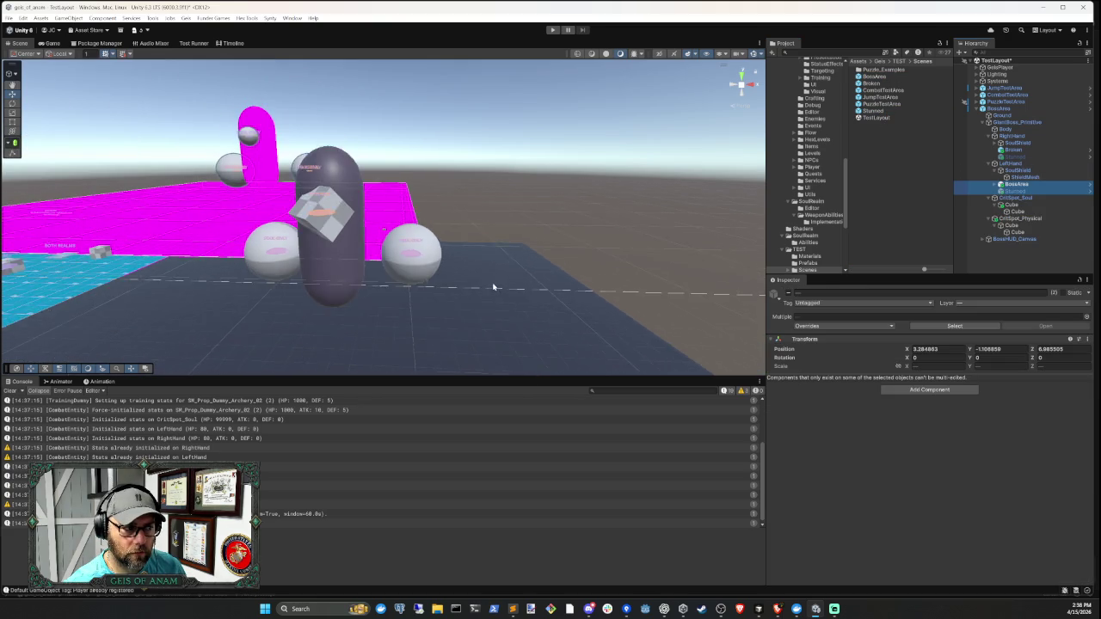
key(ctrl+z)
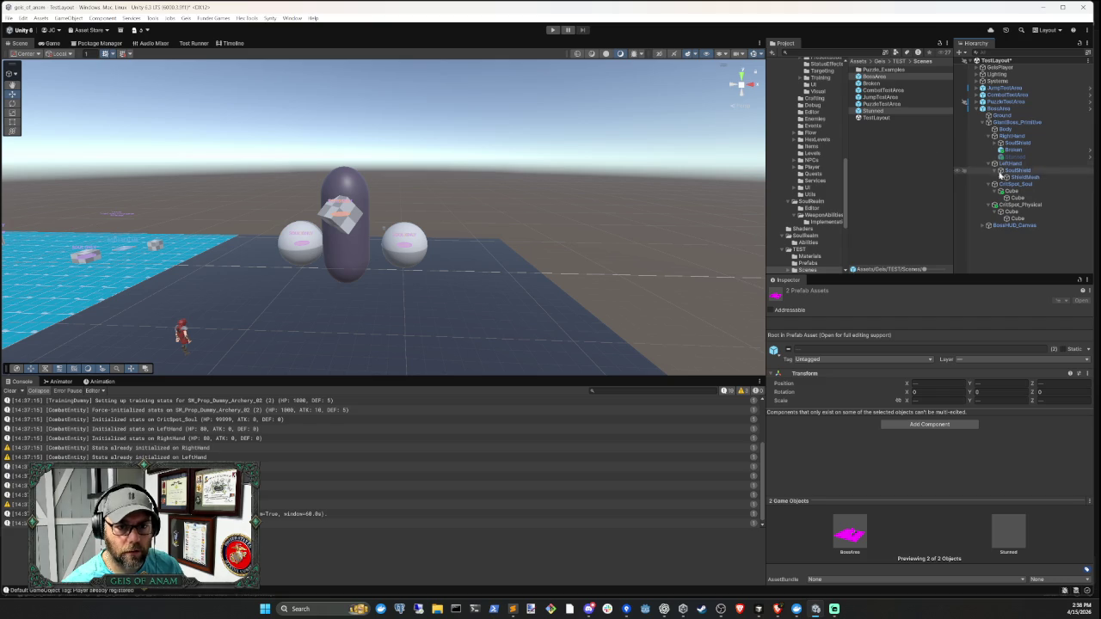
click(922, 178)
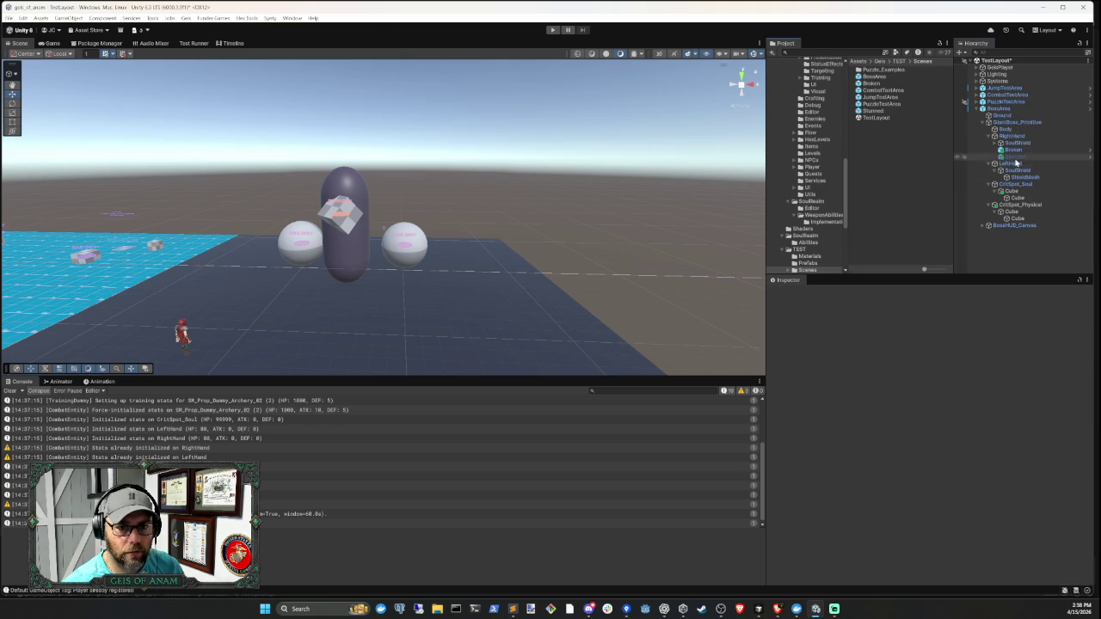
- Place the Broken and Stunned prefabs under LeftHand's SoulShield
click(872, 83)
ctrl+click(884, 111)
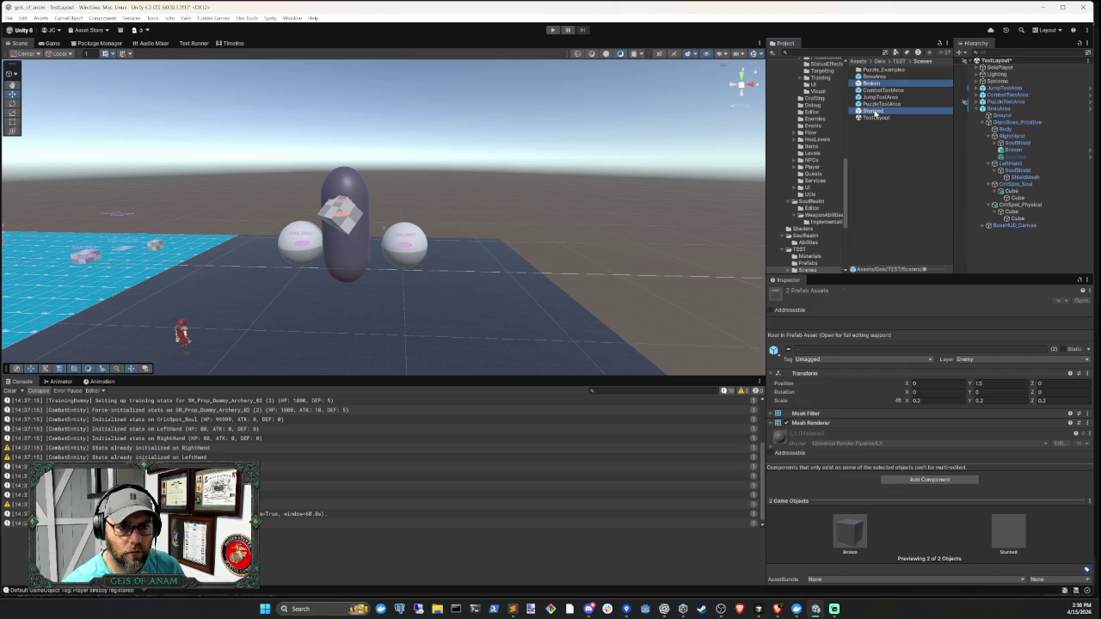
drag(873, 112, 972, 139)
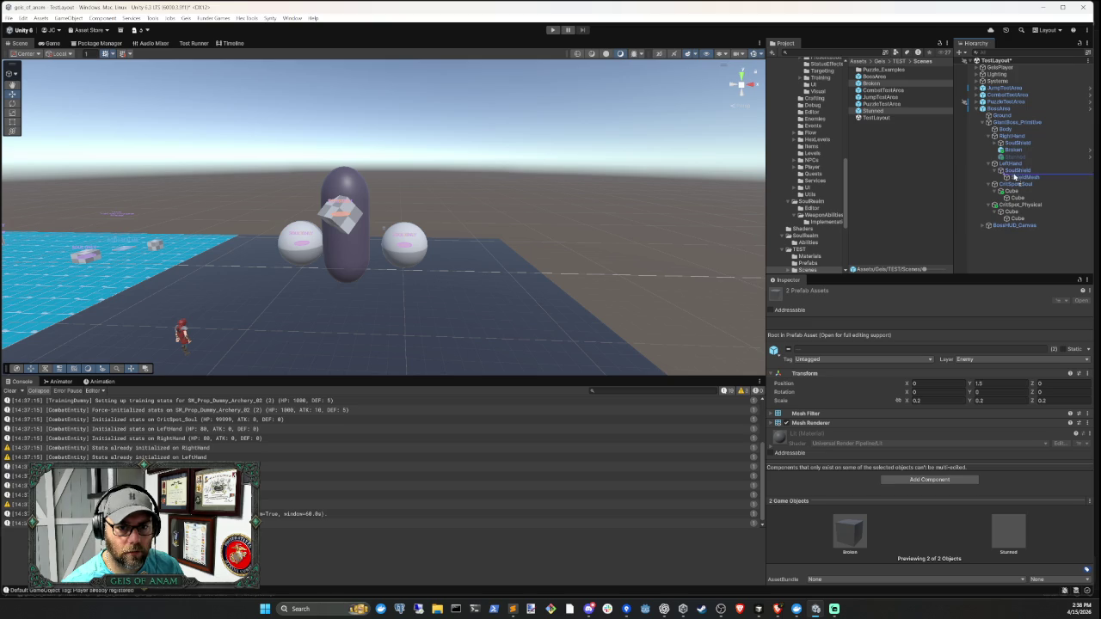
drag(1013, 166, 1014, 169)
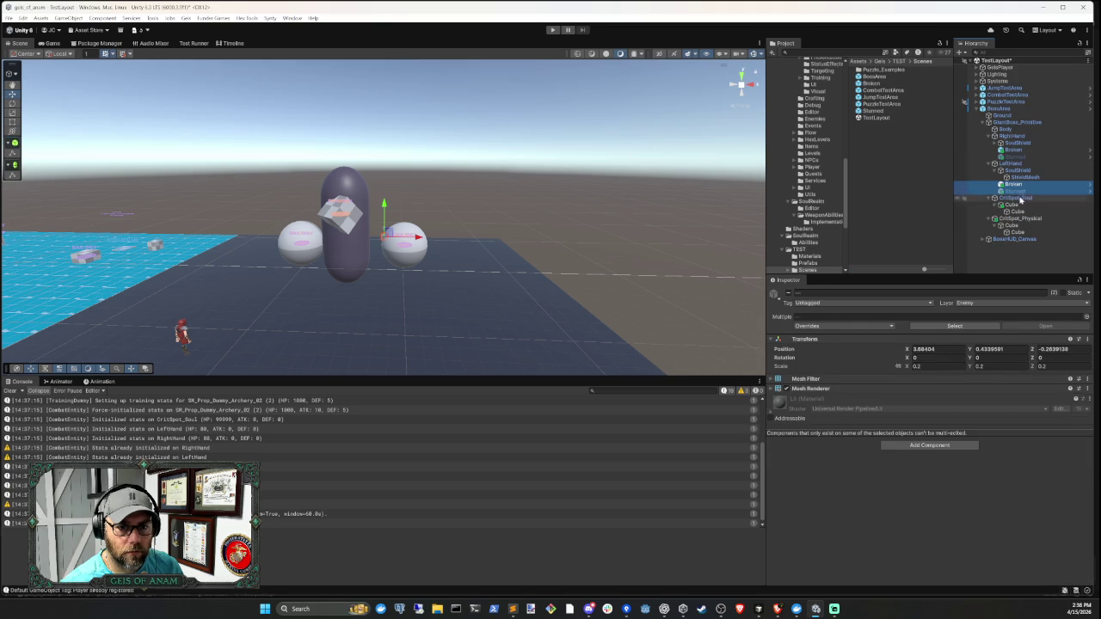
click(1014, 197)
- Check LeftHand's indicators and assign RightHand's Stunned and Broken objects as its Boss Part indicators
click(1012, 163)
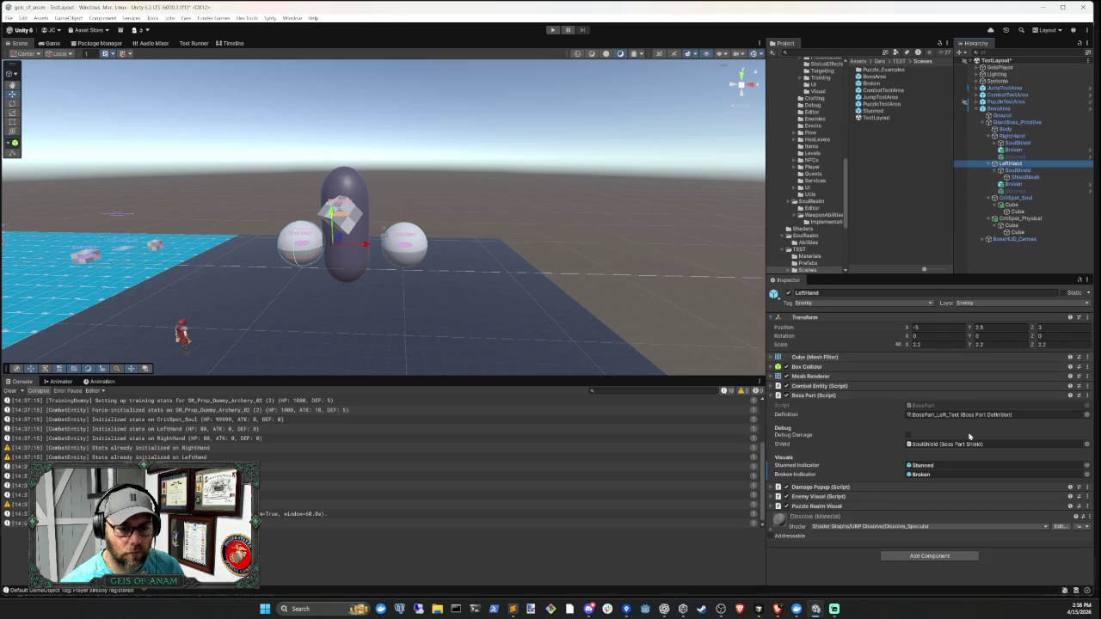
click(941, 466)
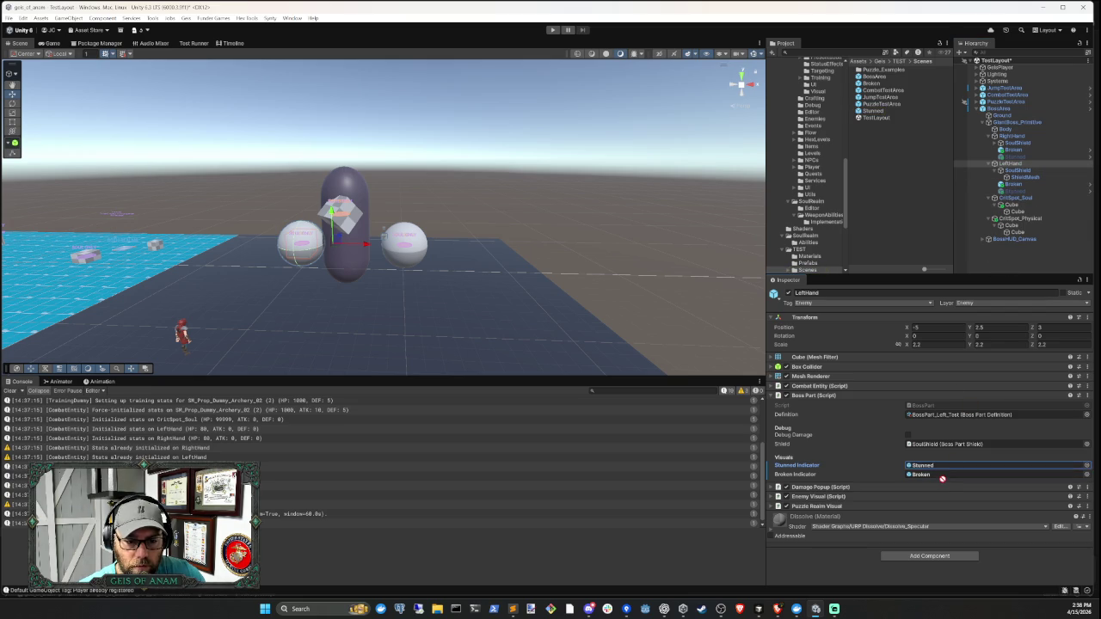
click(994, 163)
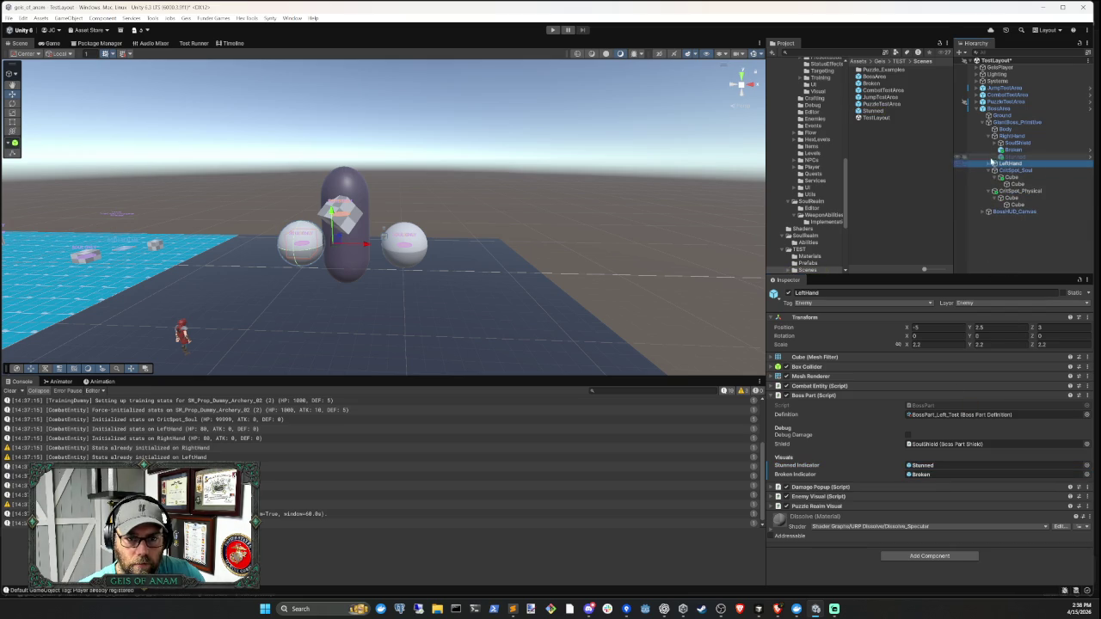
click(1013, 137)
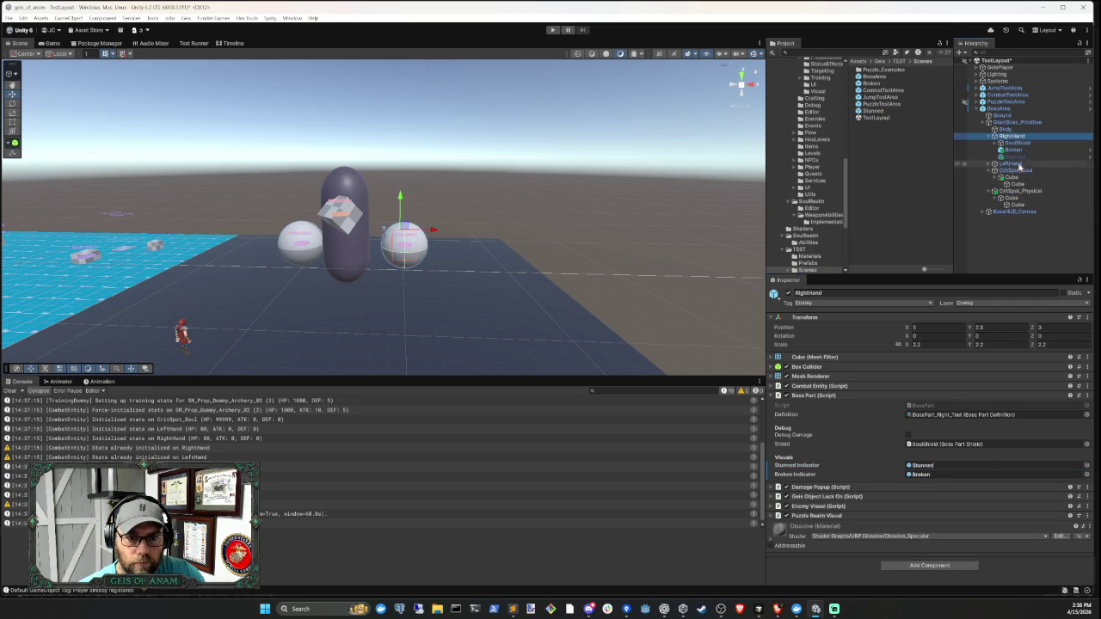
drag(936, 459, 935, 470)
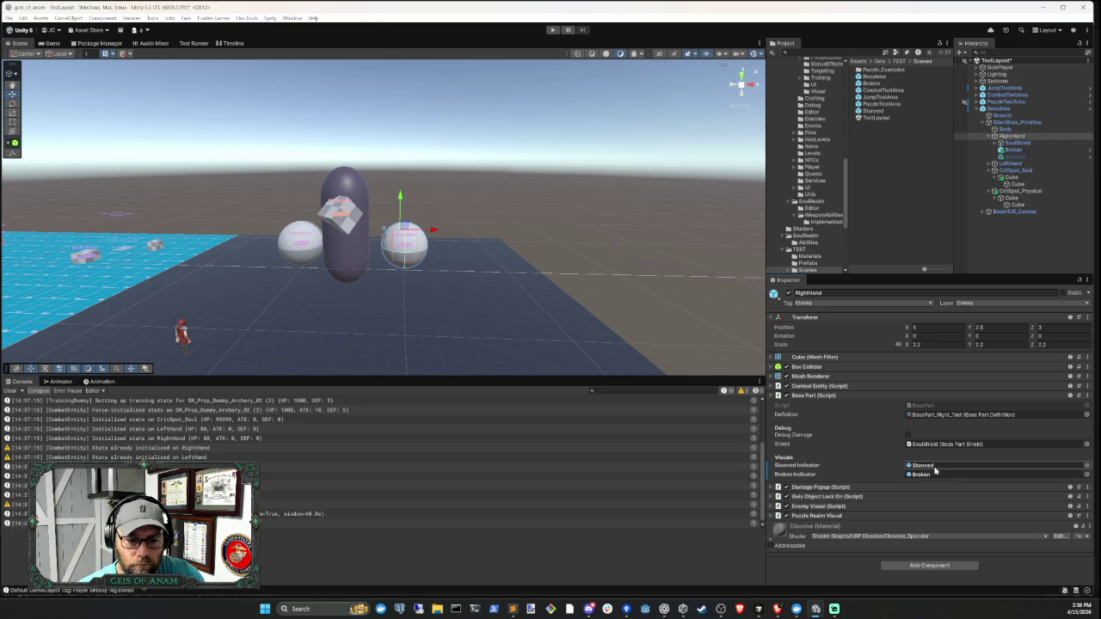
drag(1008, 150, 946, 475)
click(988, 136)
click(993, 217)
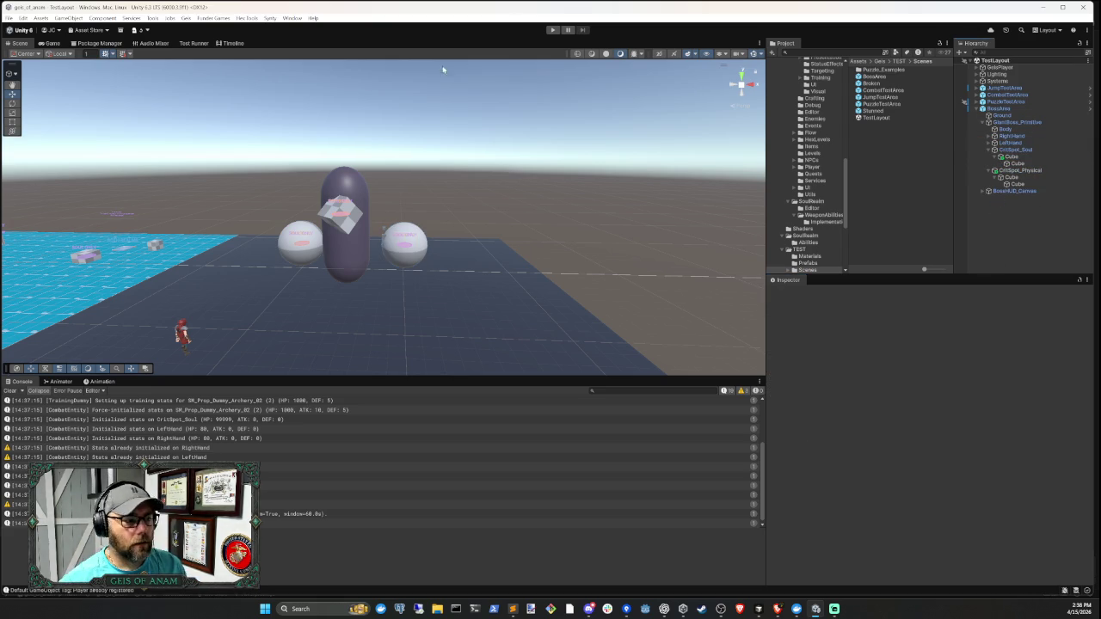
- Clear the console, start play, and shoot arrows into both of the boss's cube hands
click(11, 391)
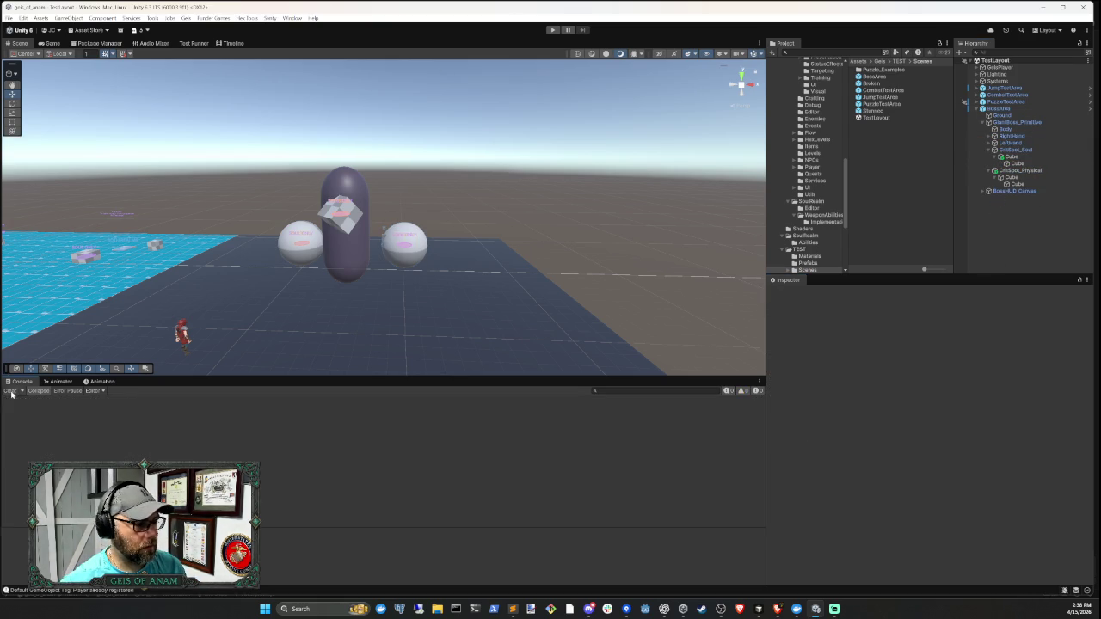
click(552, 30)
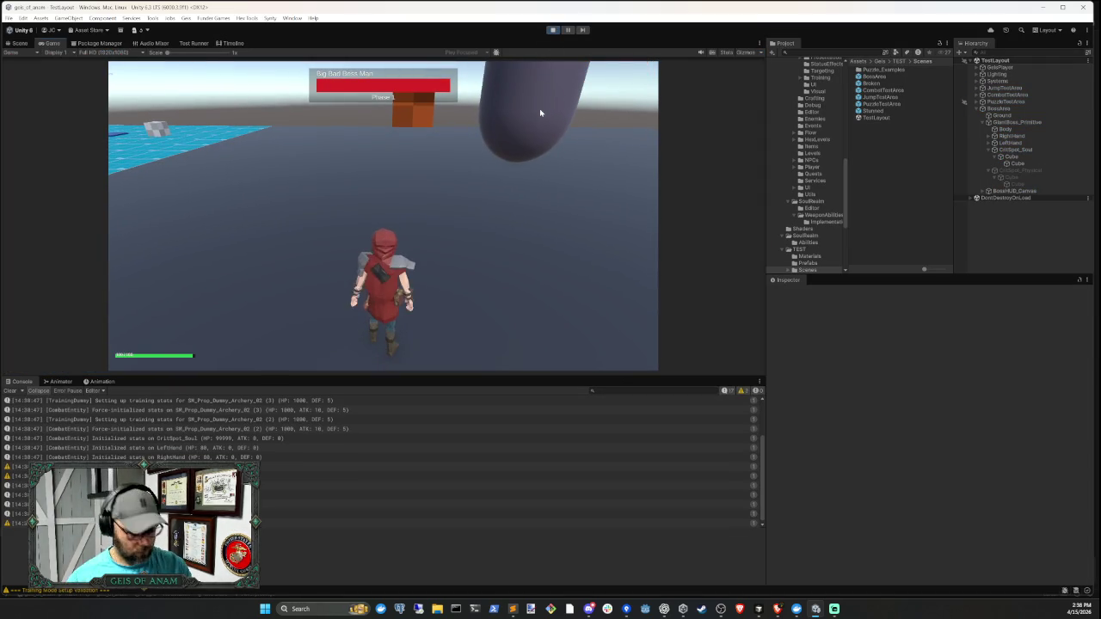
key(d)
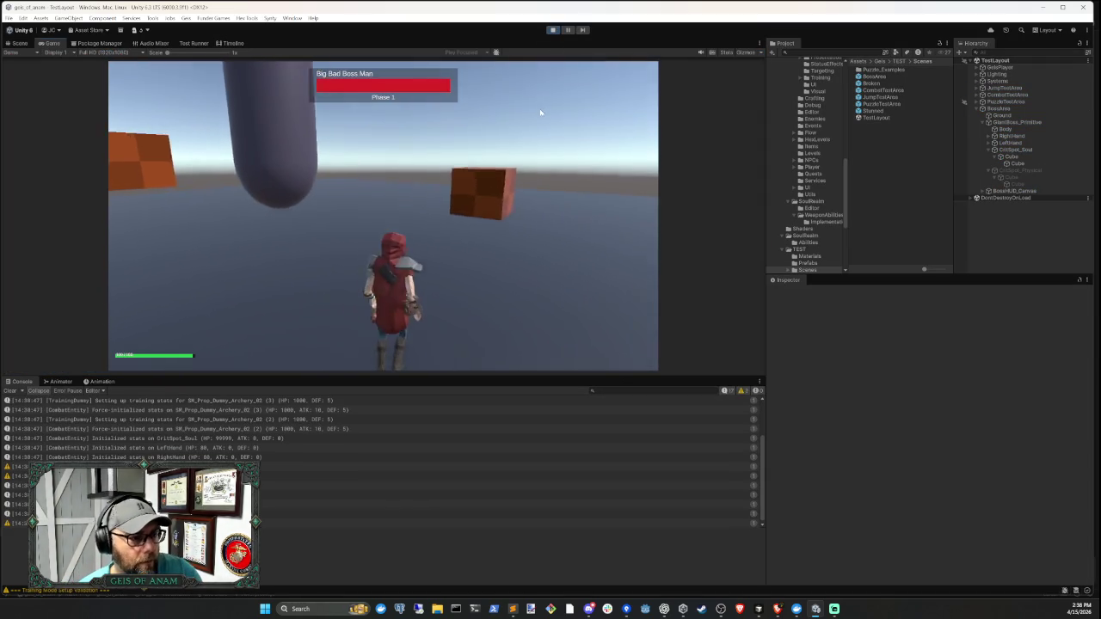
right_click(540, 113)
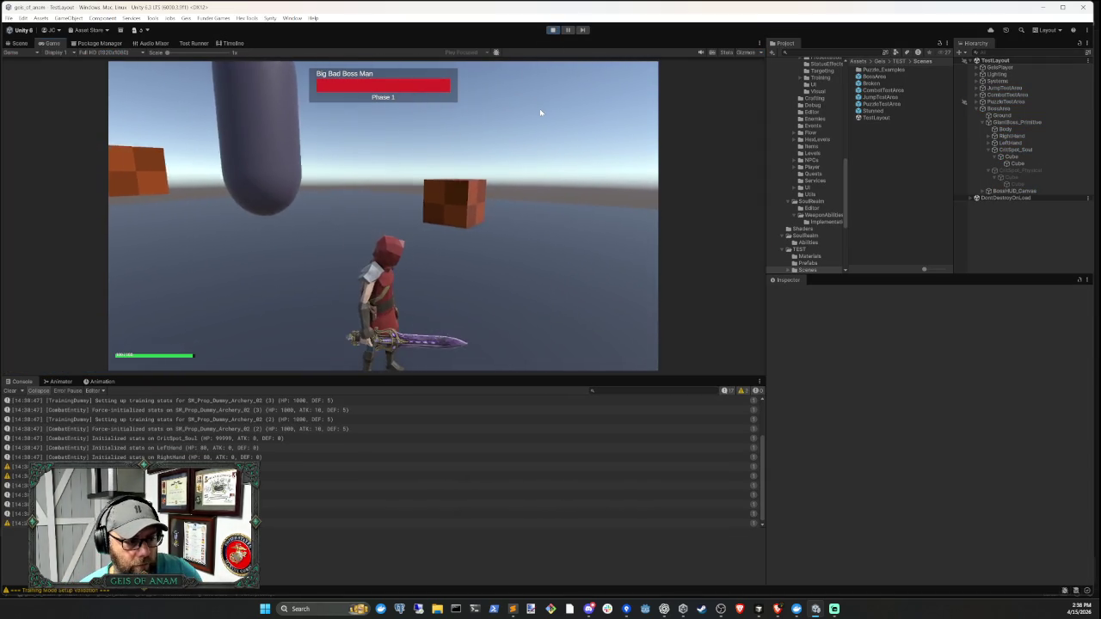
click(540, 113)
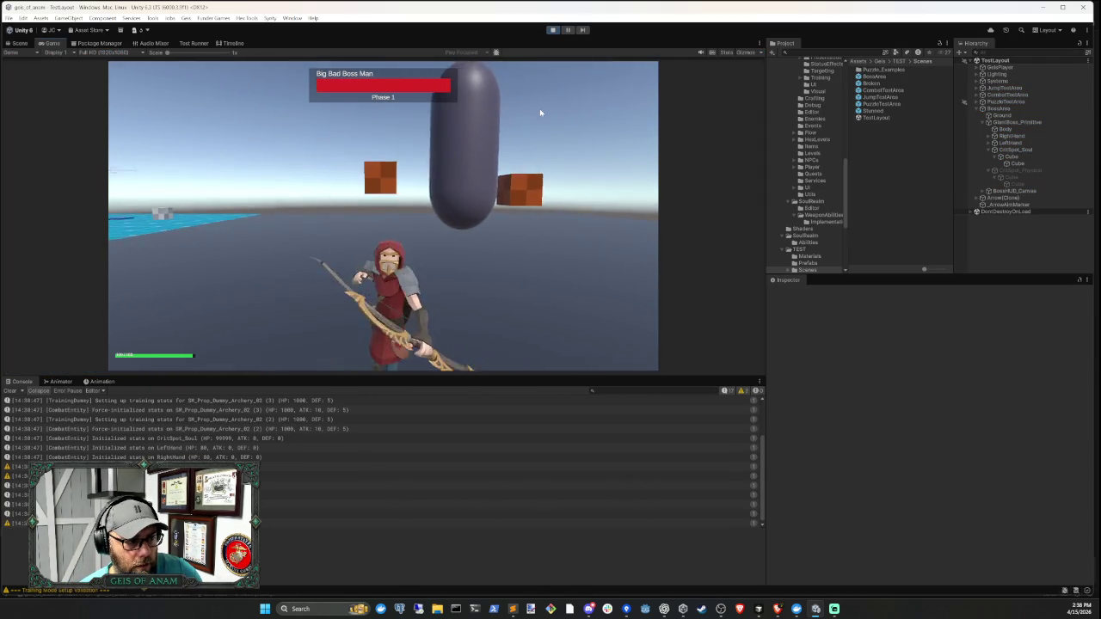
right_click(541, 113)
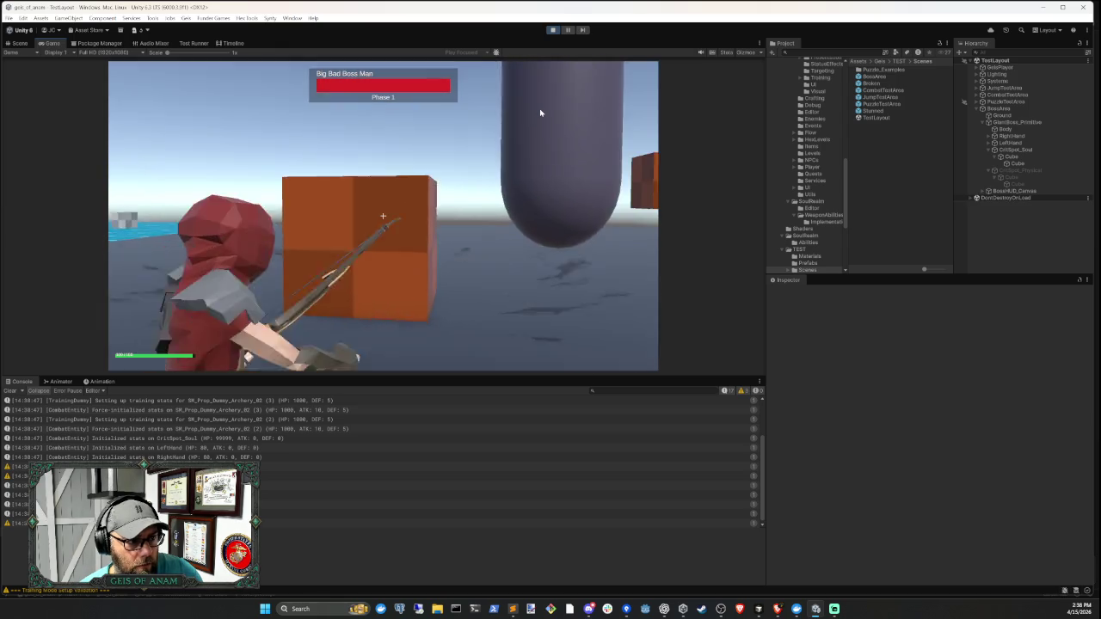
click(540, 113)
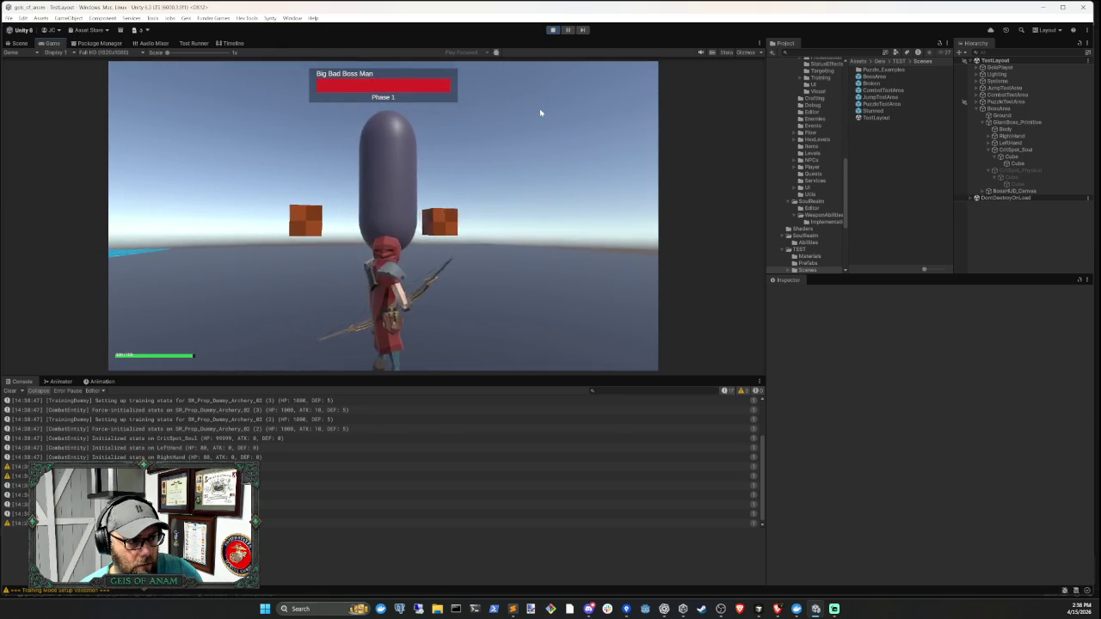
key(w)
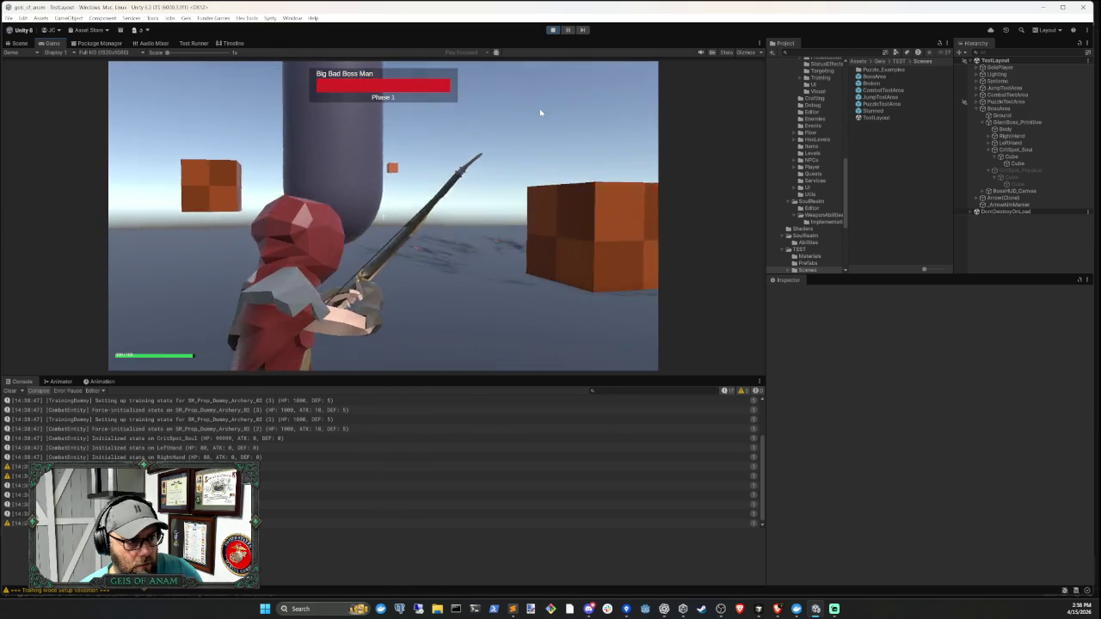
right_click(539, 108)
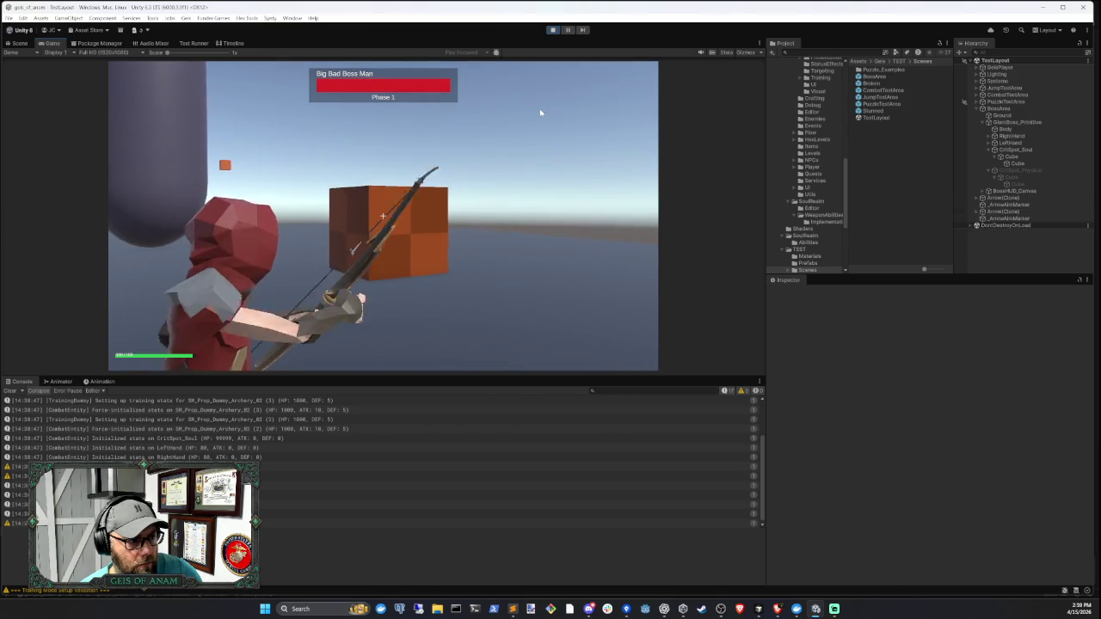
click(539, 108)
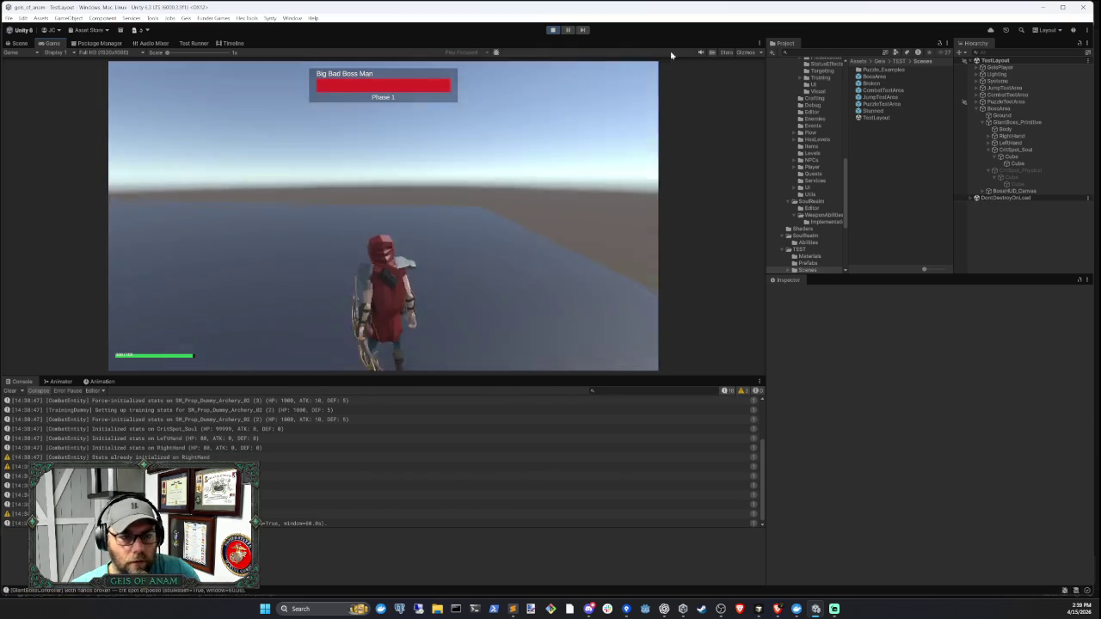
- Inspect the CritSpot_Soul and CritSpot_Physical cubes, then expand RightHand in the running scene
click(1017, 163)
click(1012, 157)
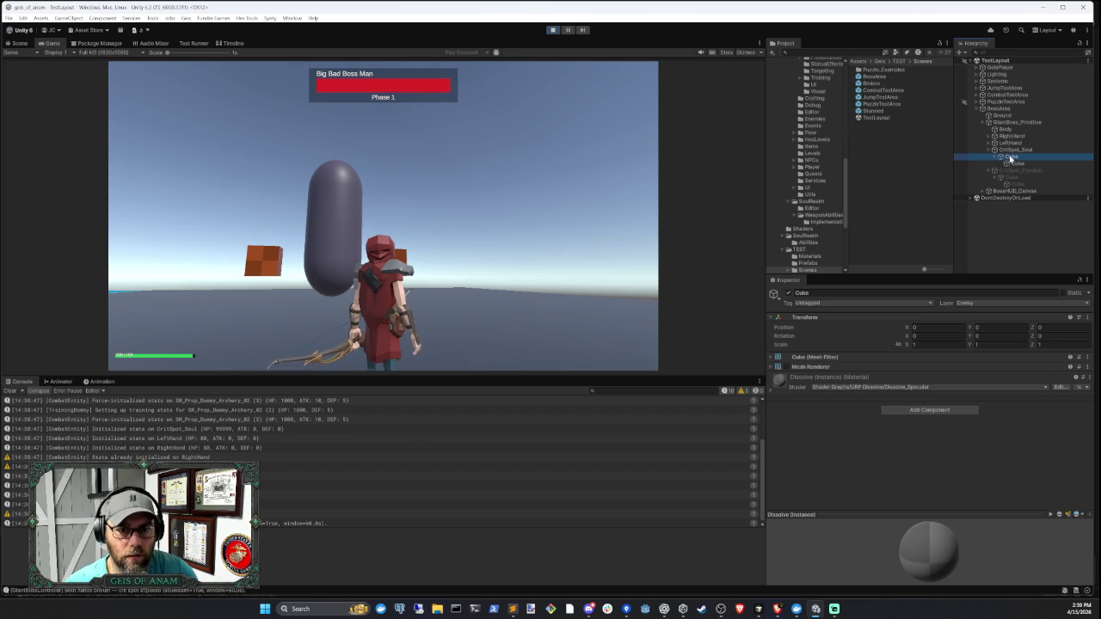
key(Left)
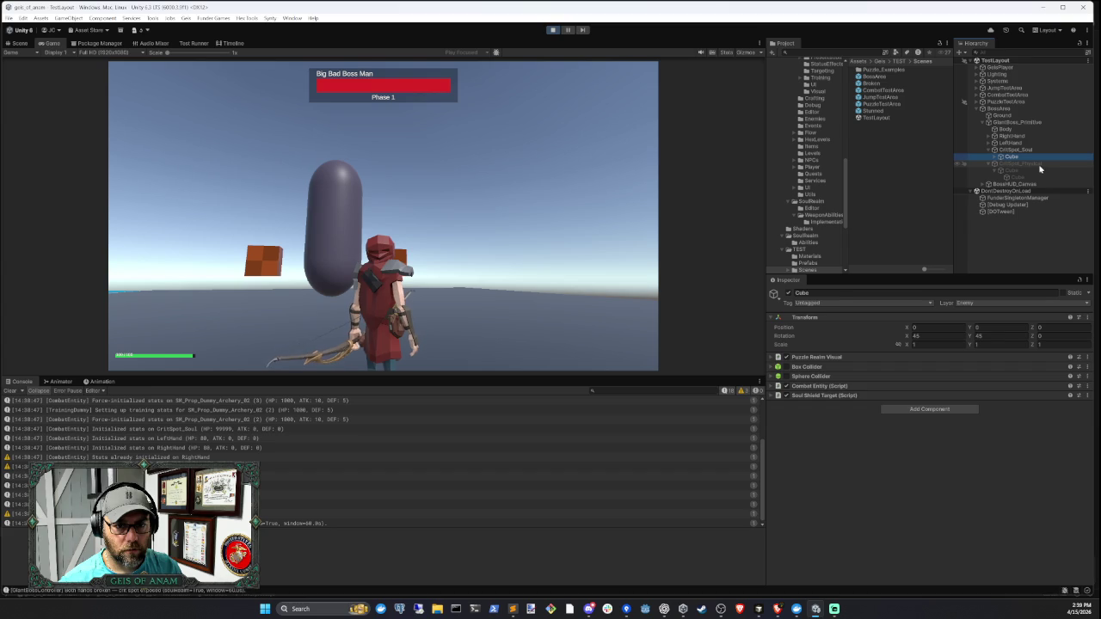
key(Down)
key(Left)
key(Up)
key(Left)
key(Left)
key(Up)
key(Up)
key(Right)
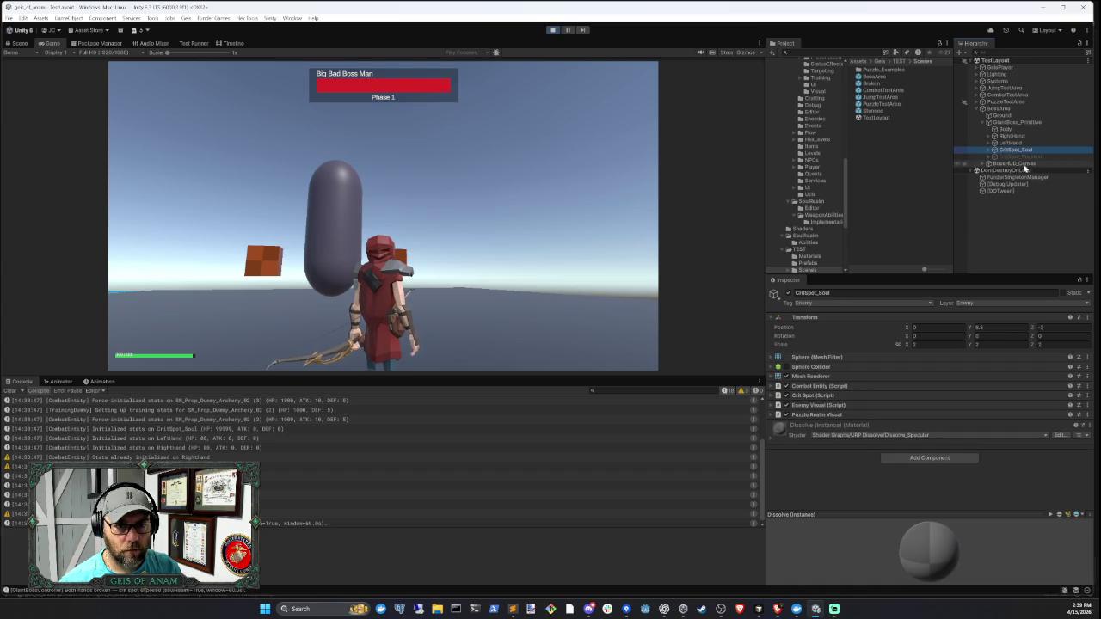
- Inspect LeftHand's Broken indicator object, then stop the game
key(Down)
key(Down)
key(Down)
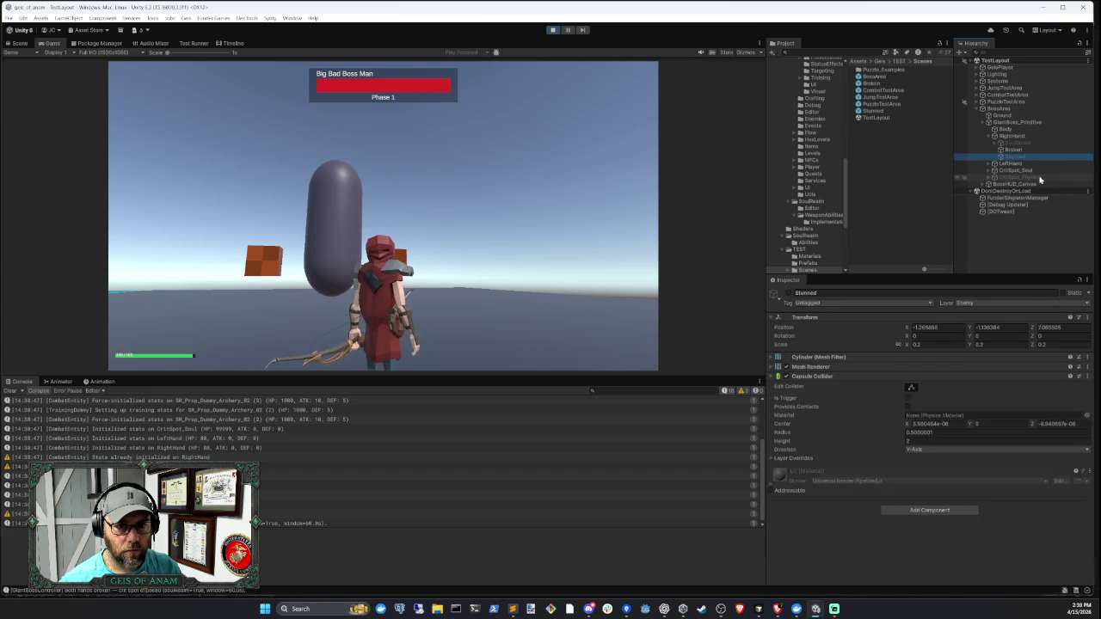
key(Down)
key(Right)
key(Down)
click(1037, 186)
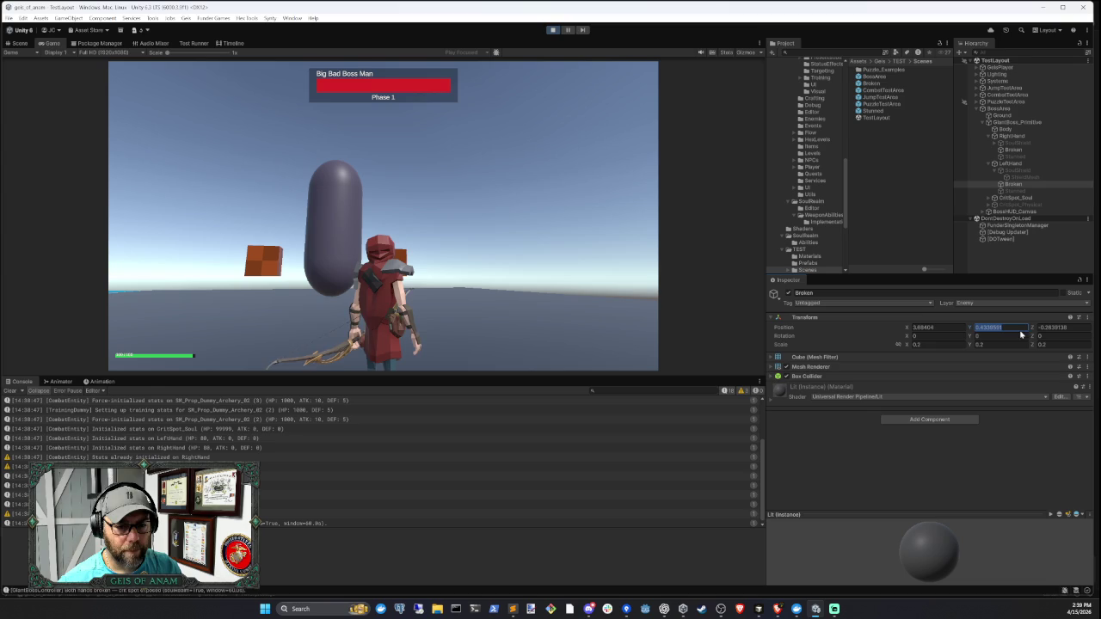
click(554, 32)
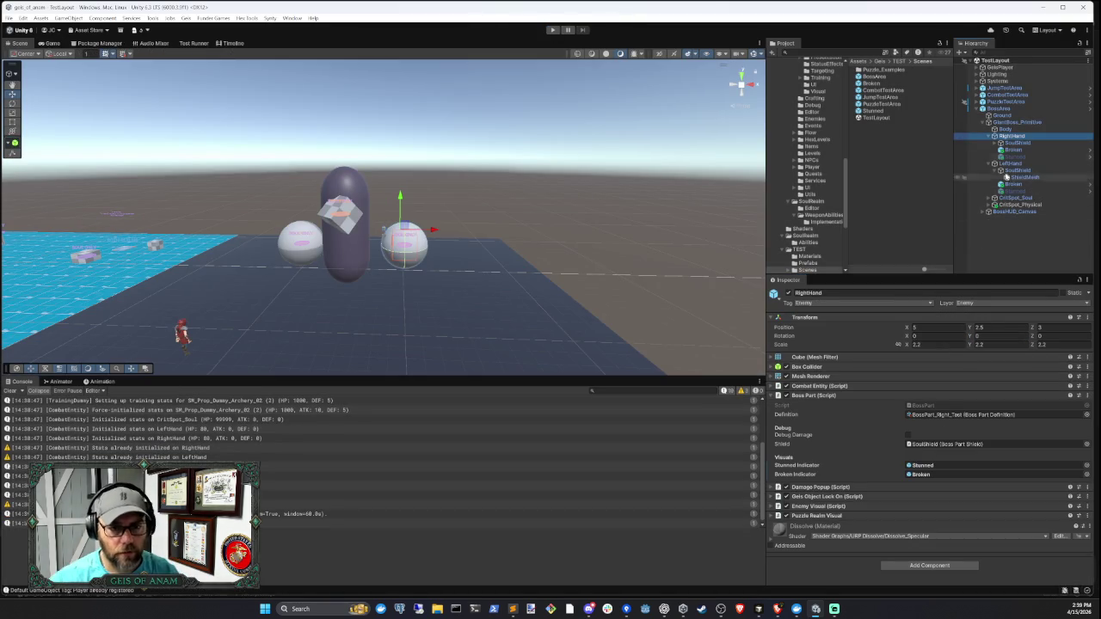
- Edit RightHand's Broken indicator position, zeroing X and adjusting its height
click(1015, 151)
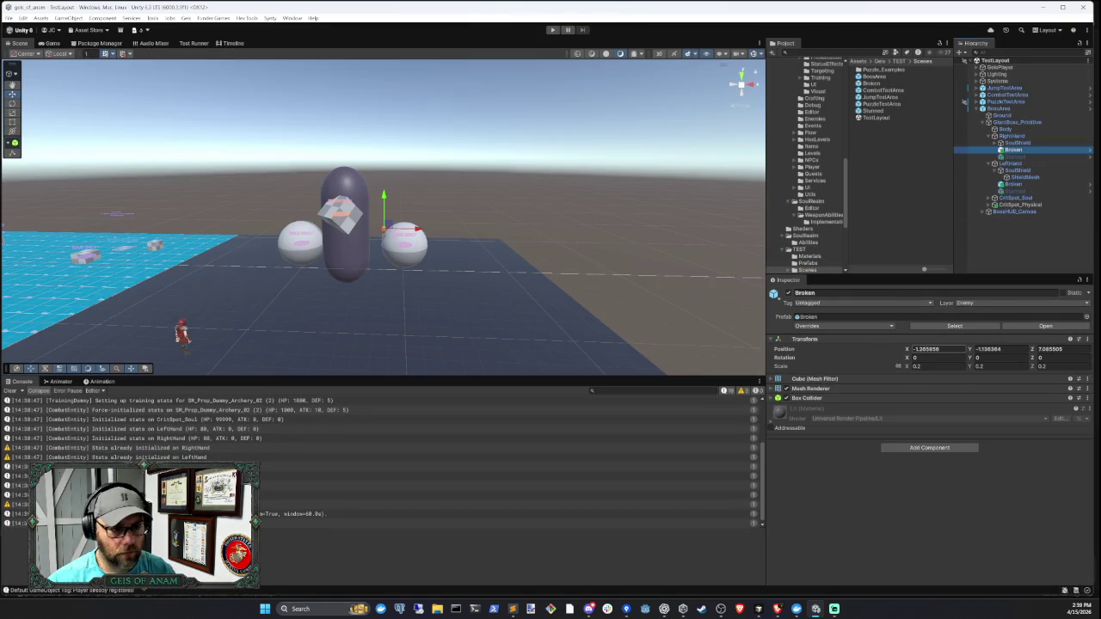
click(948, 349)
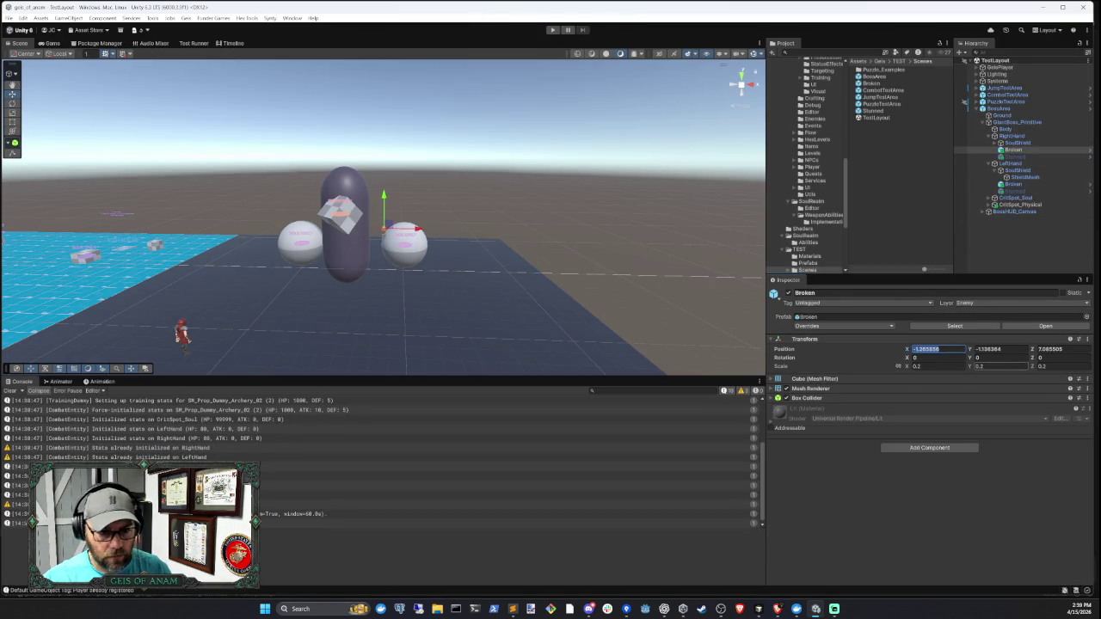
text(0)
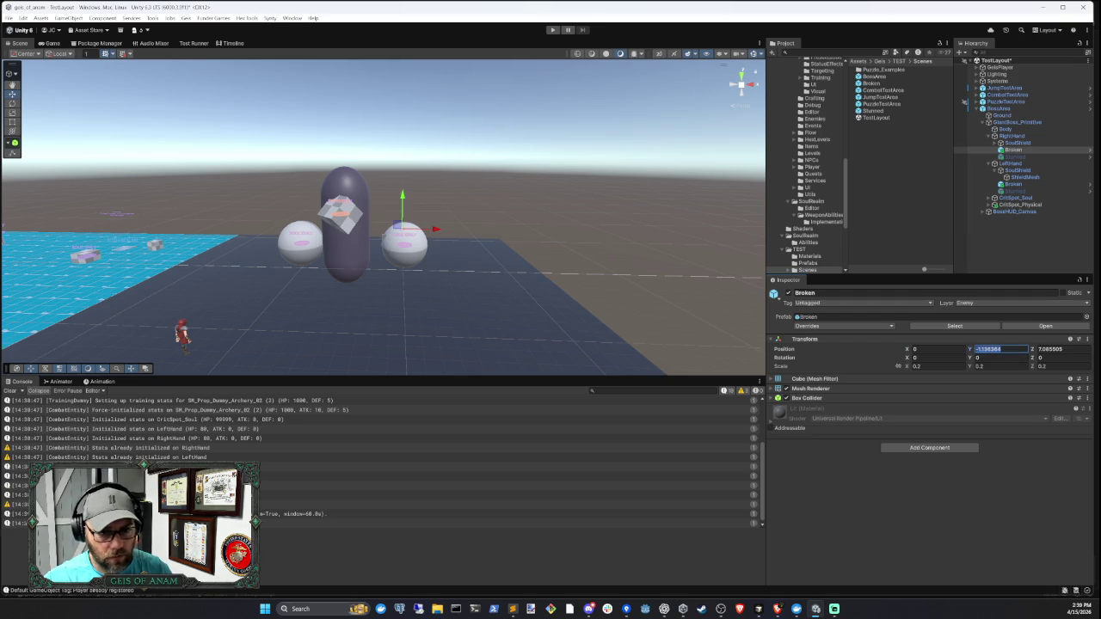
text(1.5)
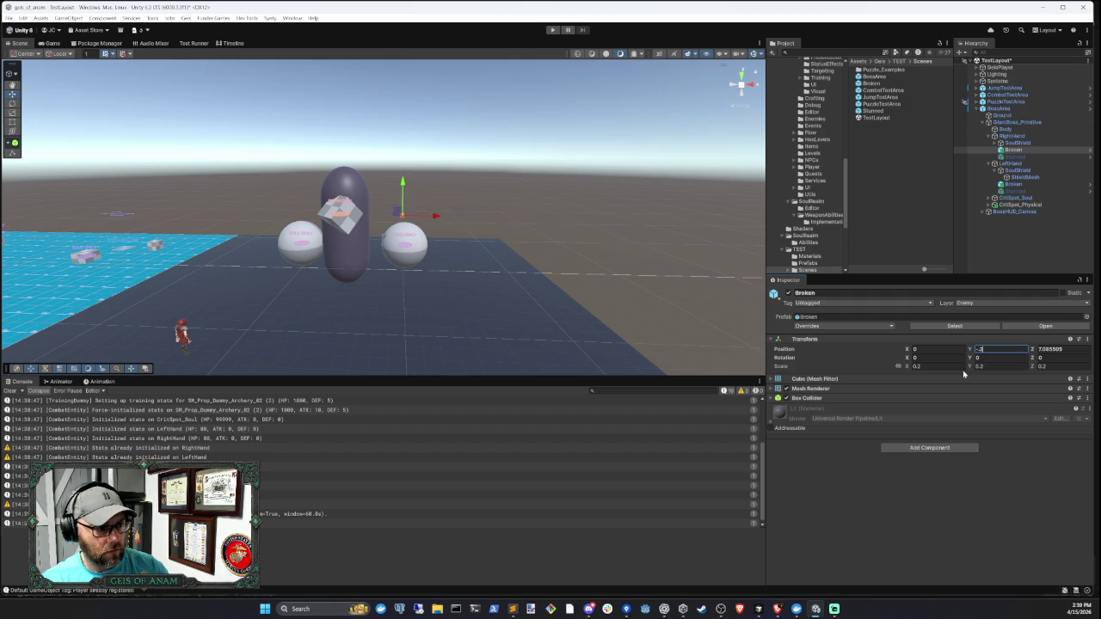
key(BackSpace)
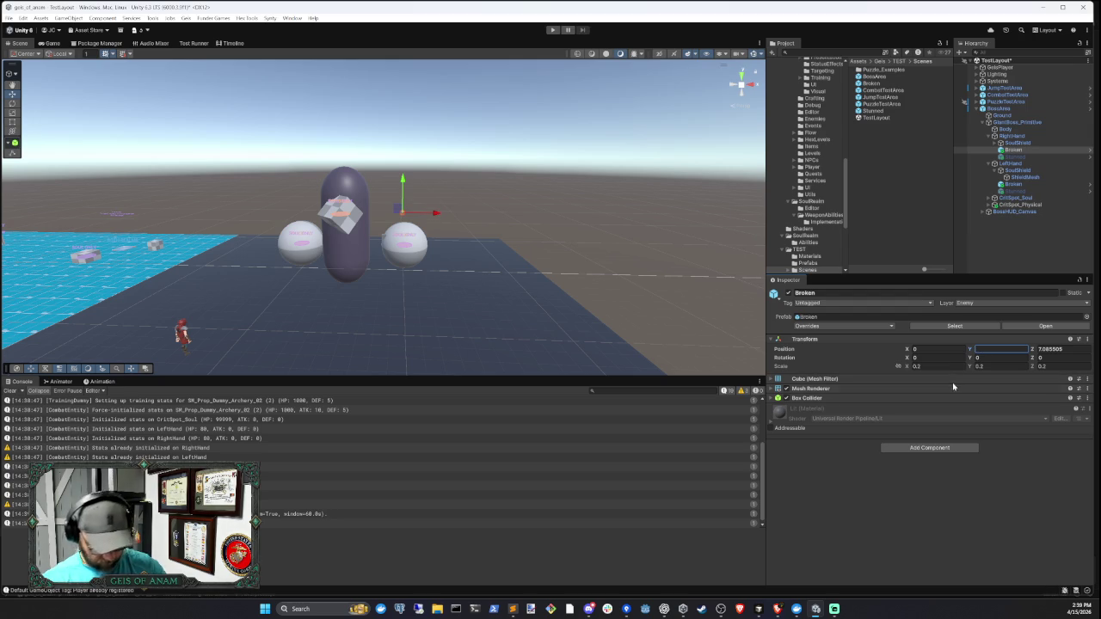
text(-13)
key(Return)
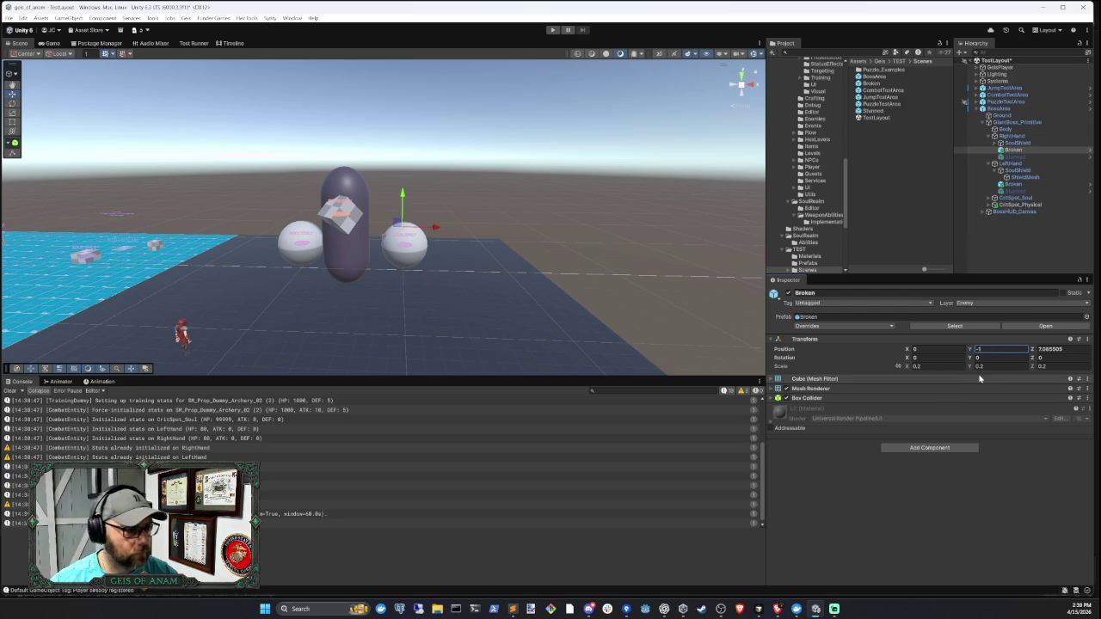
double_click(978, 349)
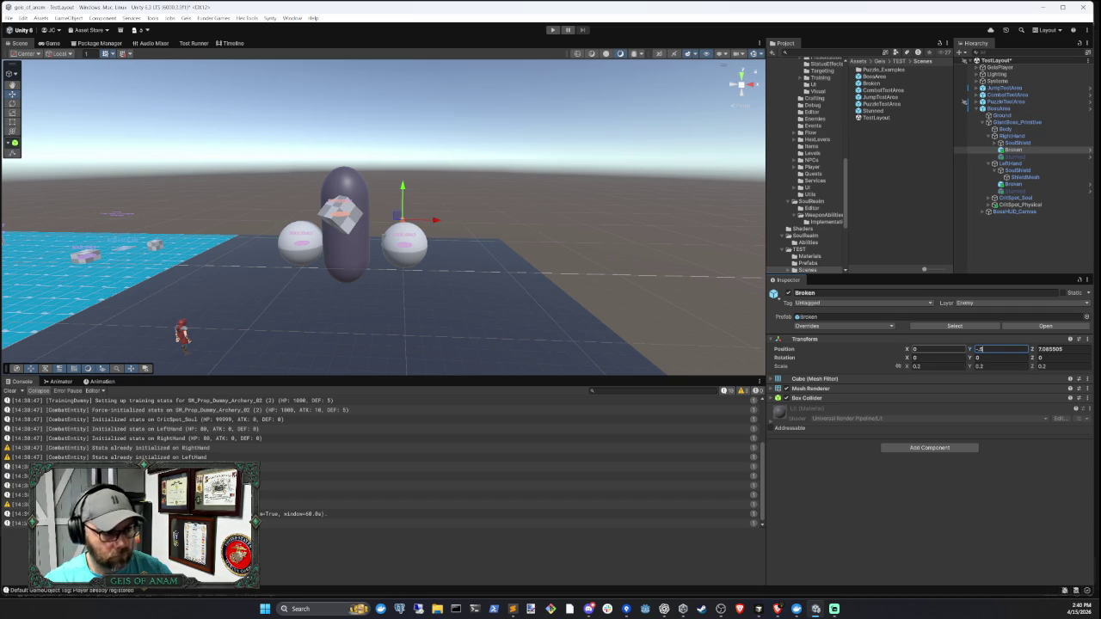
key(f)
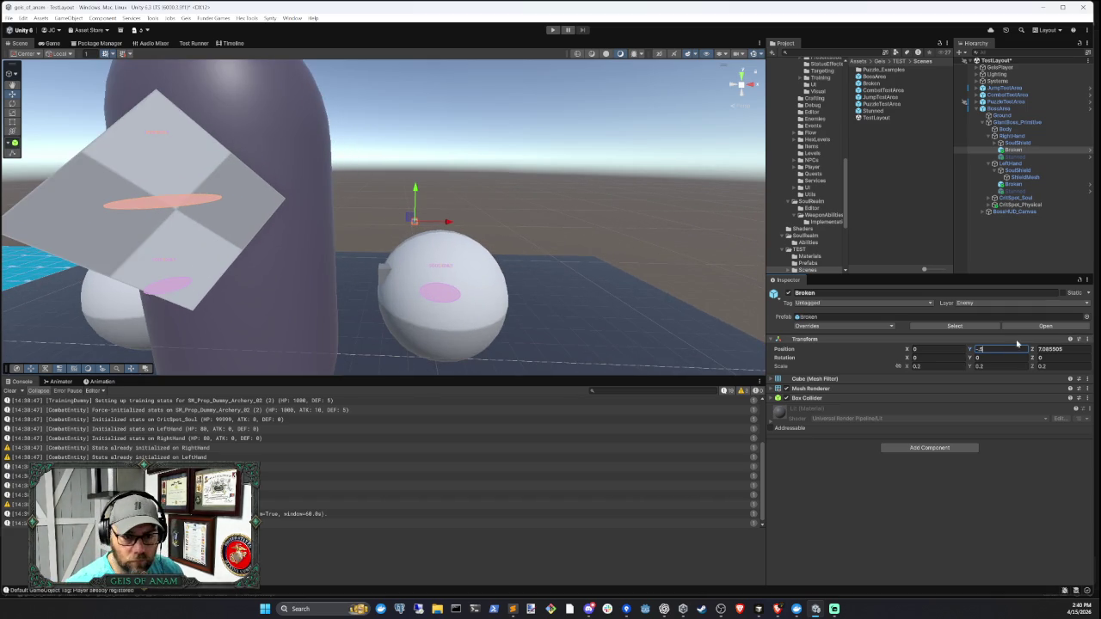
text(.50)
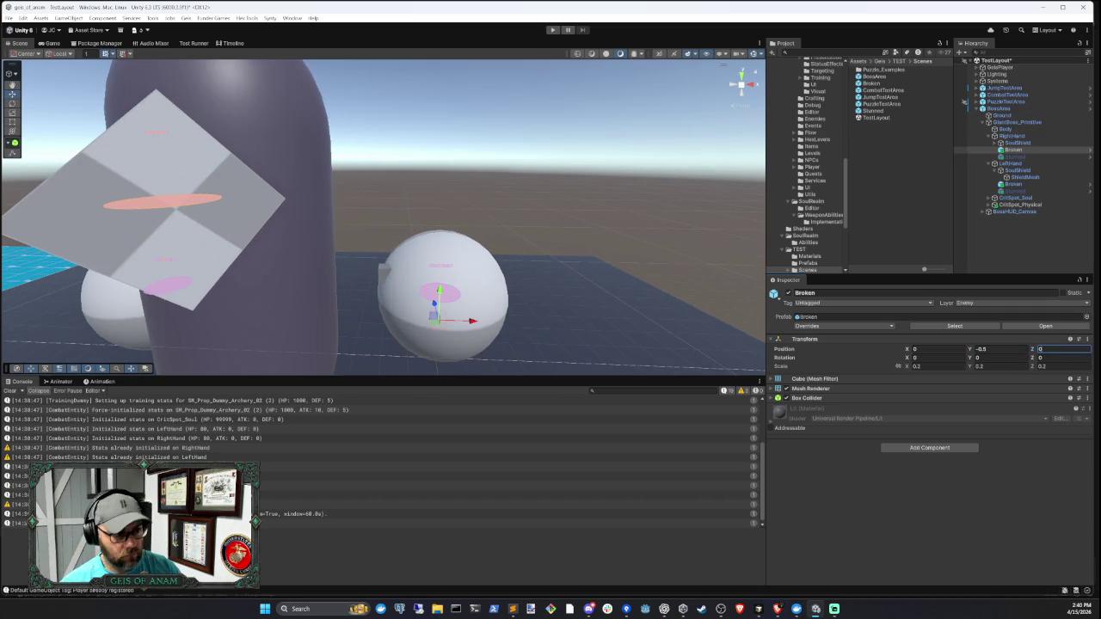
click(998, 349)
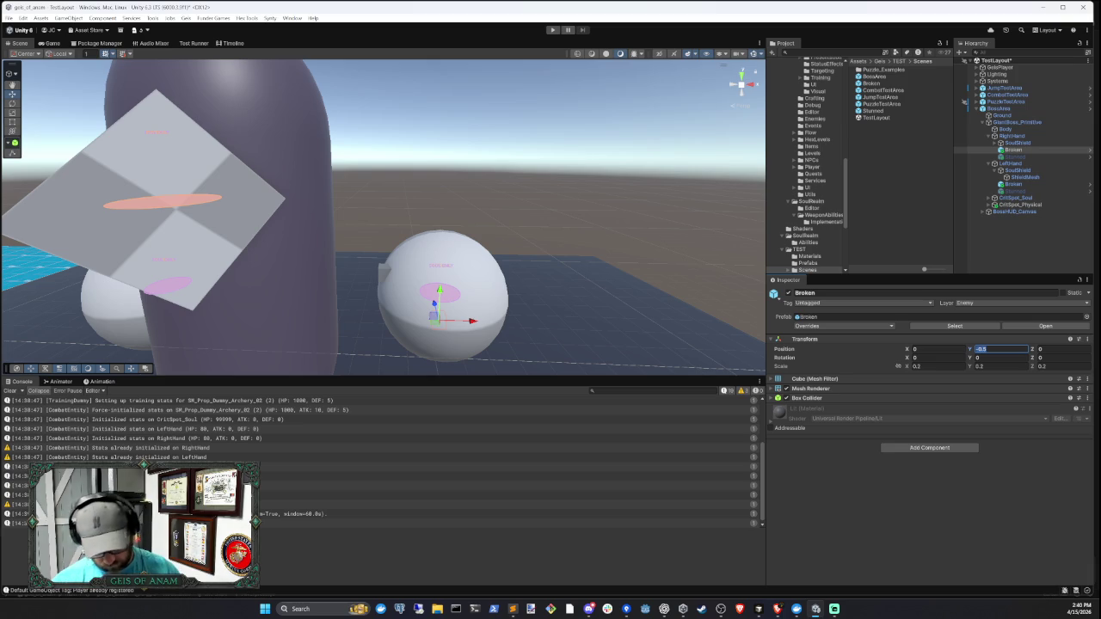
text(2)
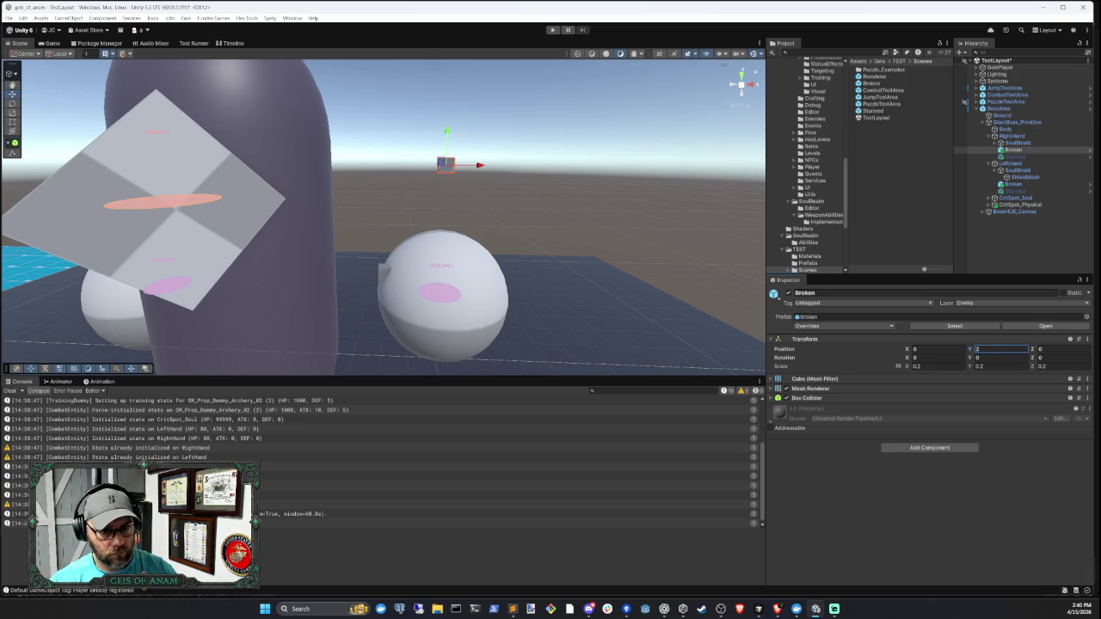
key(BackSpace)
text(1.5)
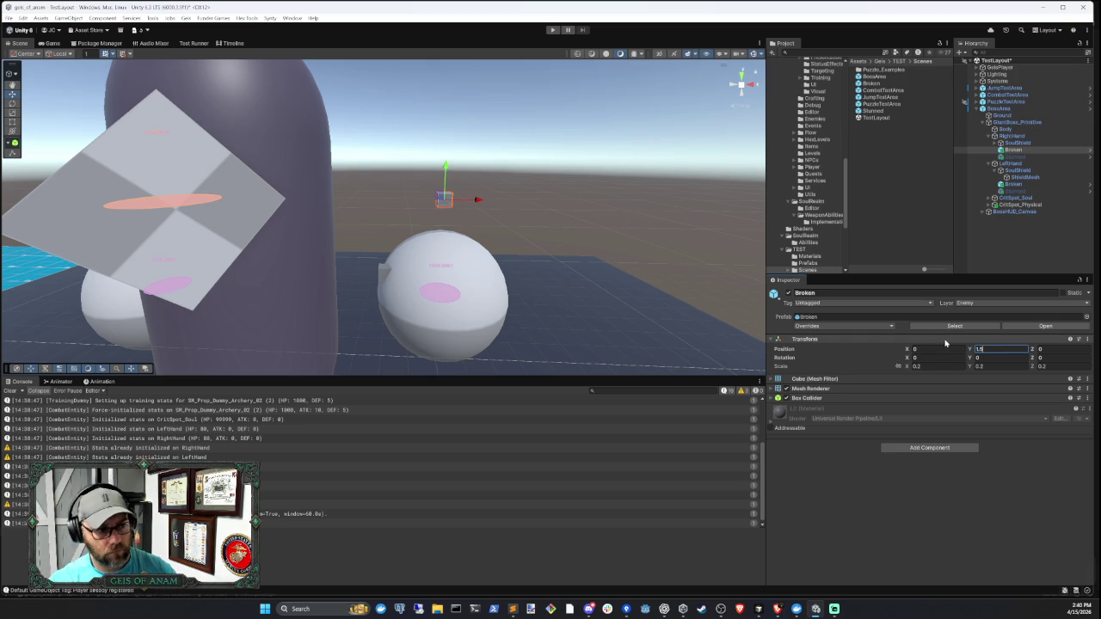
- Set RightHand's Stunned indicator X and Z position to 0
click(1014, 157)
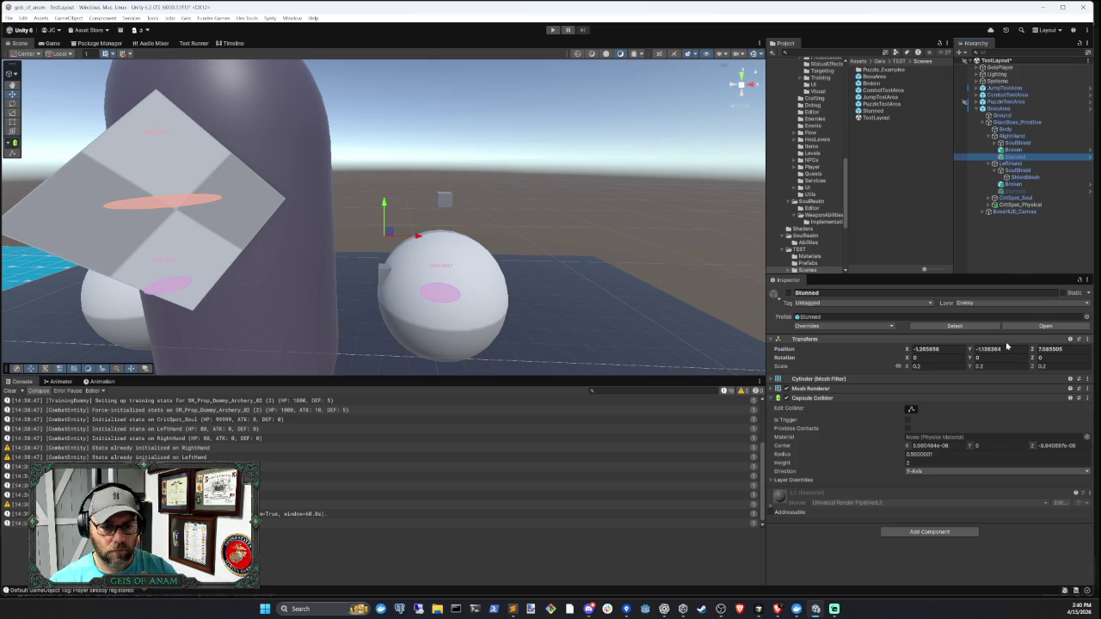
click(935, 349)
text(0)
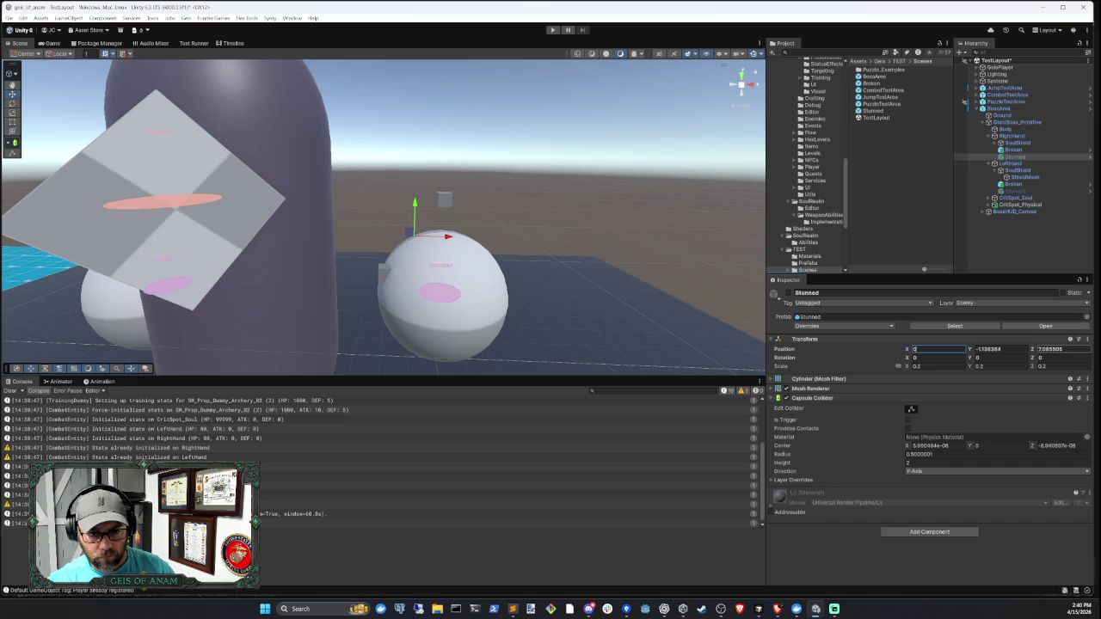
click(1062, 349)
text(00)
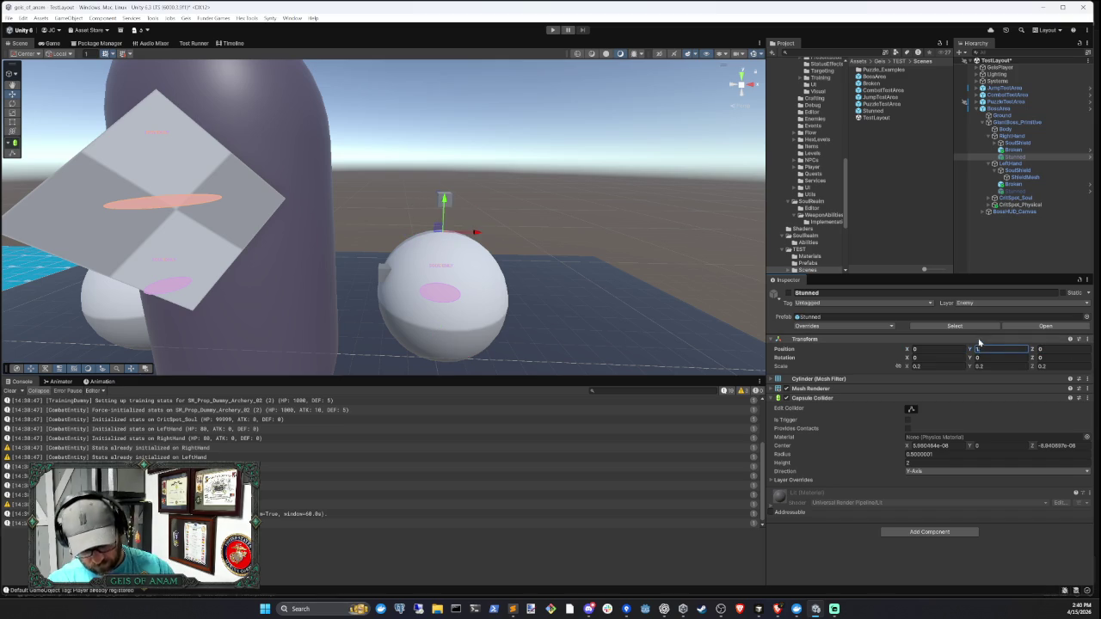
- Set LeftHand's Broken and Stunned indicators together to position 0, 1.5, 0
click(1022, 185)
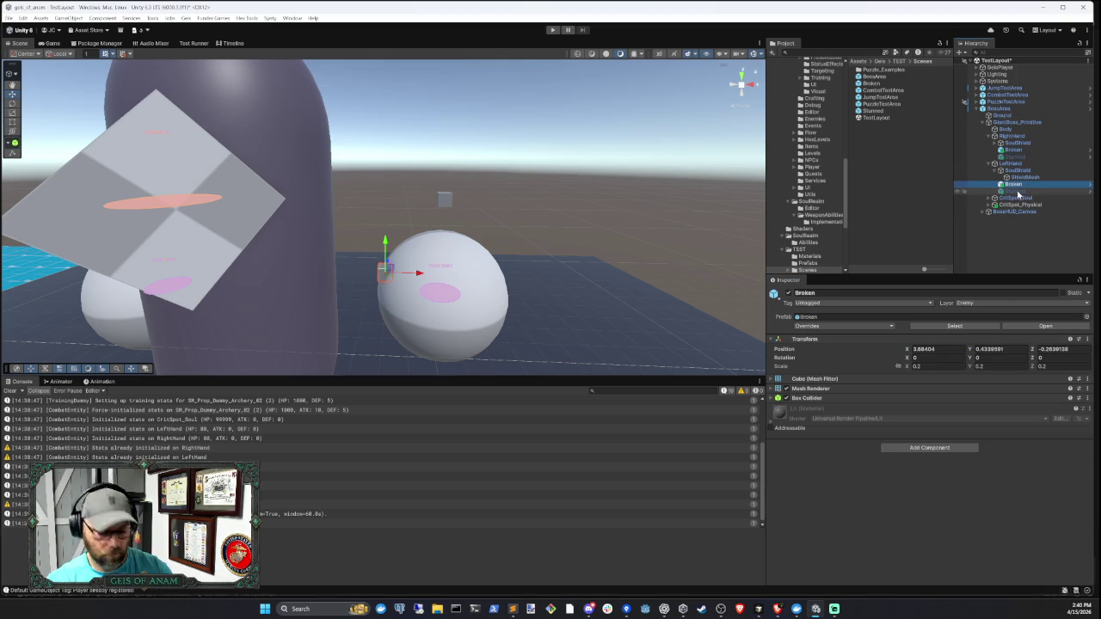
ctrl+click(1017, 191)
click(933, 349)
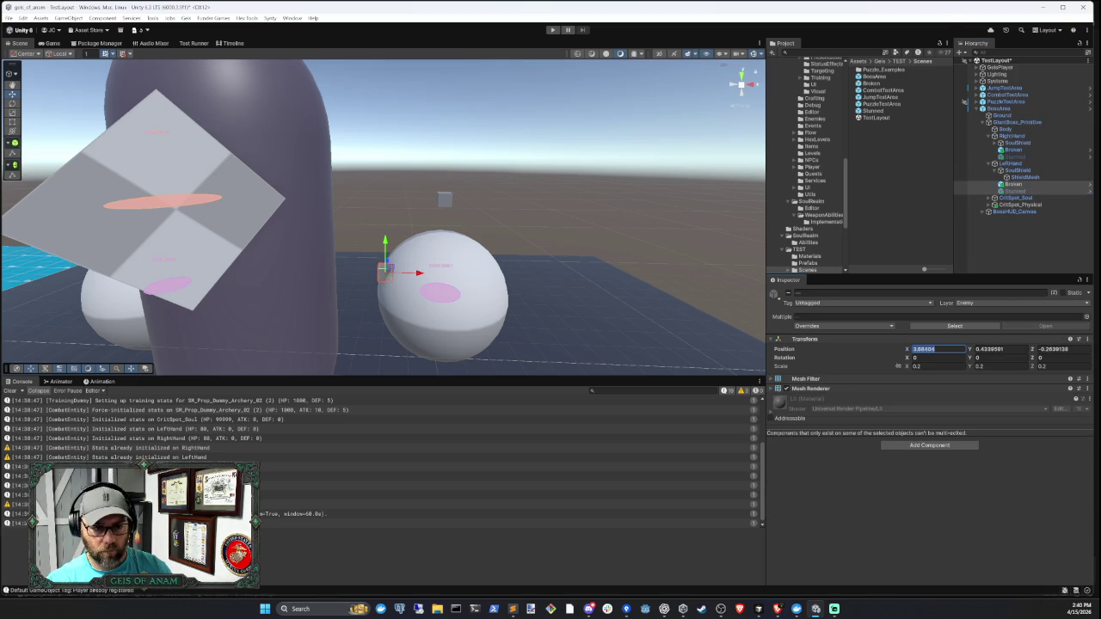
text(0)
key(Tab)
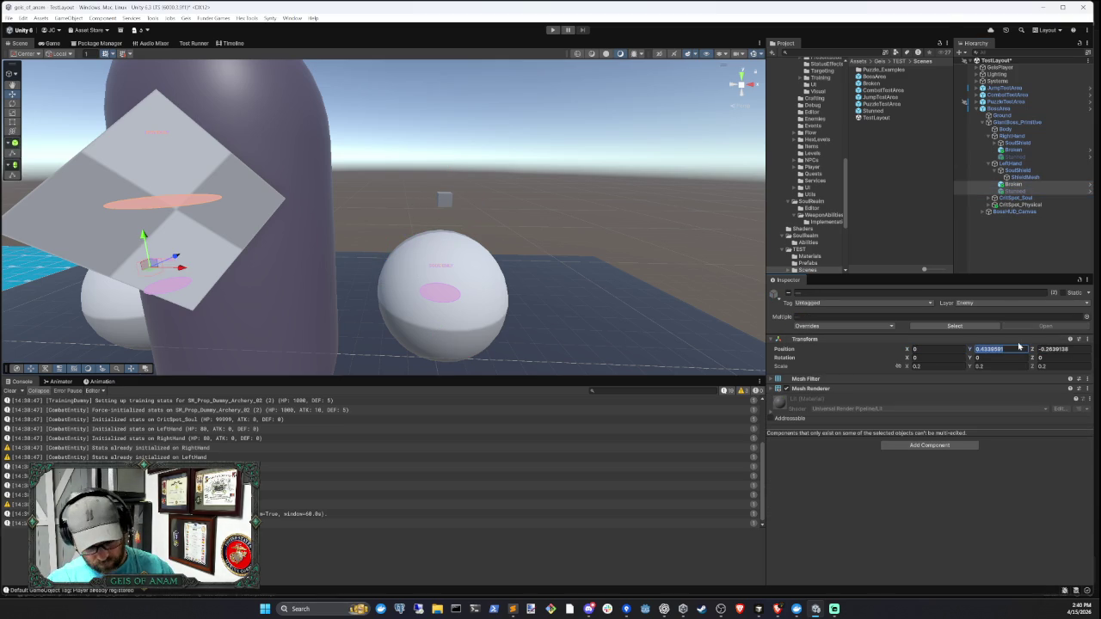
text(1.5)
key(Tab)
text(0)
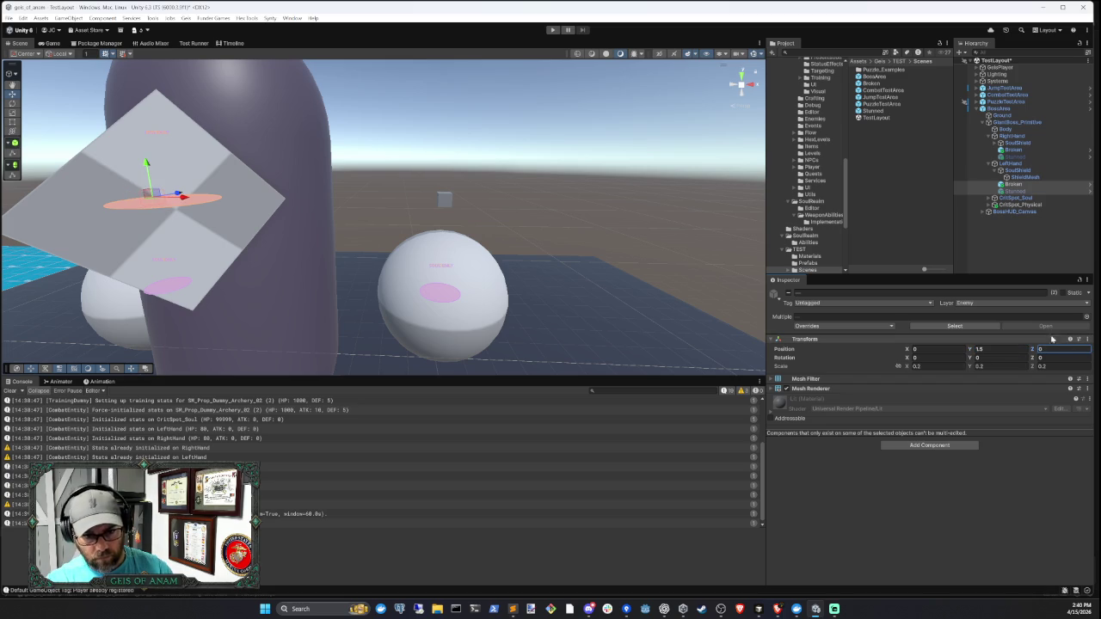
click(1025, 225)
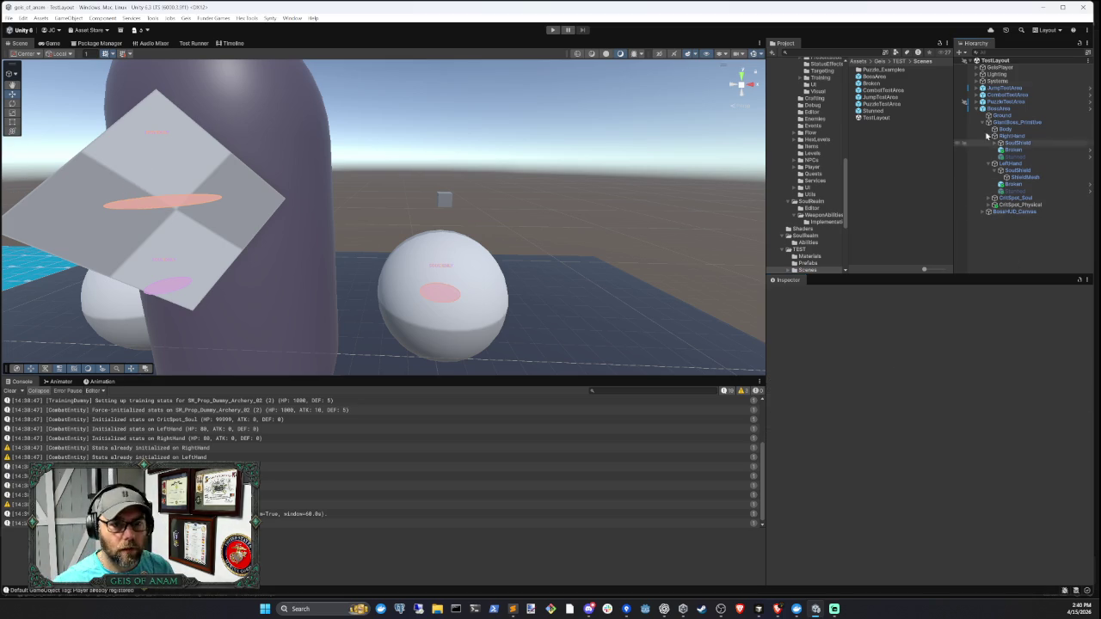
click(550, 30)
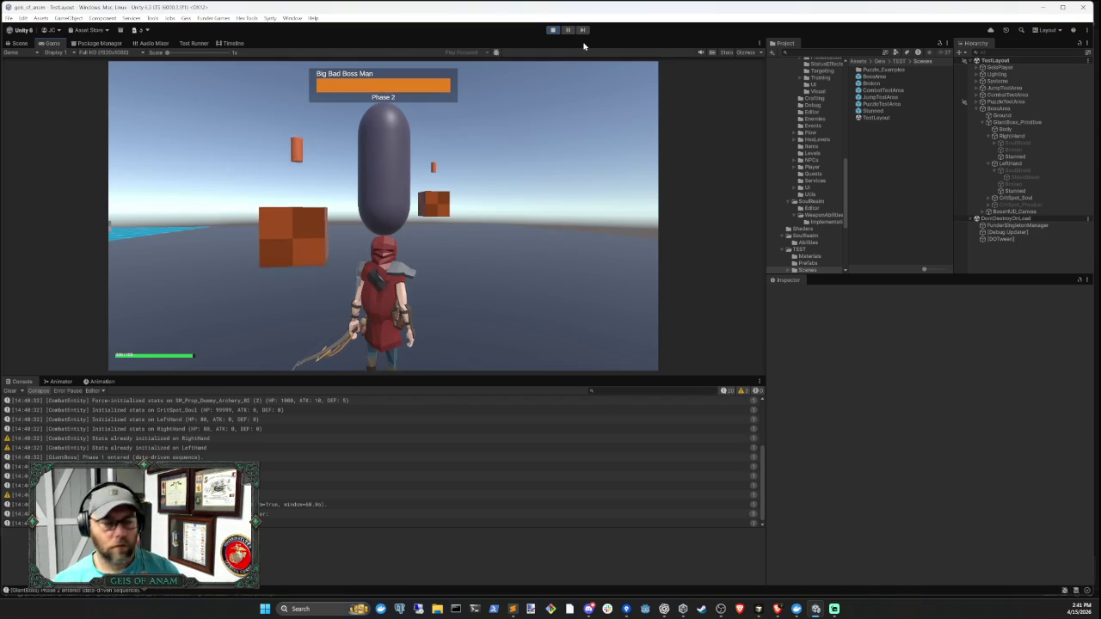
click(554, 30)
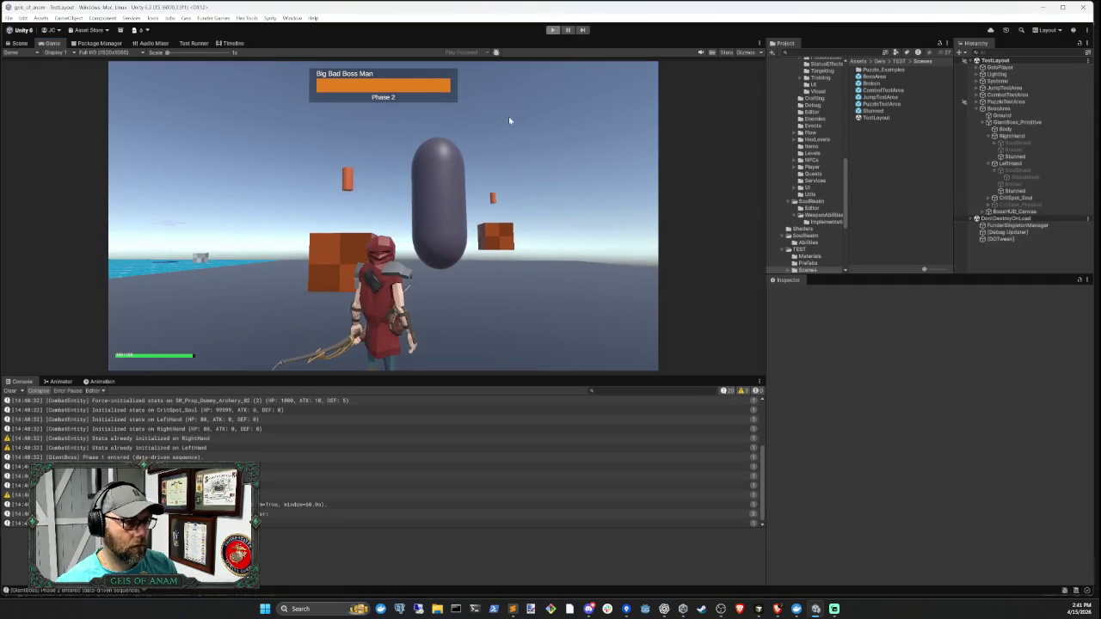
- Report that phase two's first shield hit shows stunned but moves back to the boss, then return to Unity
click(761, 609)
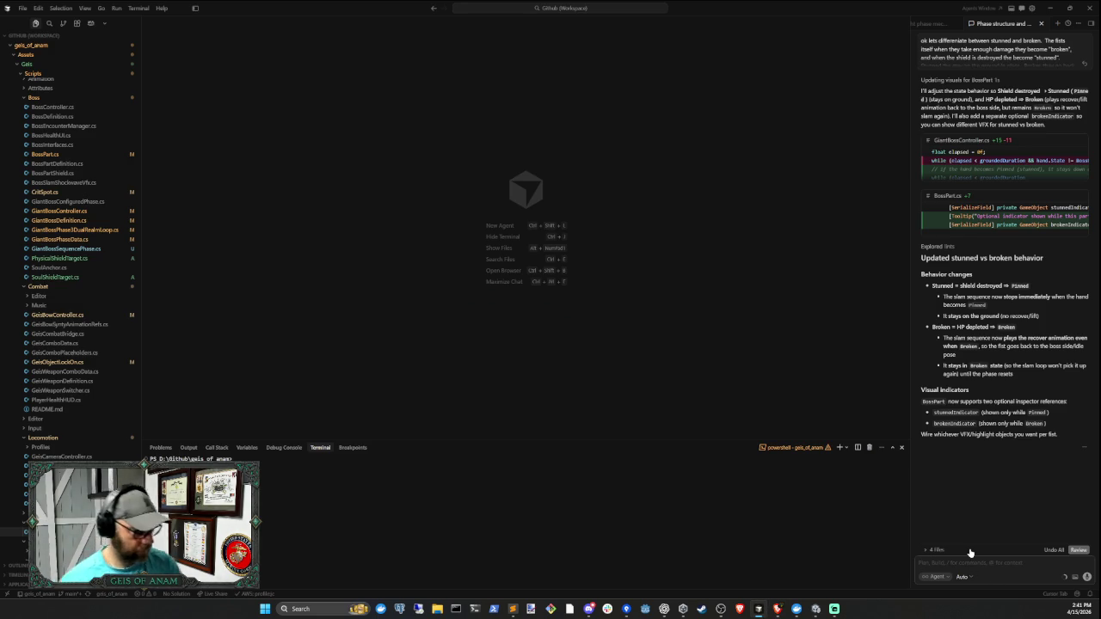
text(Irst fis)
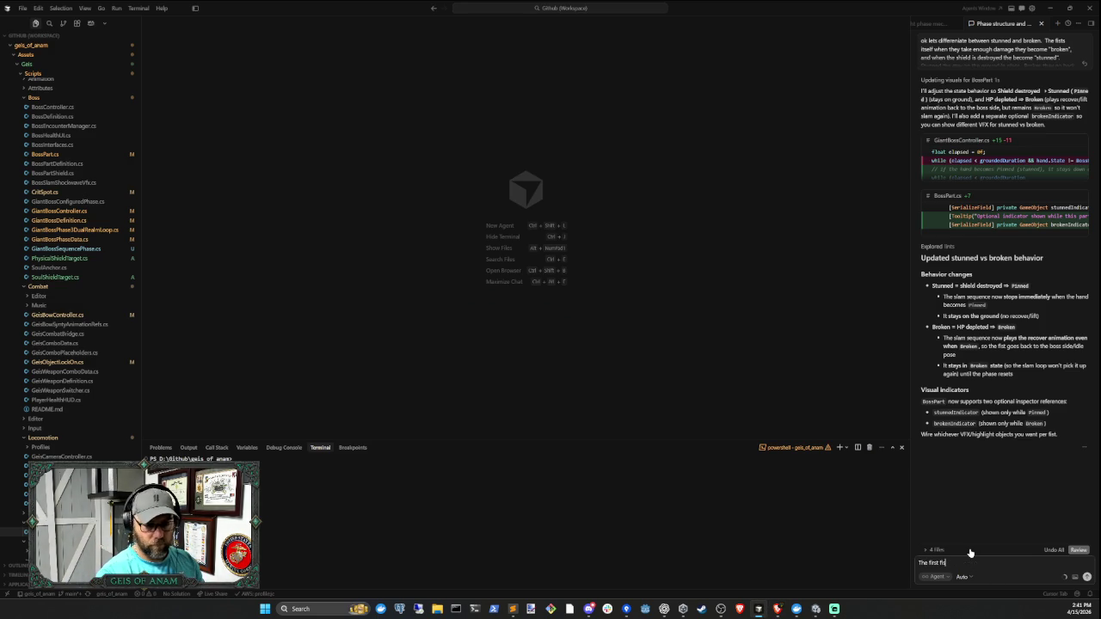
text(hield sh)
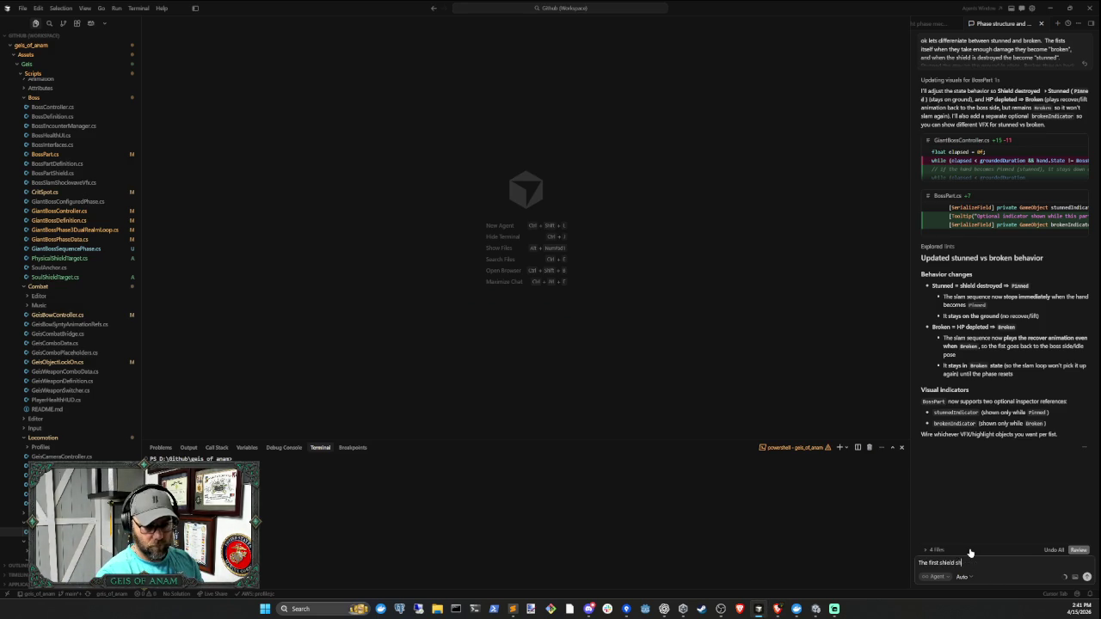
text(ot in the second)
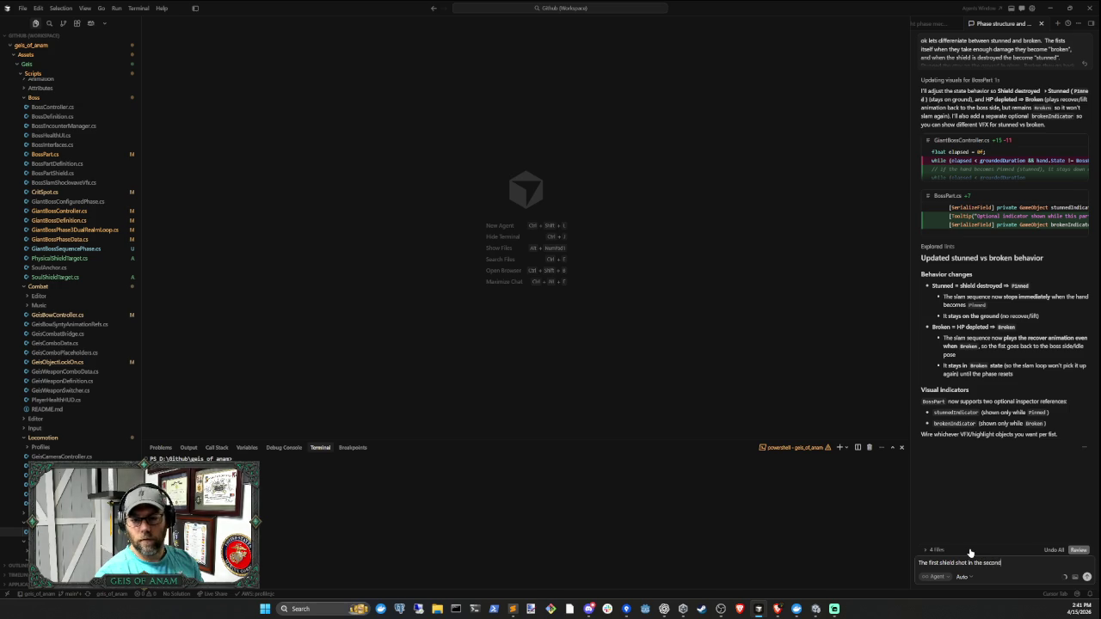
text( ph is)
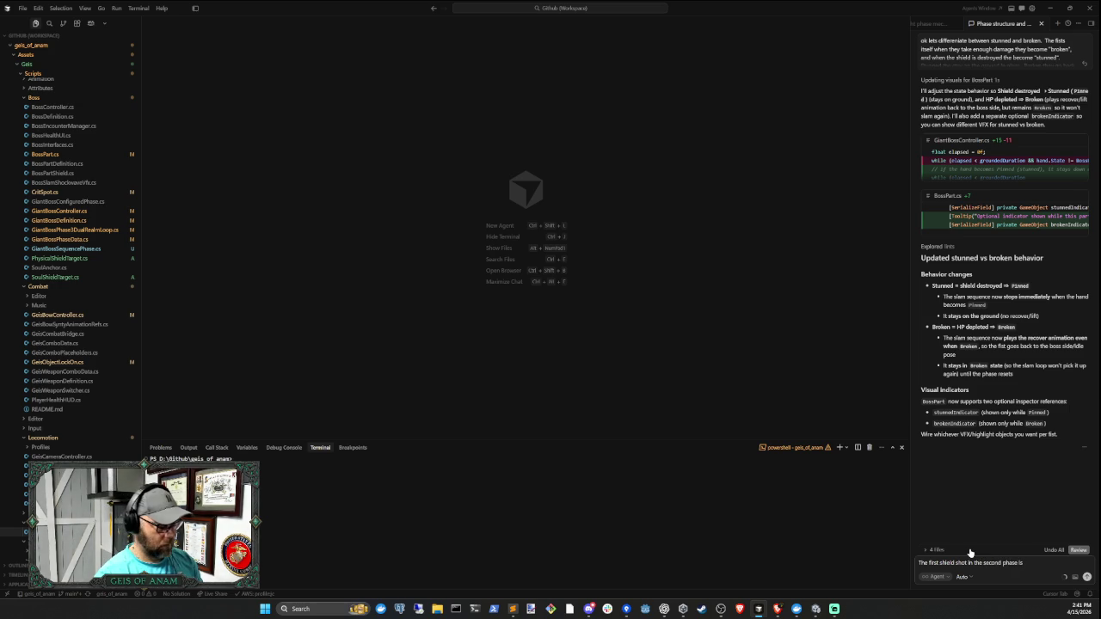
text( showing as as)
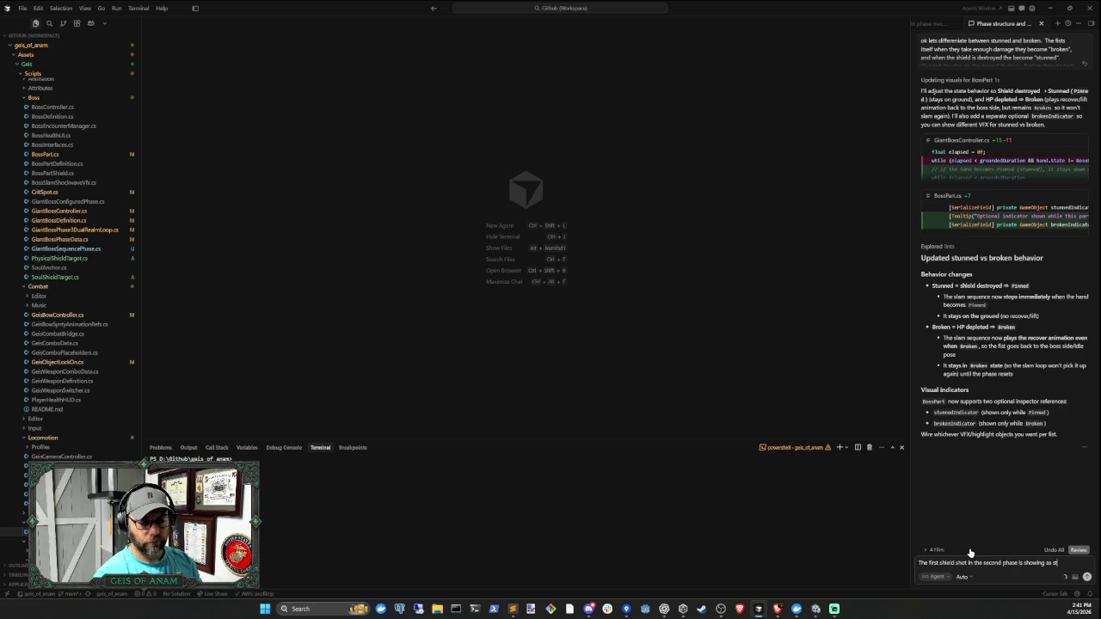
text(unned, but its)
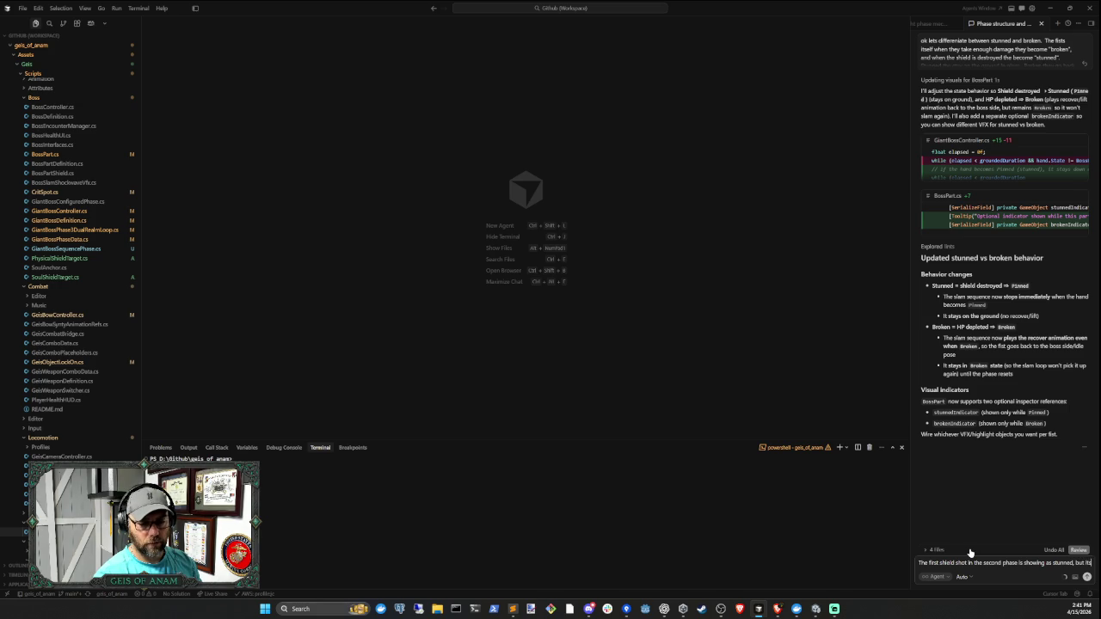
text( moving back tot)
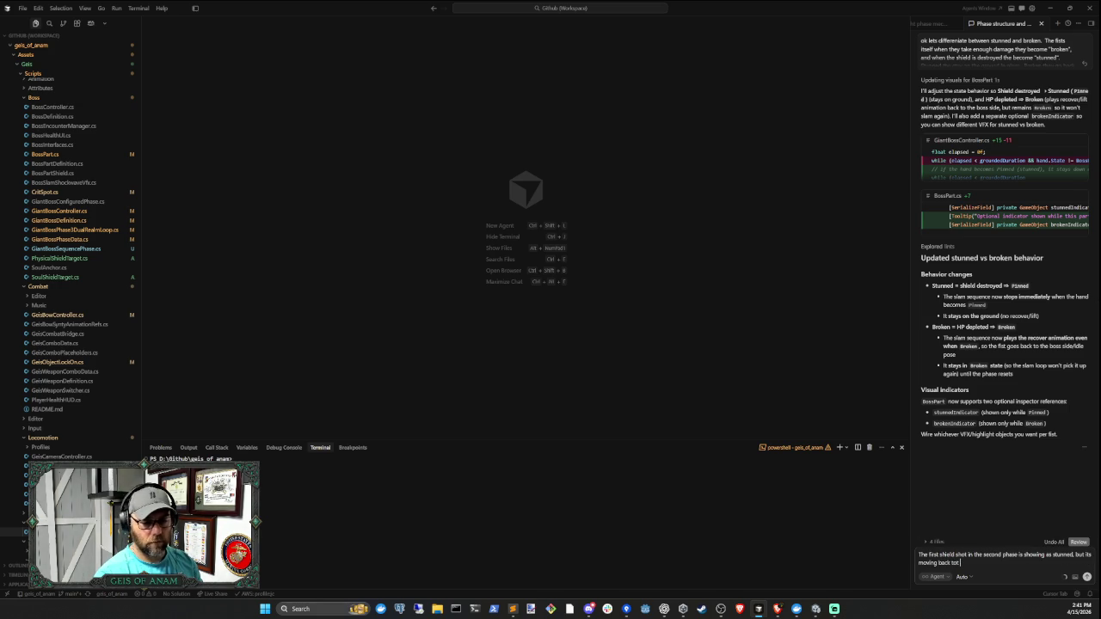
key(BackSpace)
text( the bosses)
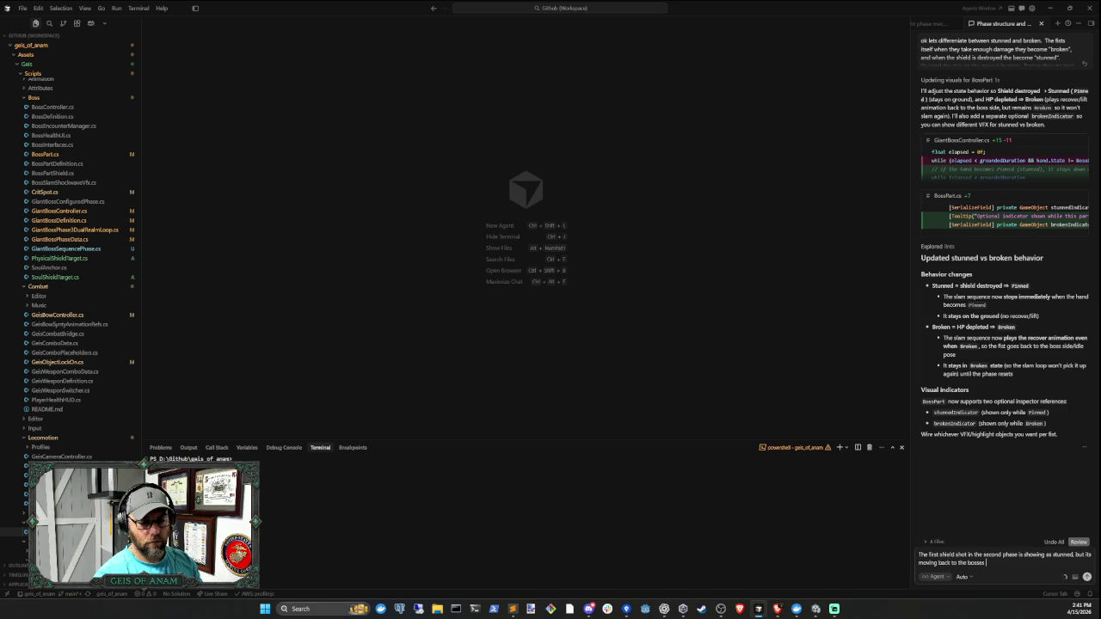
text( side like i)
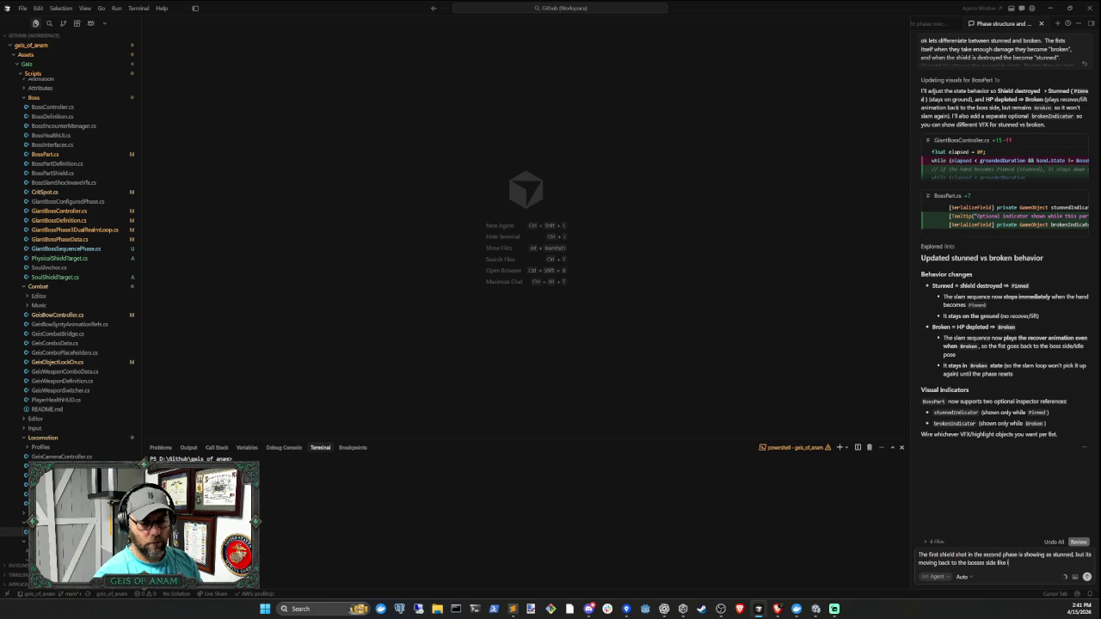
text(ts broken)
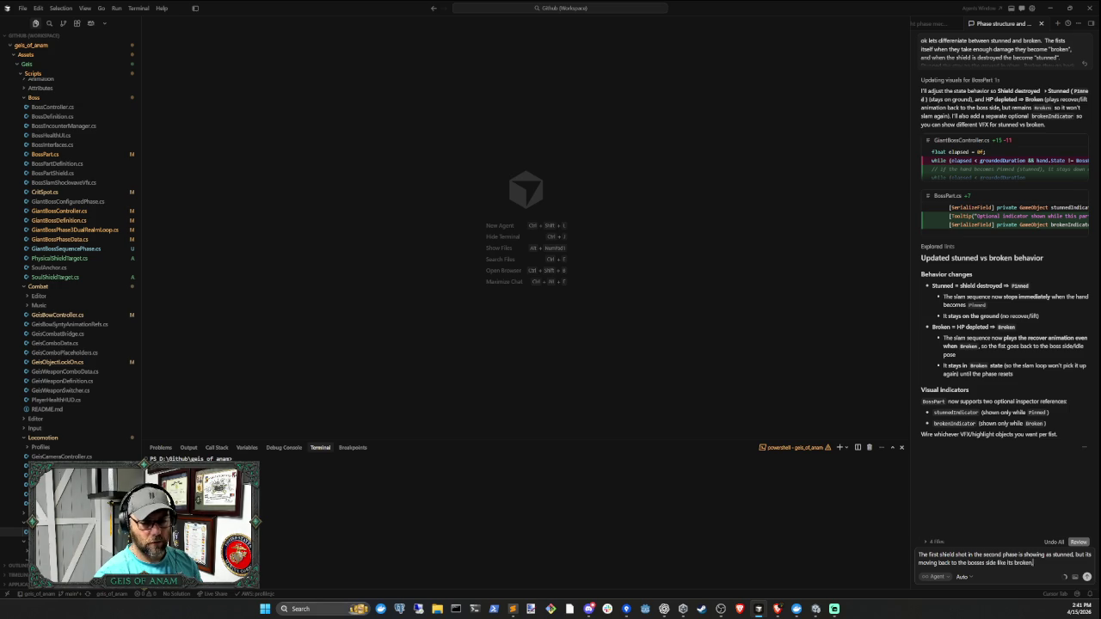
text(, instead of sta)
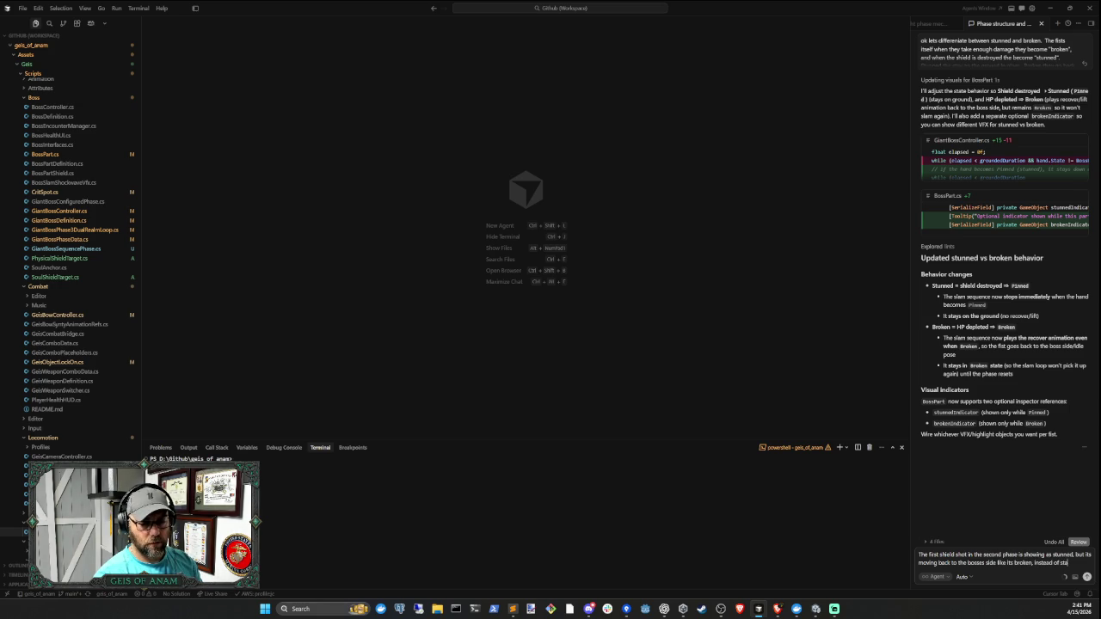
text(ying)
text(ere it)
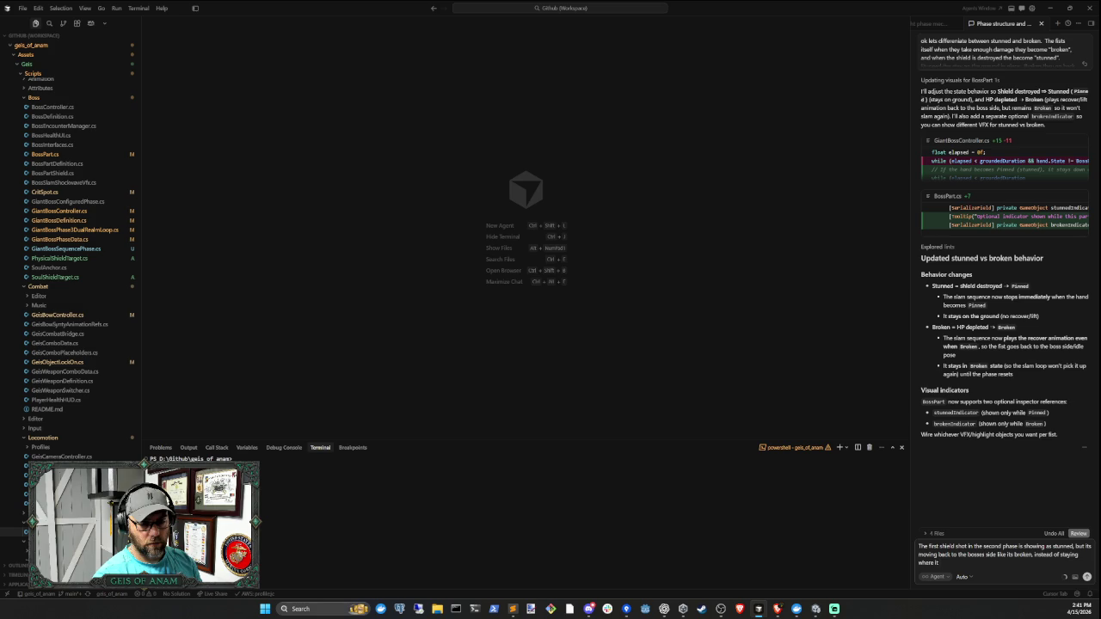
text(ammed)
key(Return)
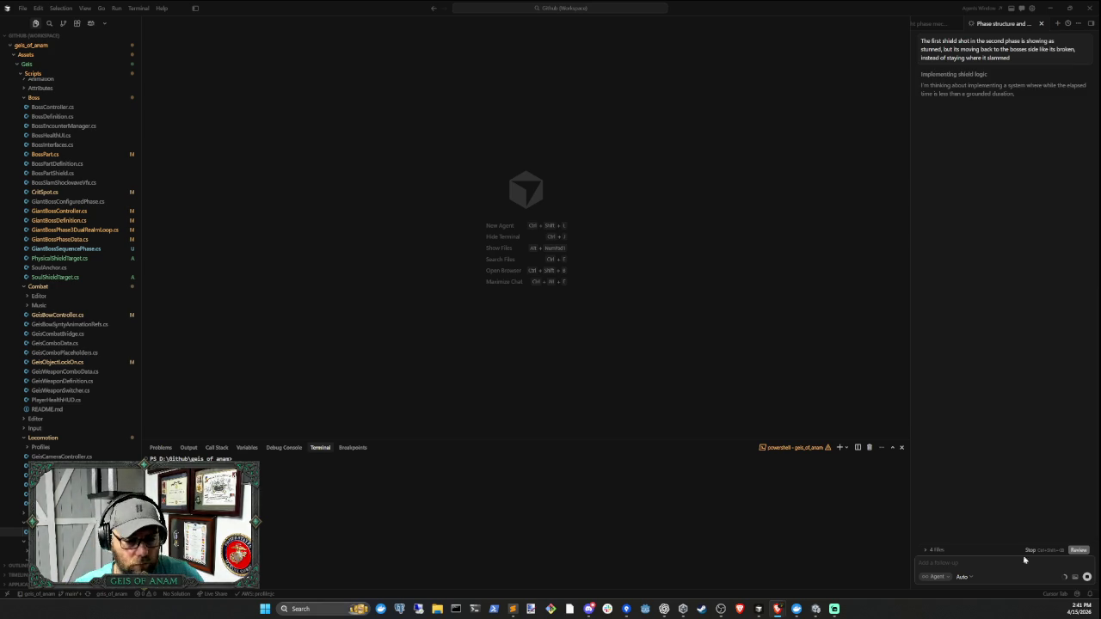
key(alt+Tab)
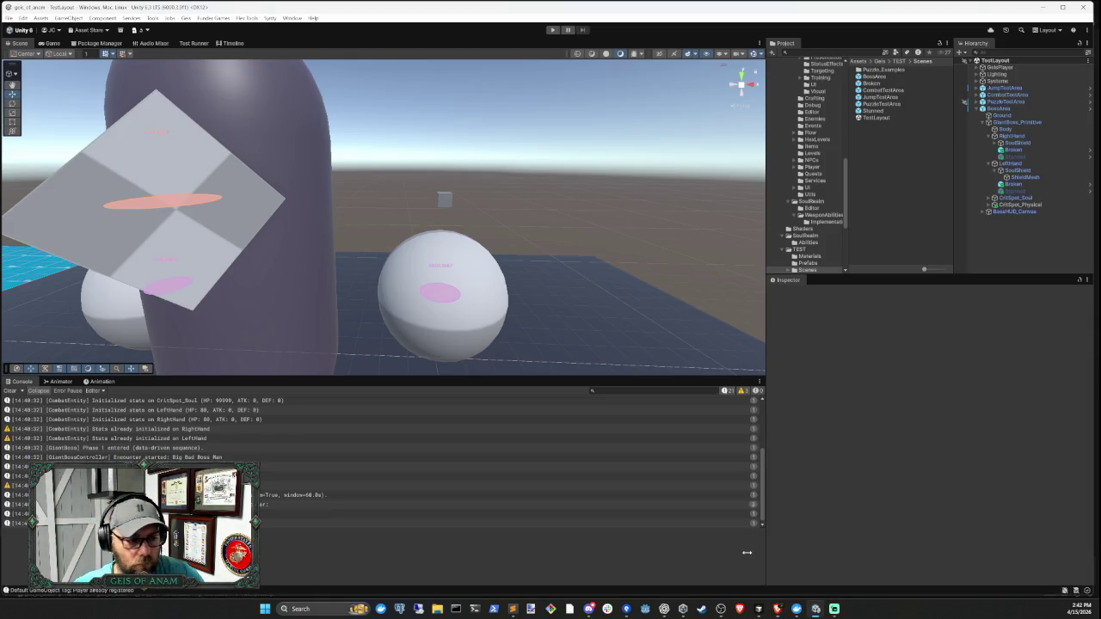
- Clear the Unity console and return to Cursor to read the agent's grounded-window timer fix
click(11, 391)
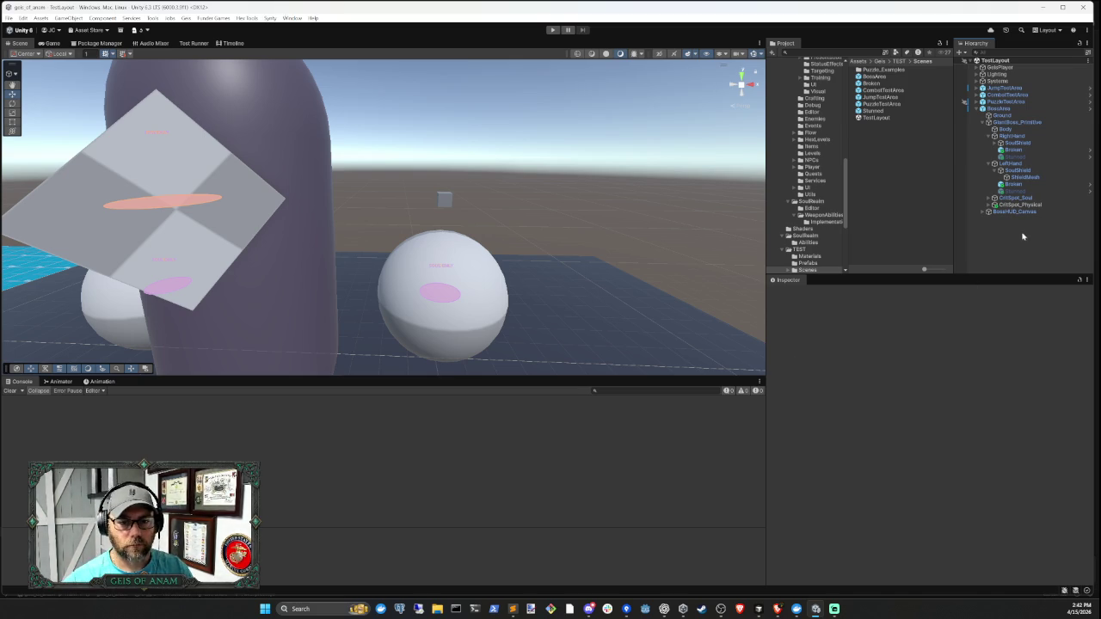
click(758, 608)
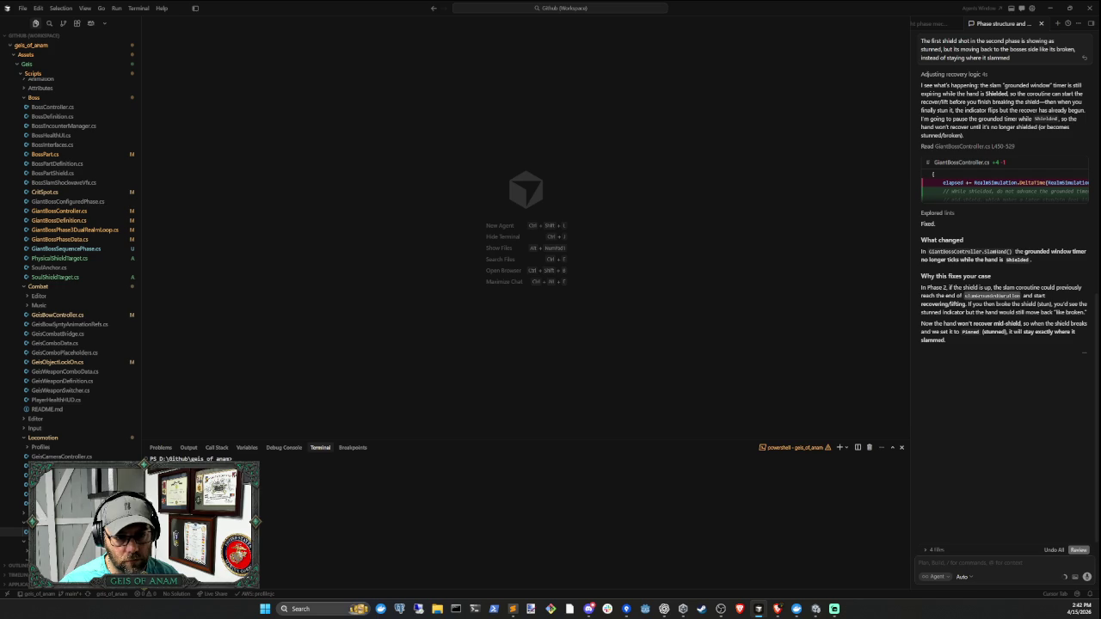
- Return to Unity so it recompiles the patched GiantBossController.cs
key(alt+Tab)
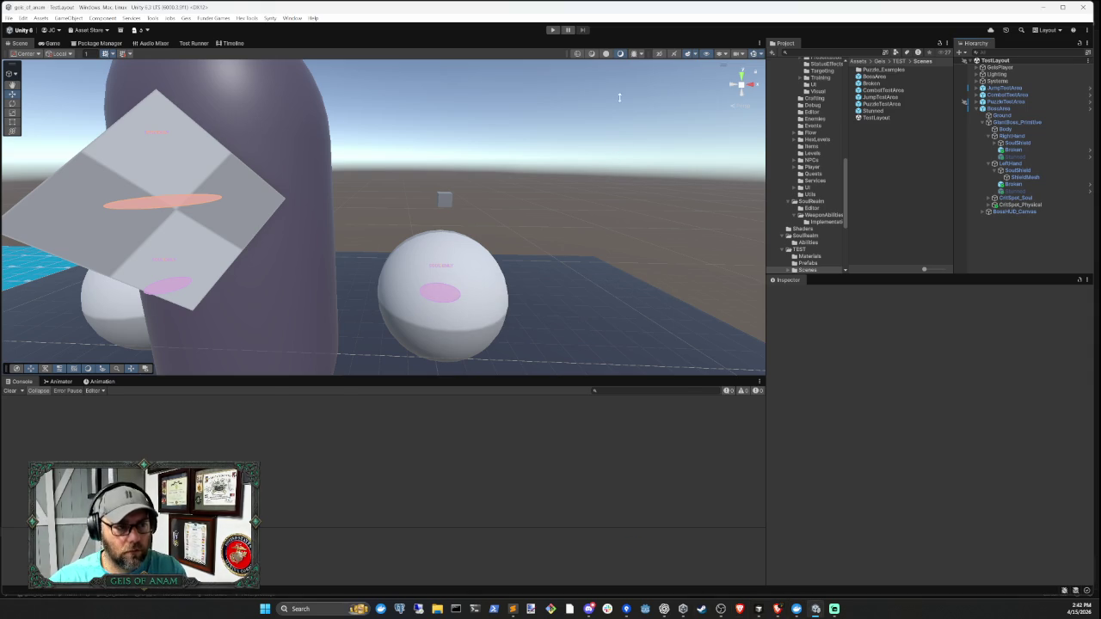
- Playtest the shield fix in Unity through Phase 2, stop, and return to Cursor
click(552, 30)
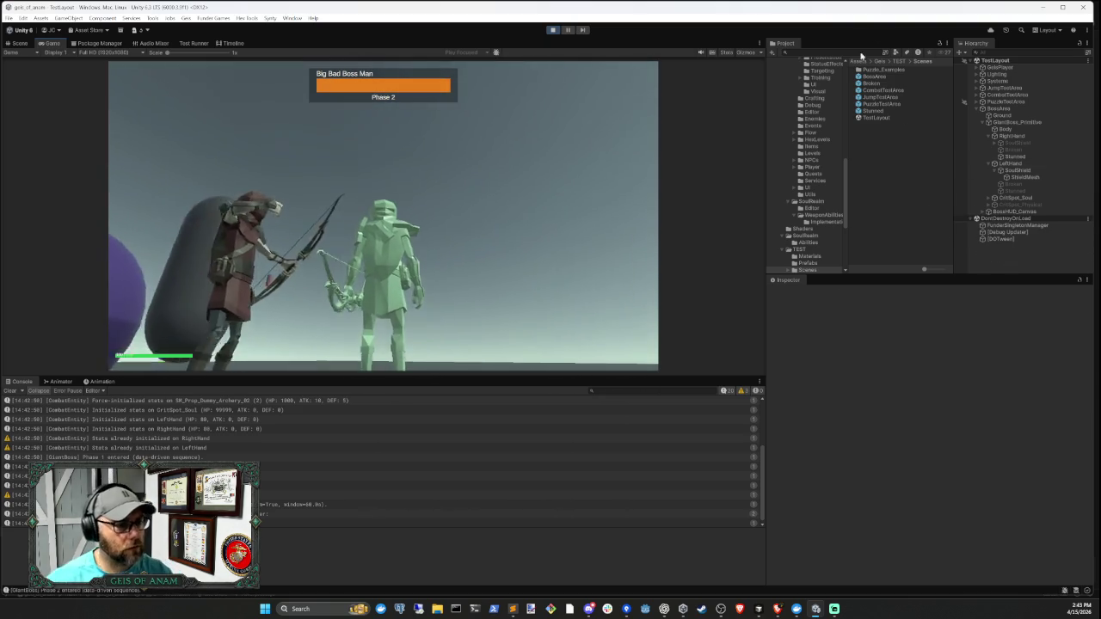
click(552, 30)
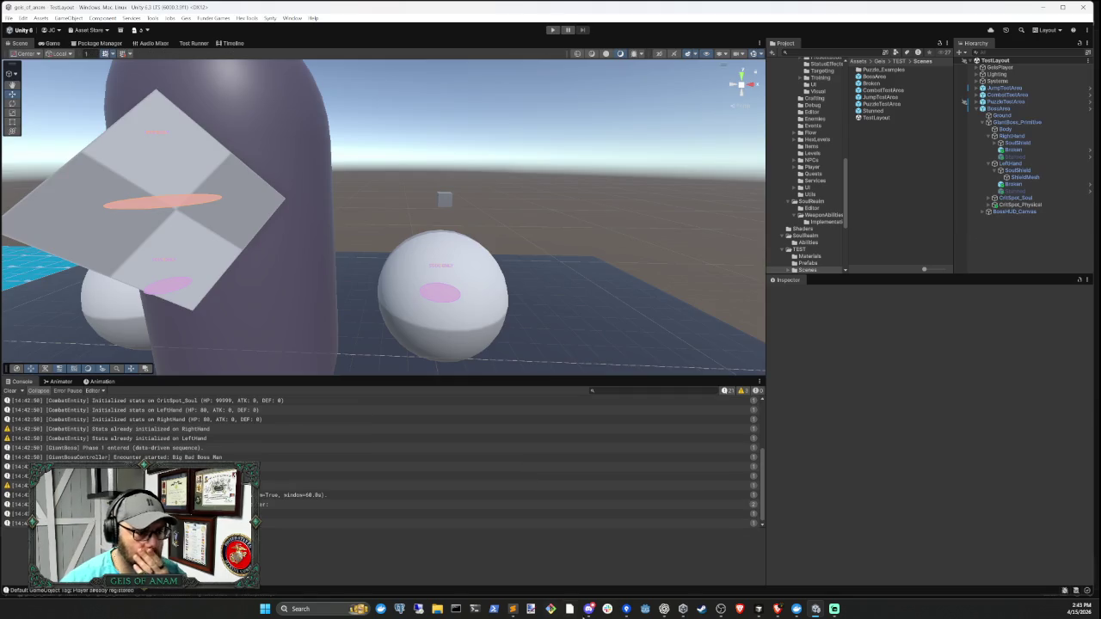
click(757, 608)
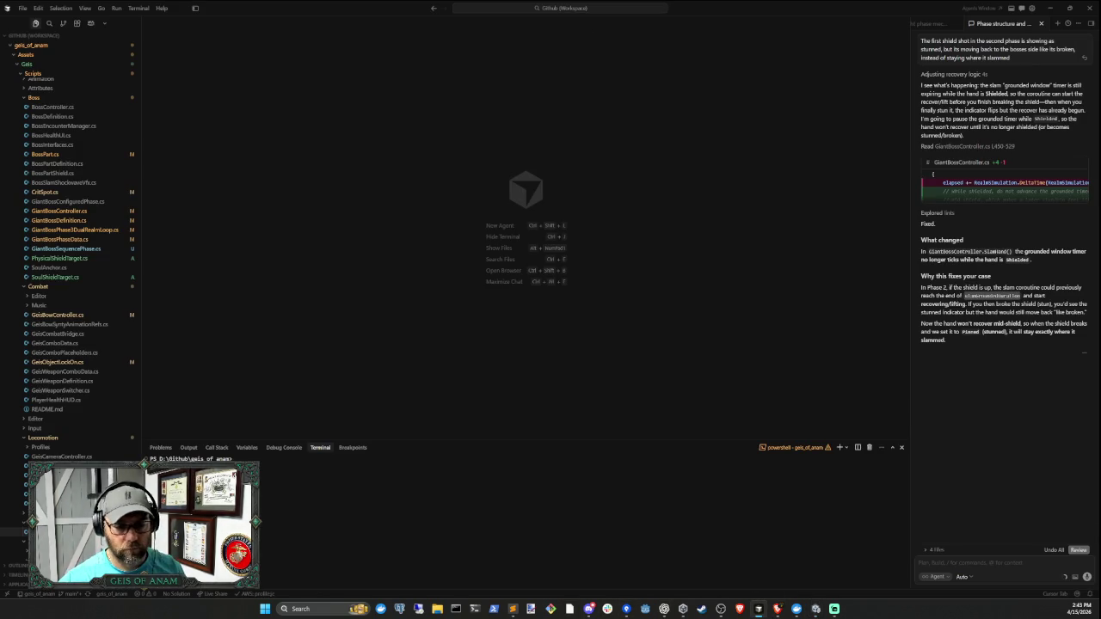
- Report to the agent that the fist returns after the first soul realm shield breaks, likely lacking a both-frozen state
click(977, 570)
text(after i shoot the fi)
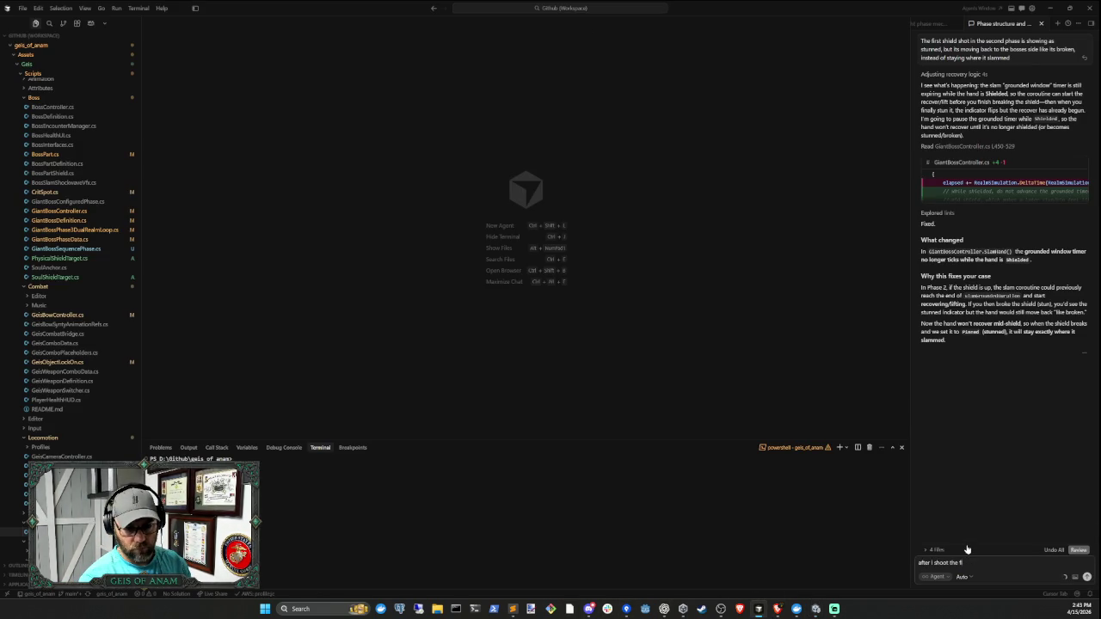
text(rst shield i)
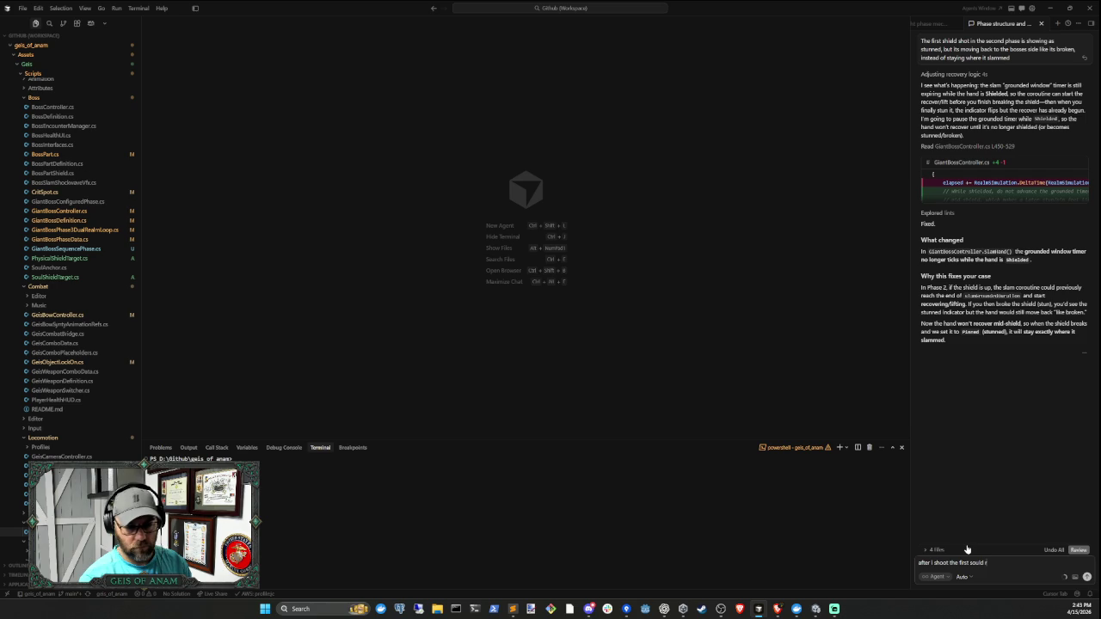
text( real)
text(hield)
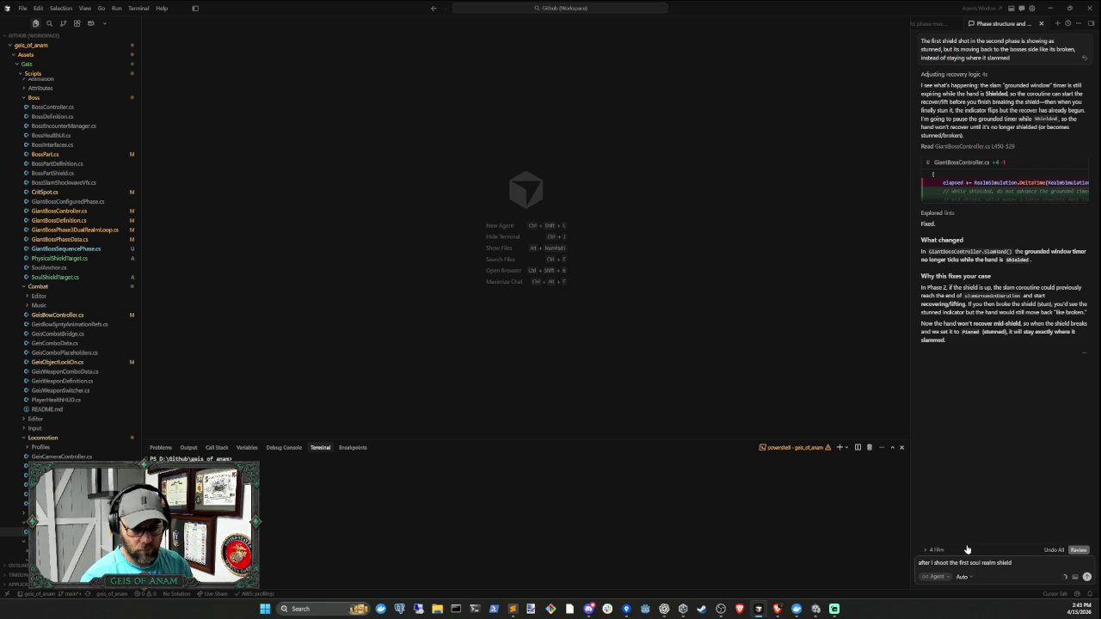
key(BackSpace)
key(BackSpace)
key(BackSpace)
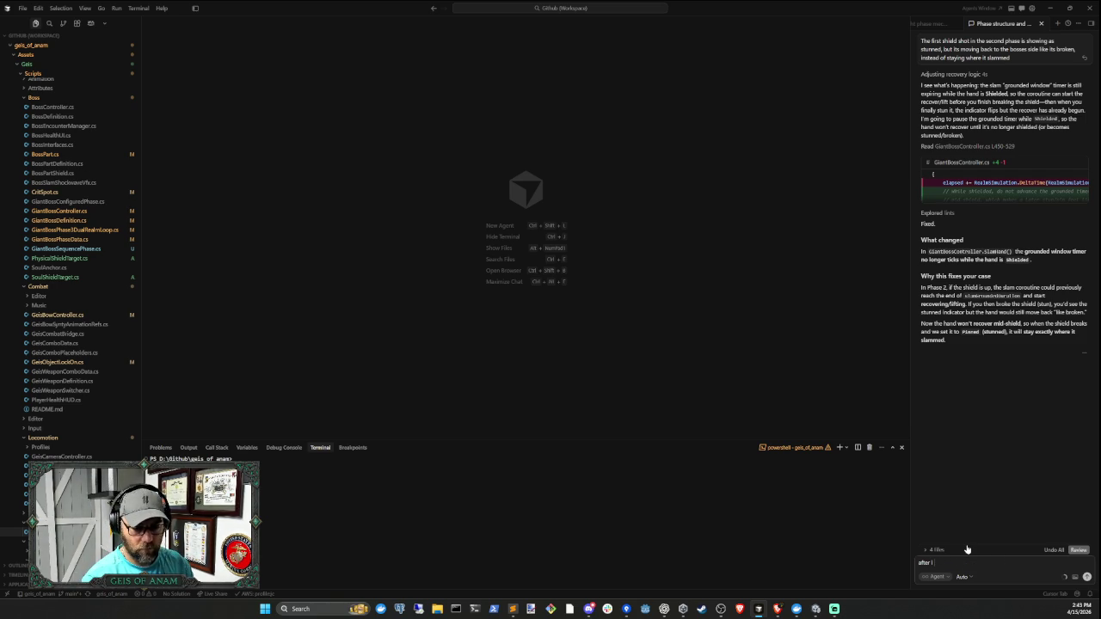
text( destroy)
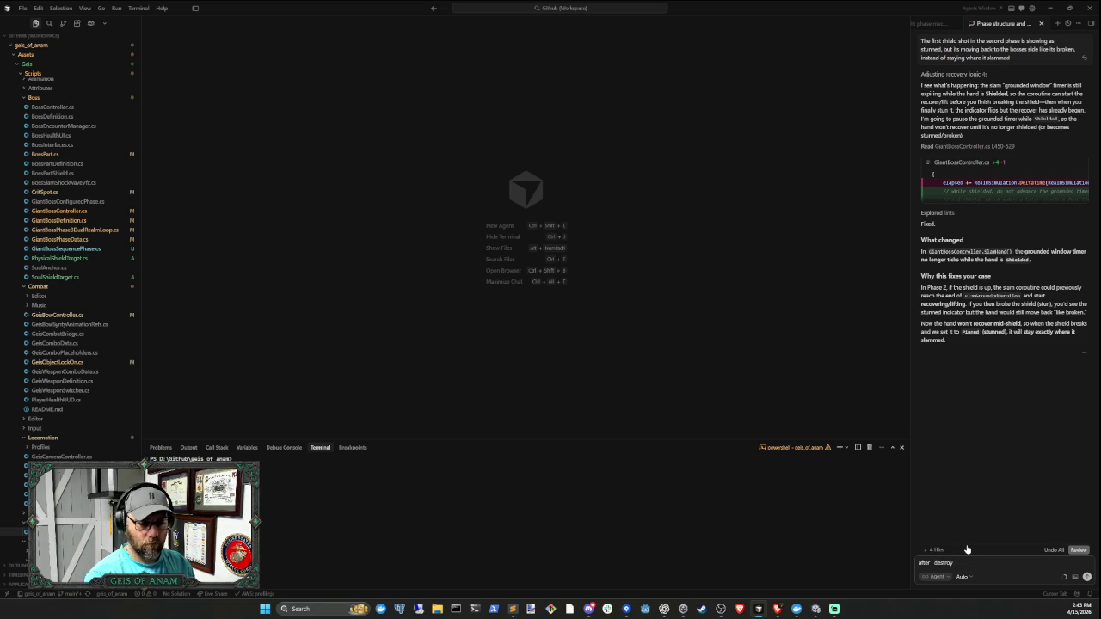
text( the first sole)
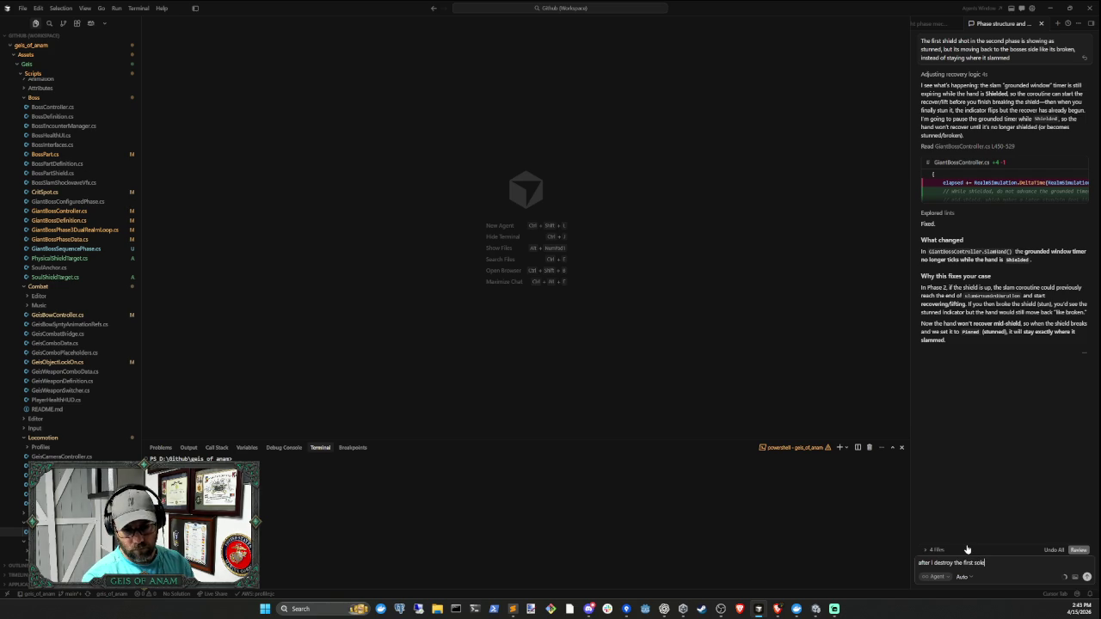
text(ul realm sh)
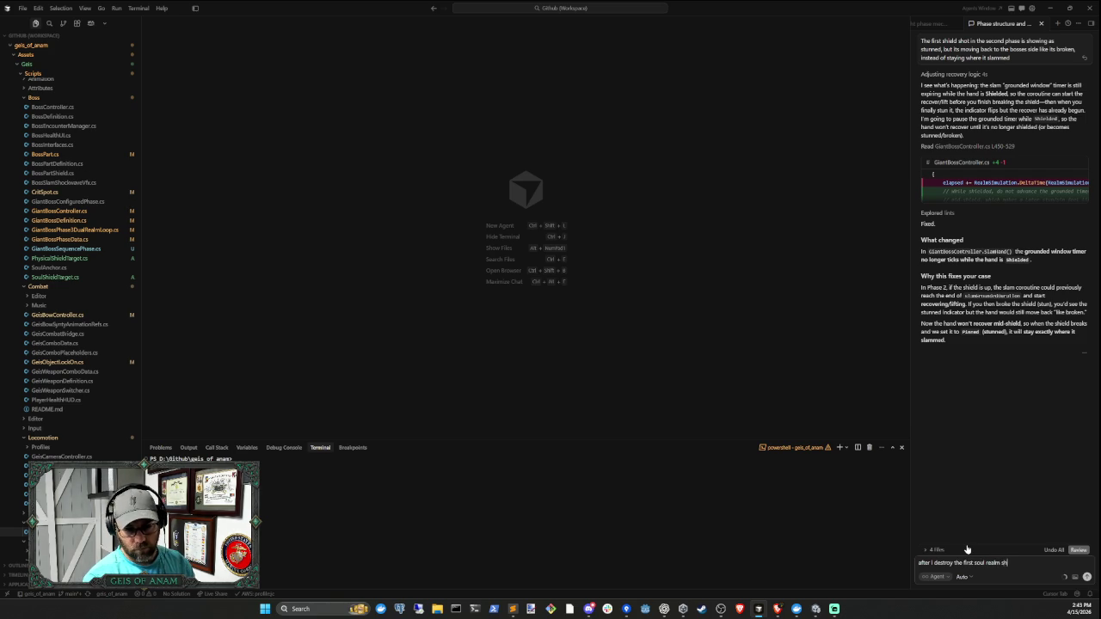
text(ield, the fi)
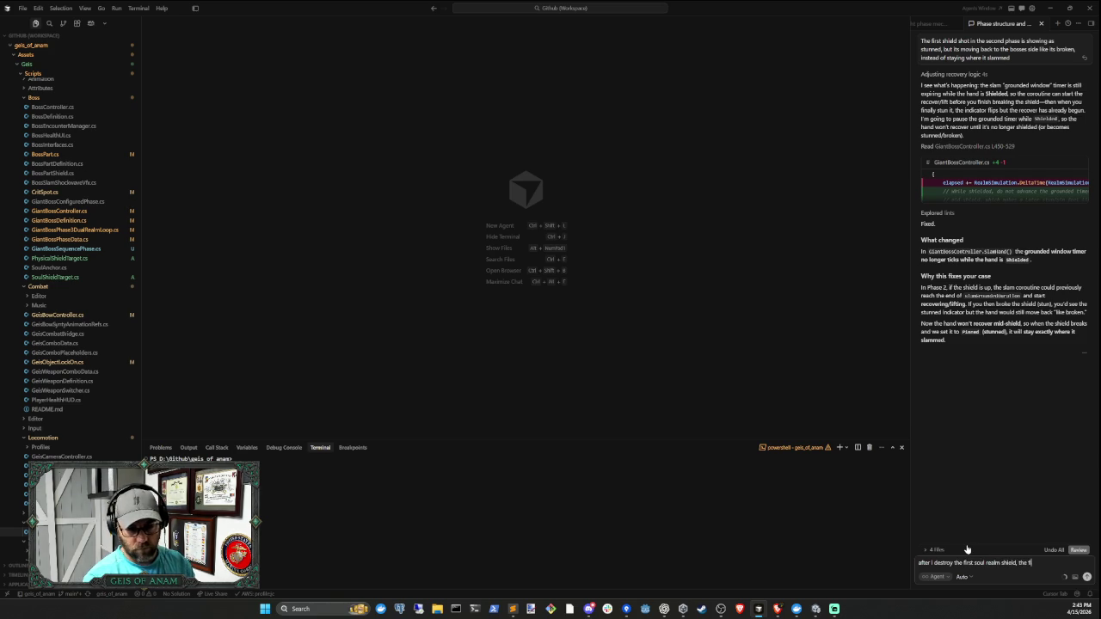
text(st goes)
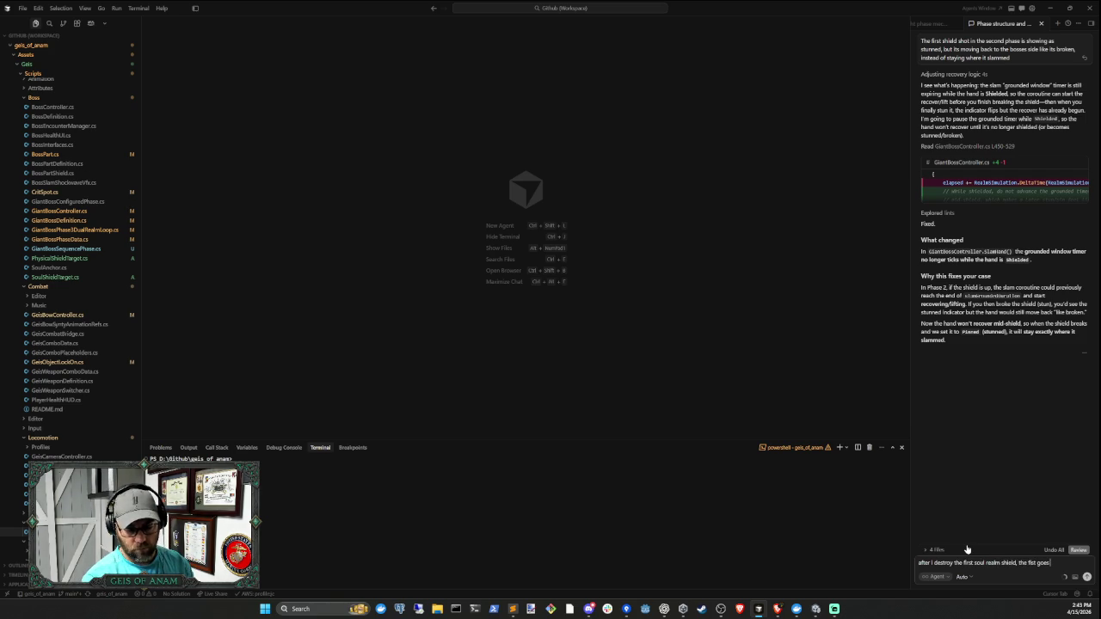
text( back to the)
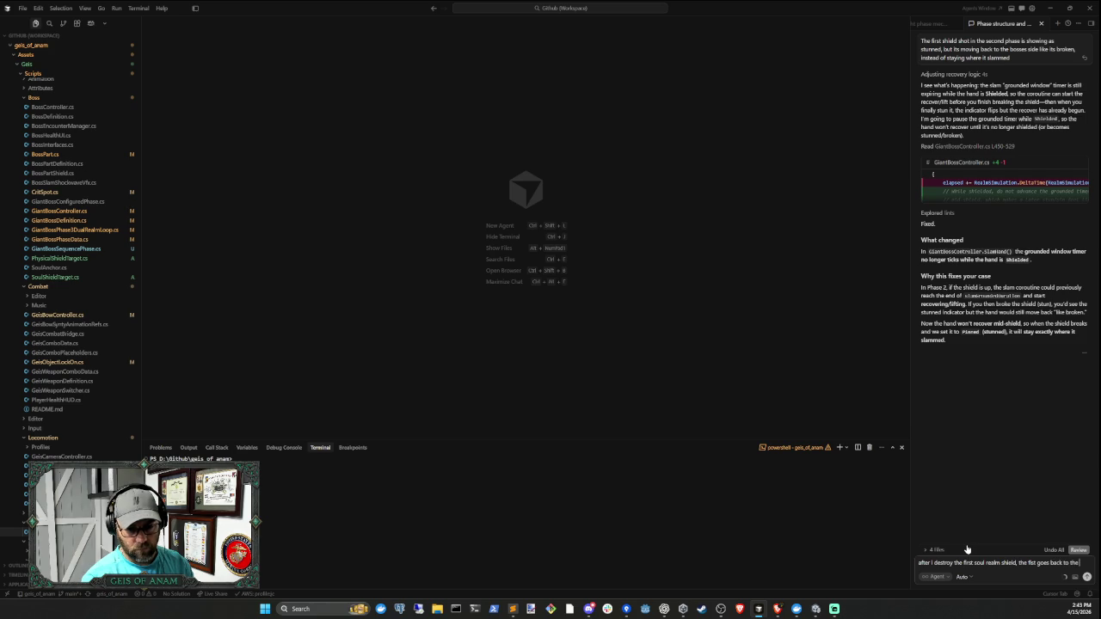
text( bosses)
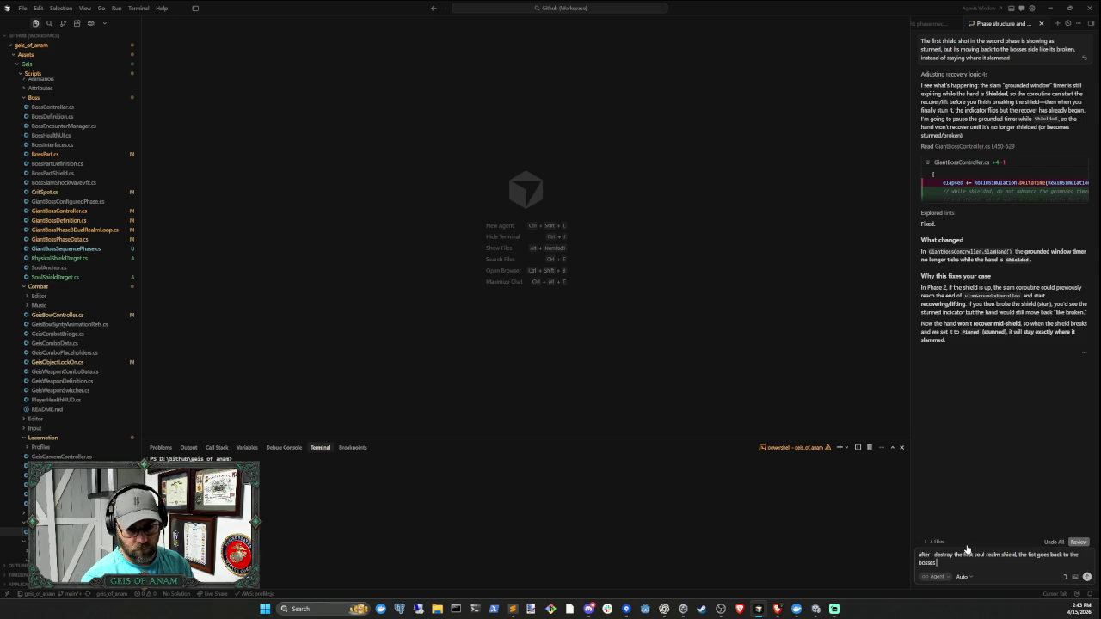
text( side, I think because its)
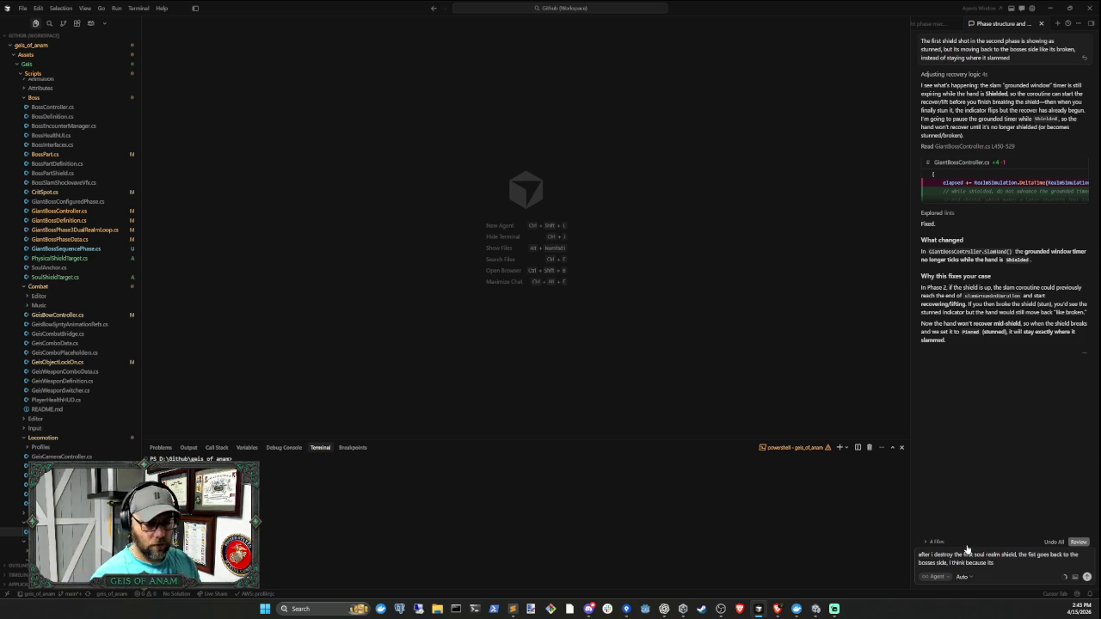
key(BackSpace)
key(BackSpace)
key(BackSpace)
text(e animatio)
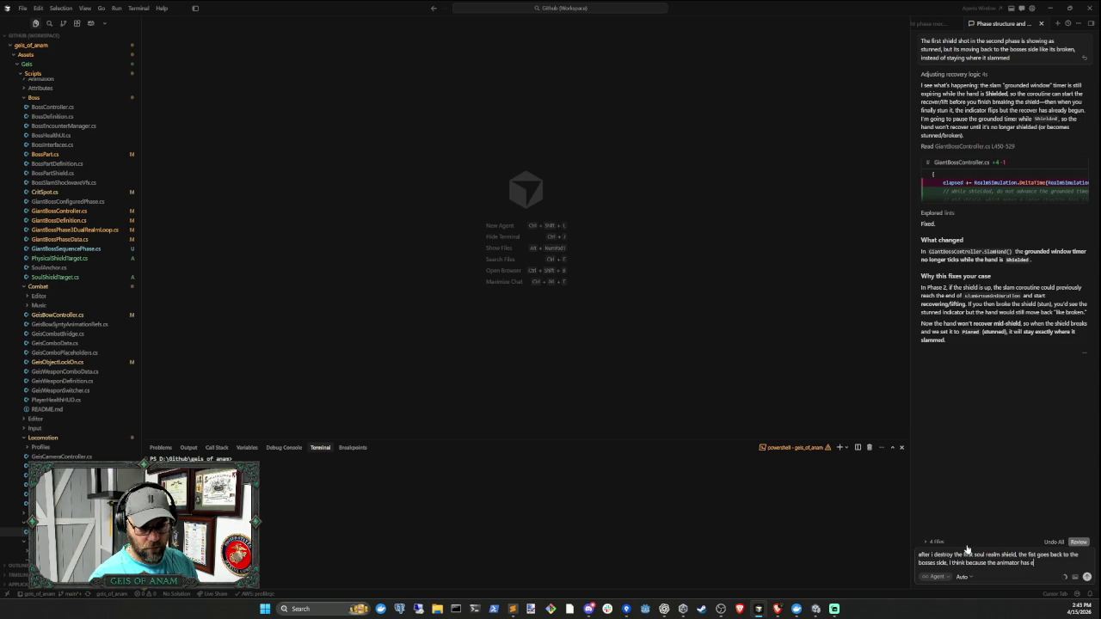
text(ither)
text( fist slamm)
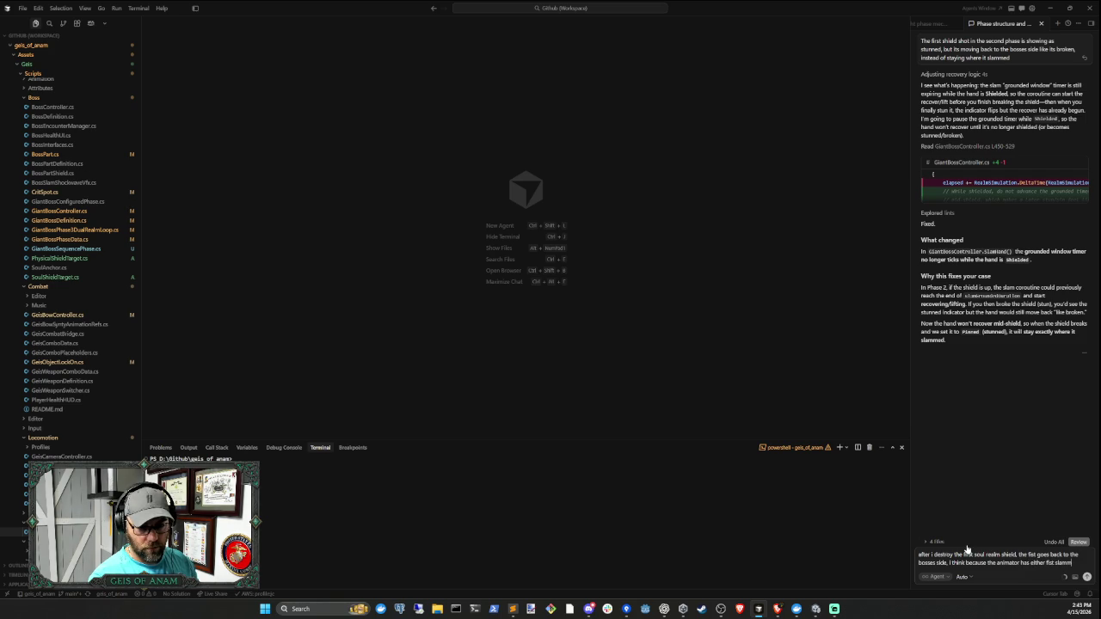
text(ing but both)
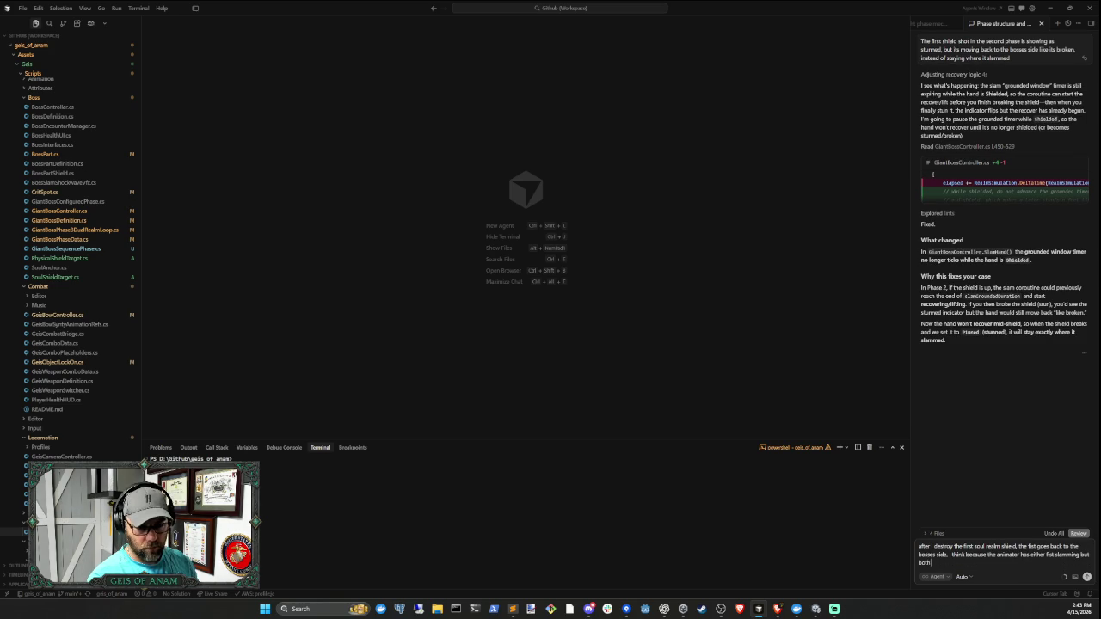
key(BackSpace)
key(BackSpace)
text(no)
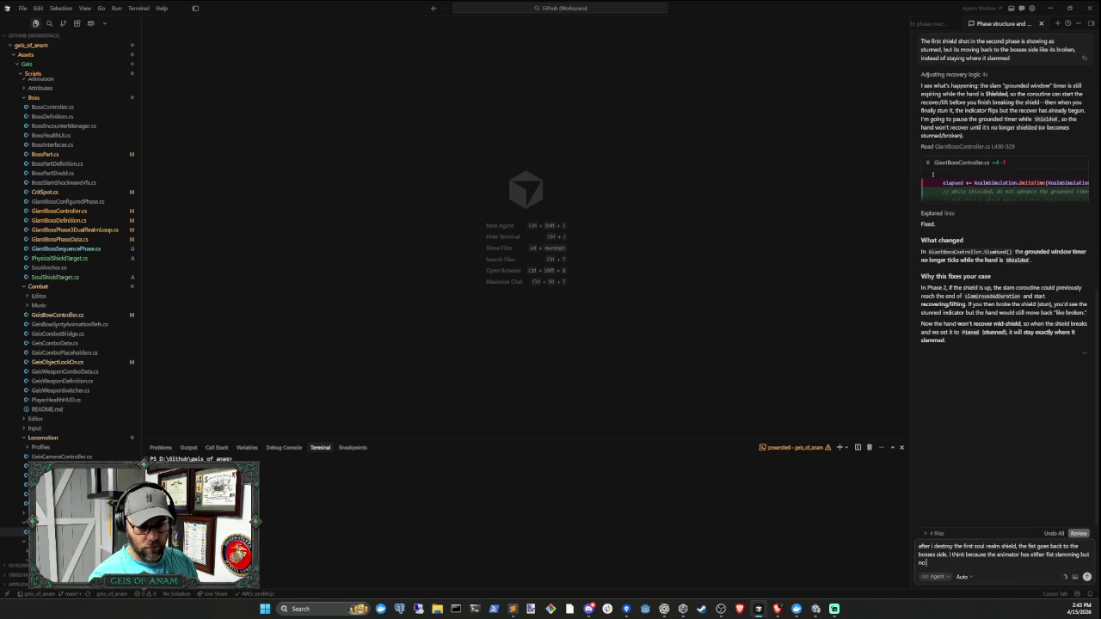
text( state where they a)
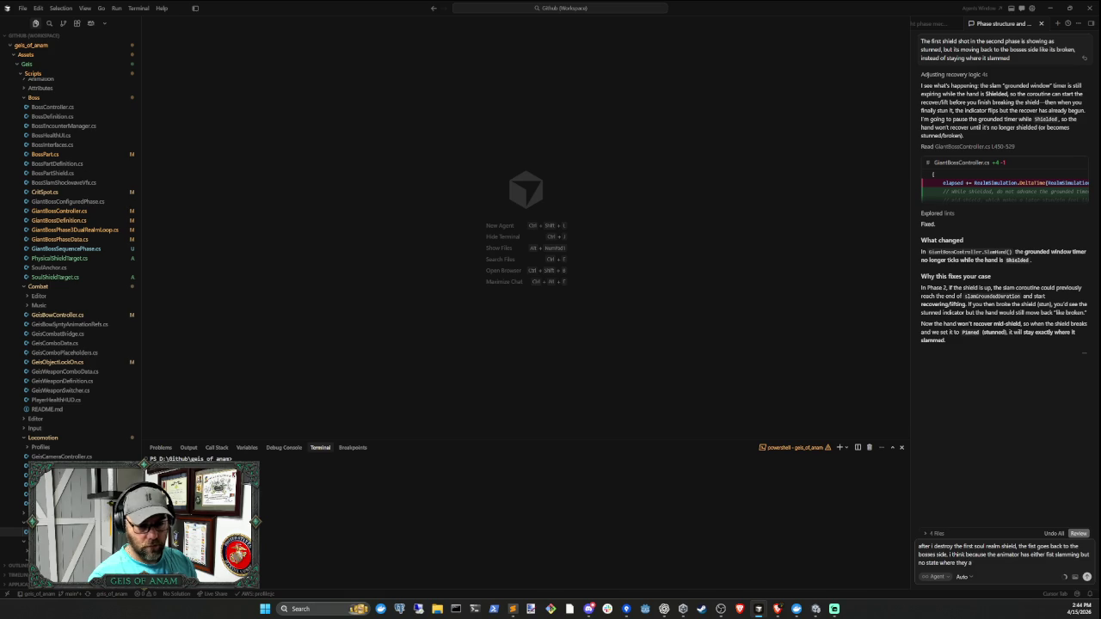
text(re both frozen)
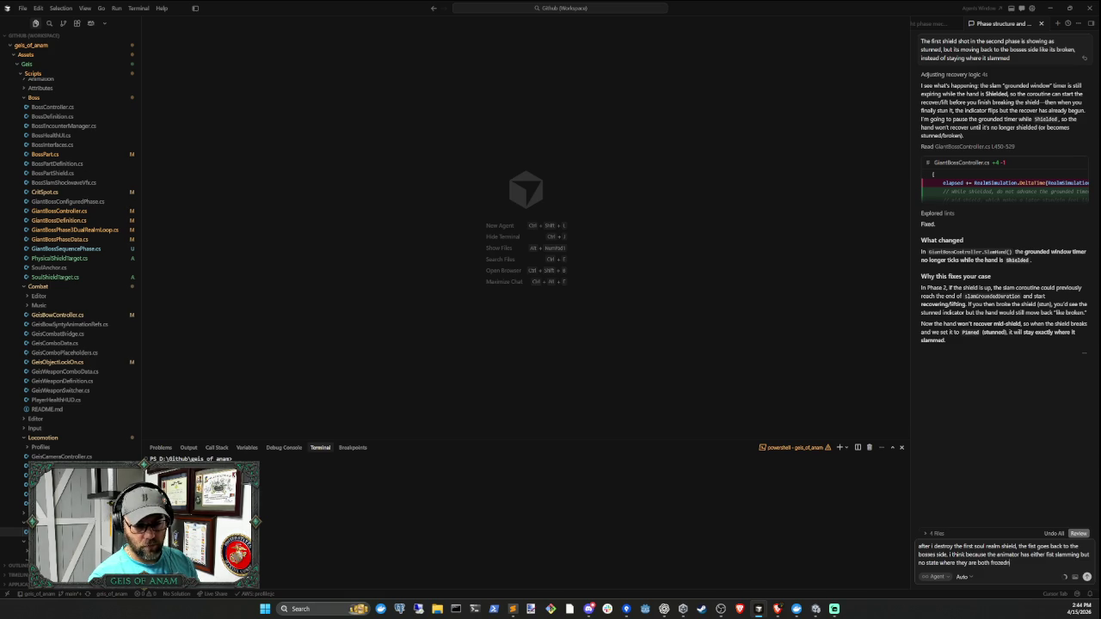
text(m)
key(Return)
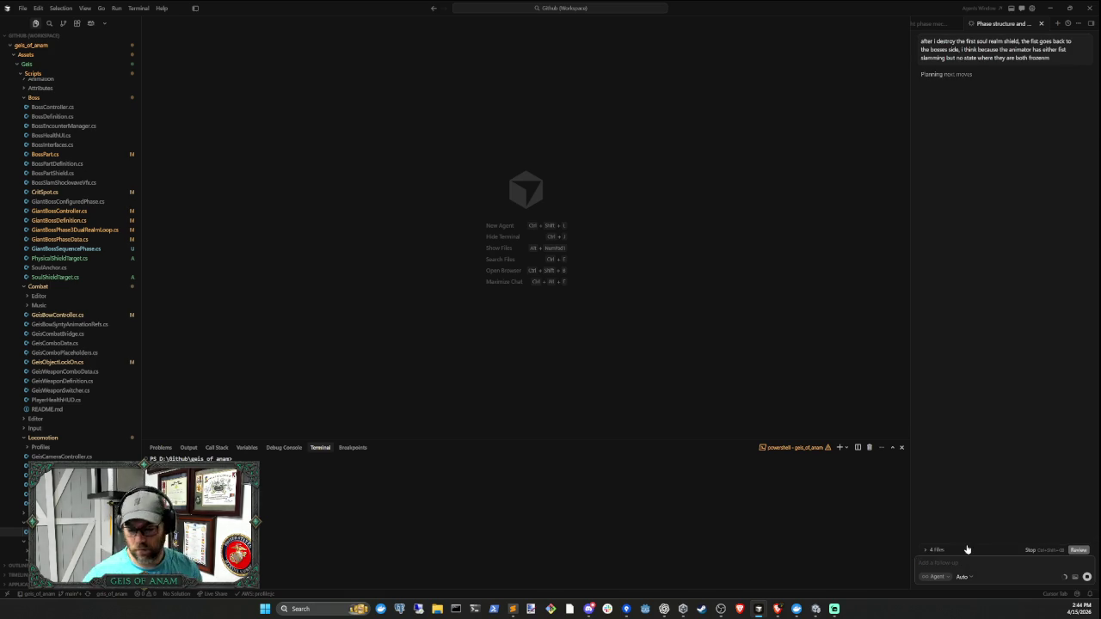
click(816, 608)
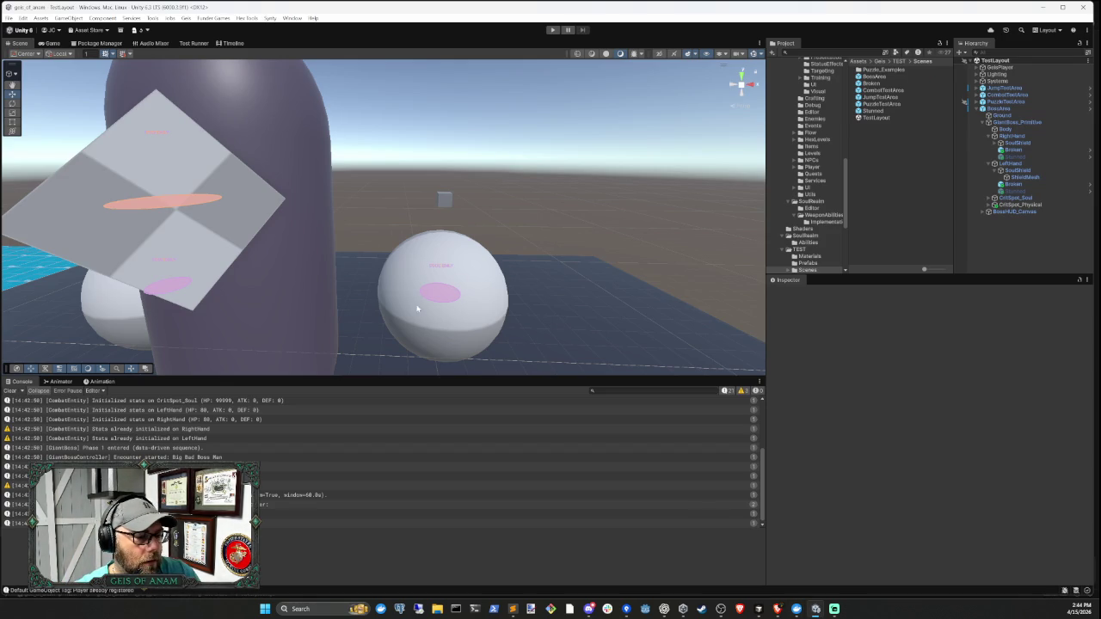
- Inspect SlamWindup_L, SlamLand_L and the Land_L_To_Recover_L transition in the boss Animator graph
scroll(467, 311, down, 5)
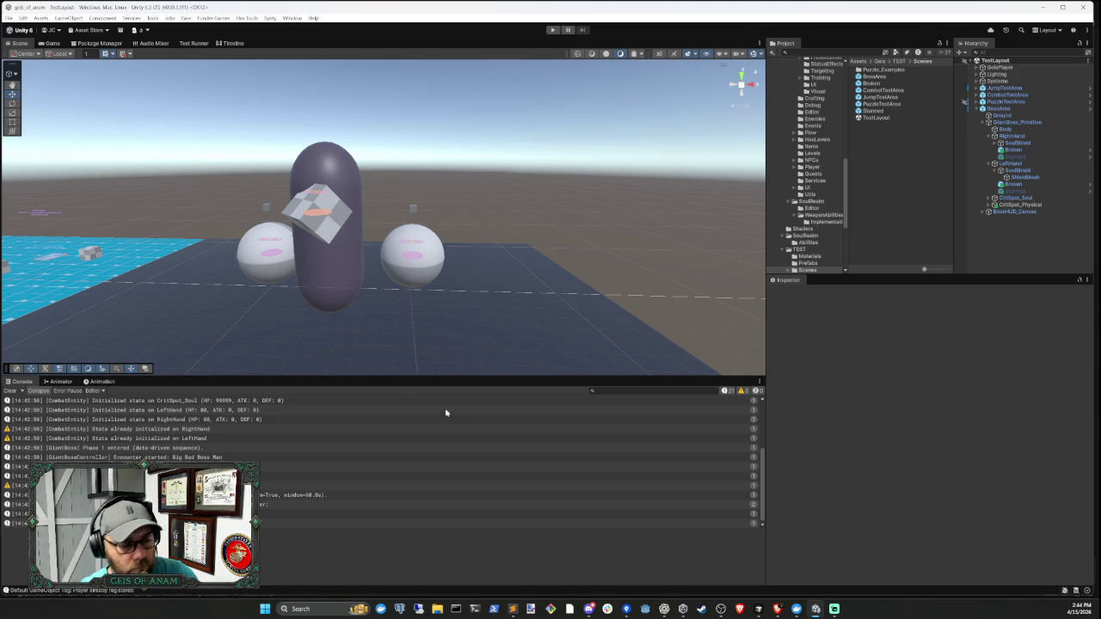
click(59, 381)
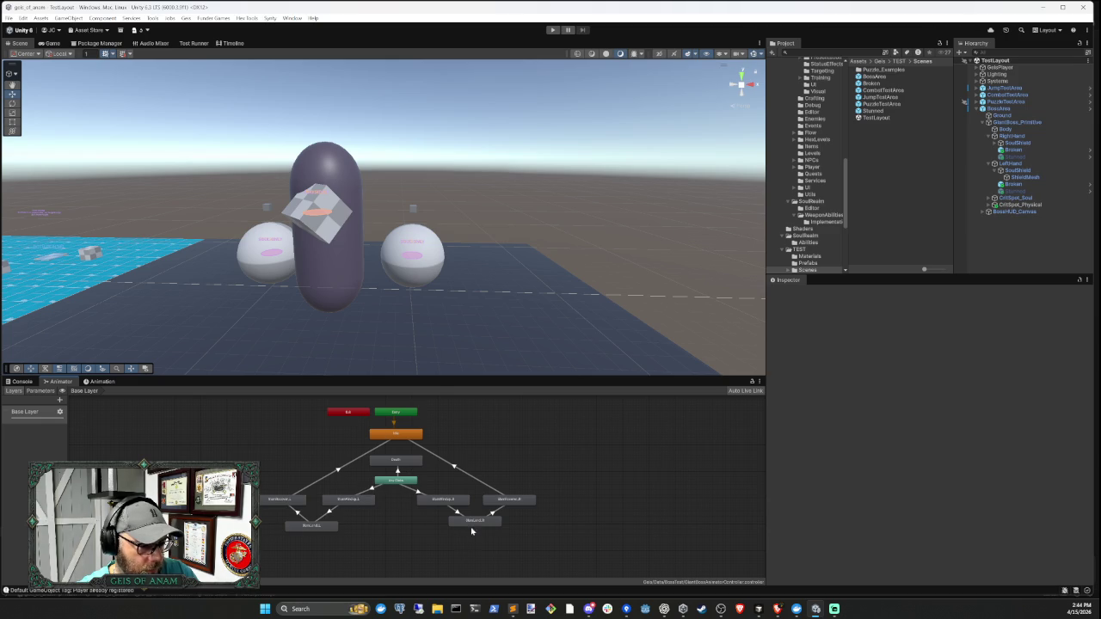
click(349, 499)
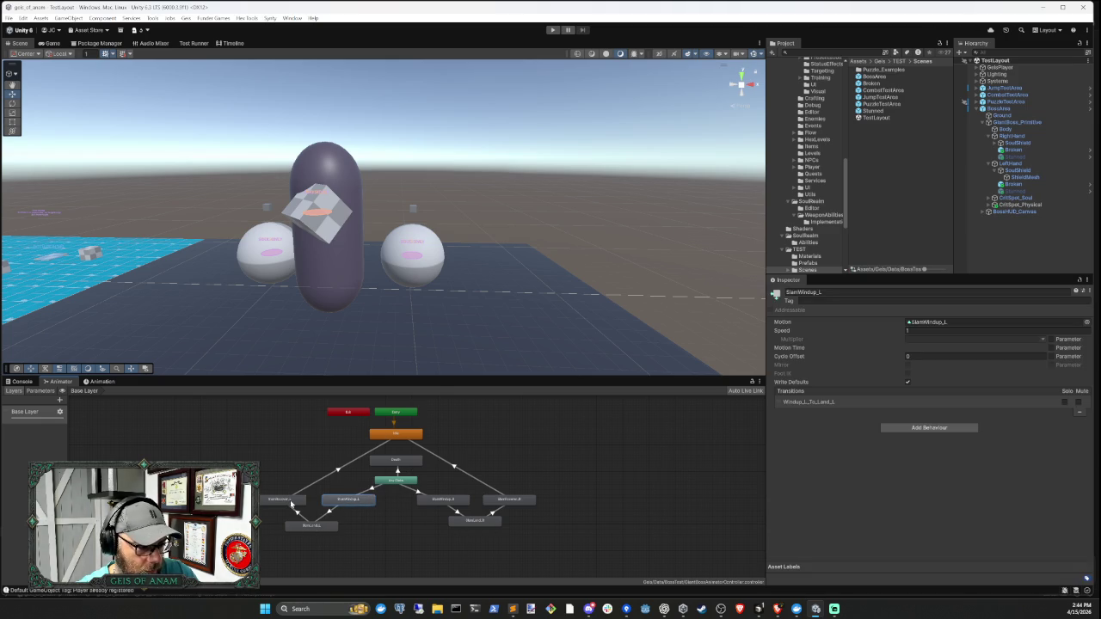
click(309, 527)
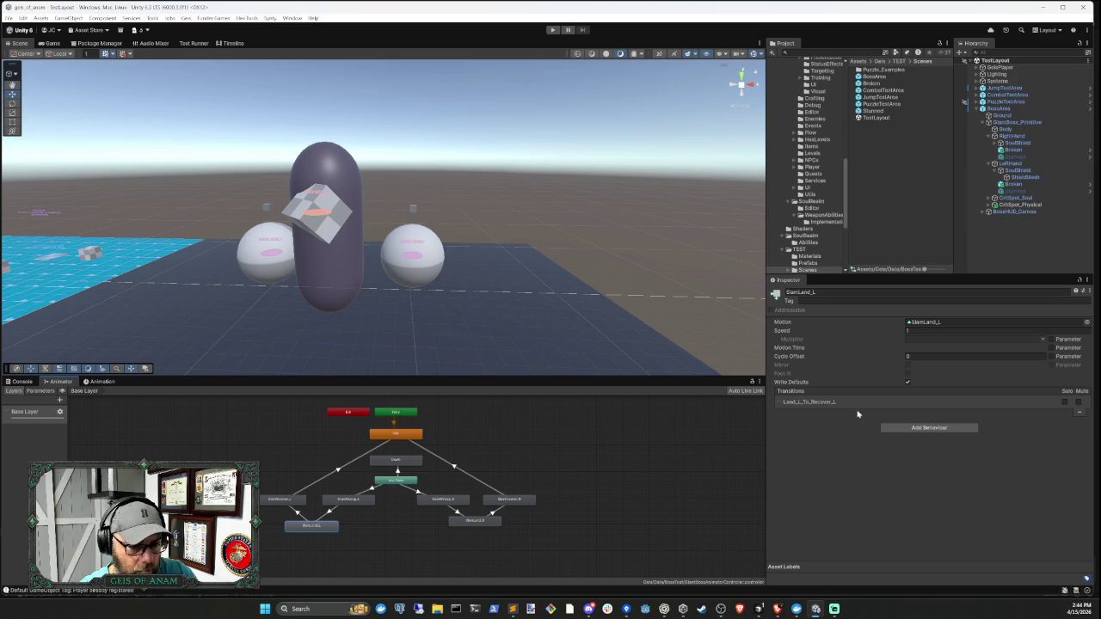
click(300, 514)
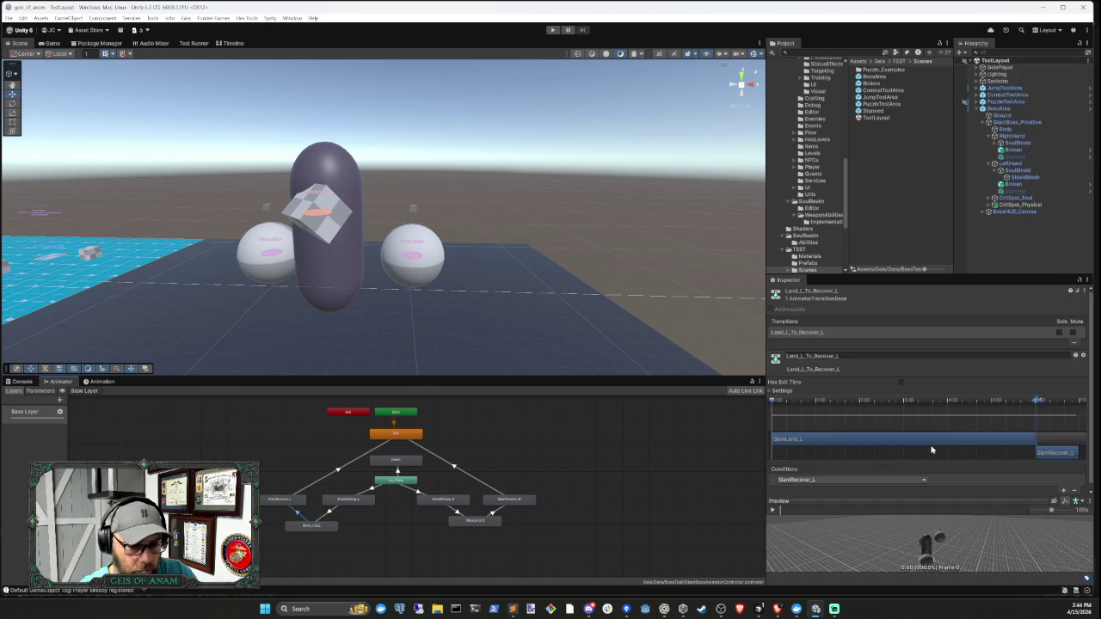
scroll(1090, 400, down, 1)
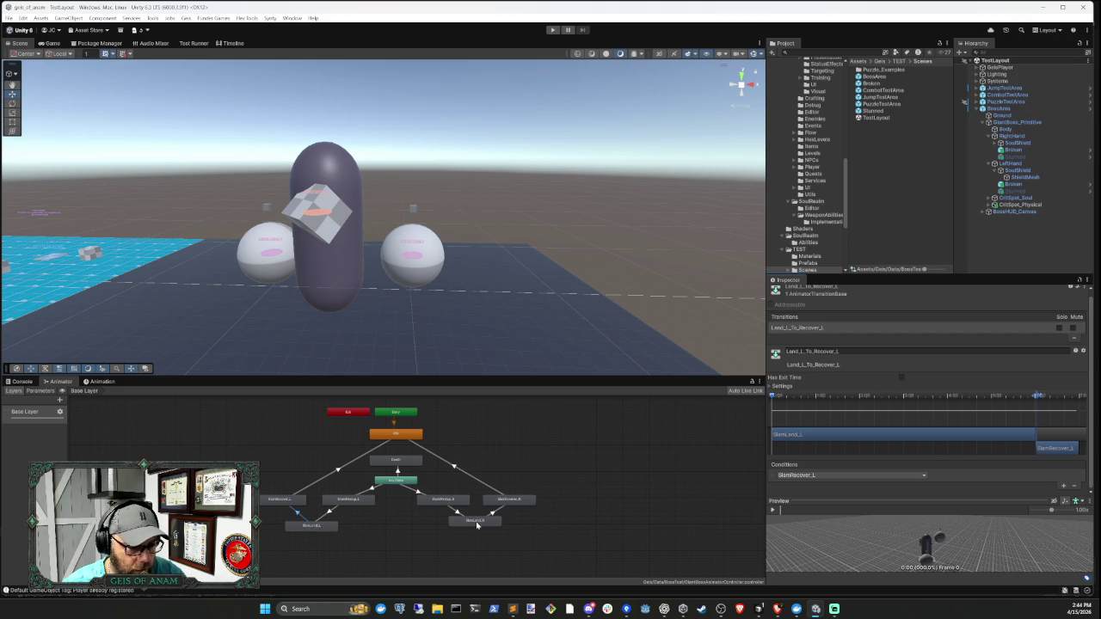
drag(475, 522, 473, 528)
click(442, 542)
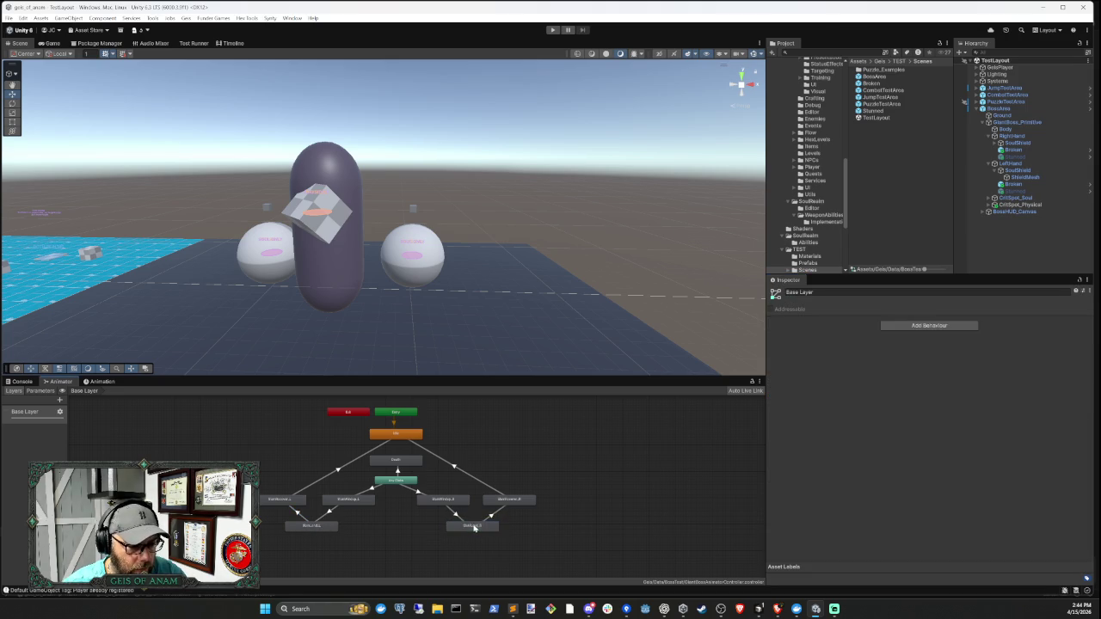
click(474, 527)
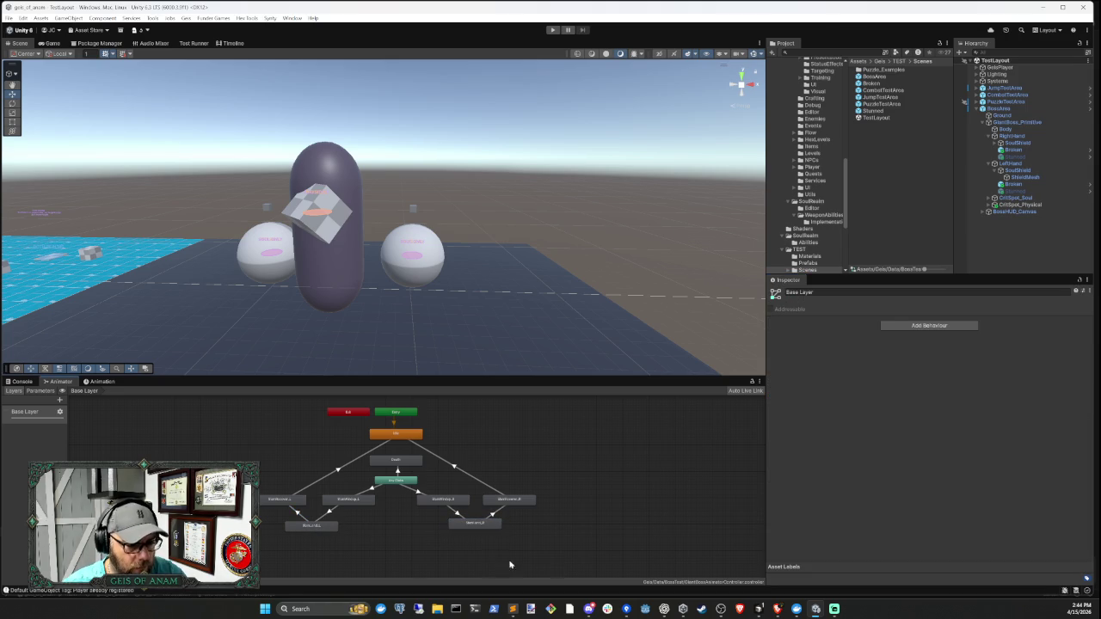
click(758, 608)
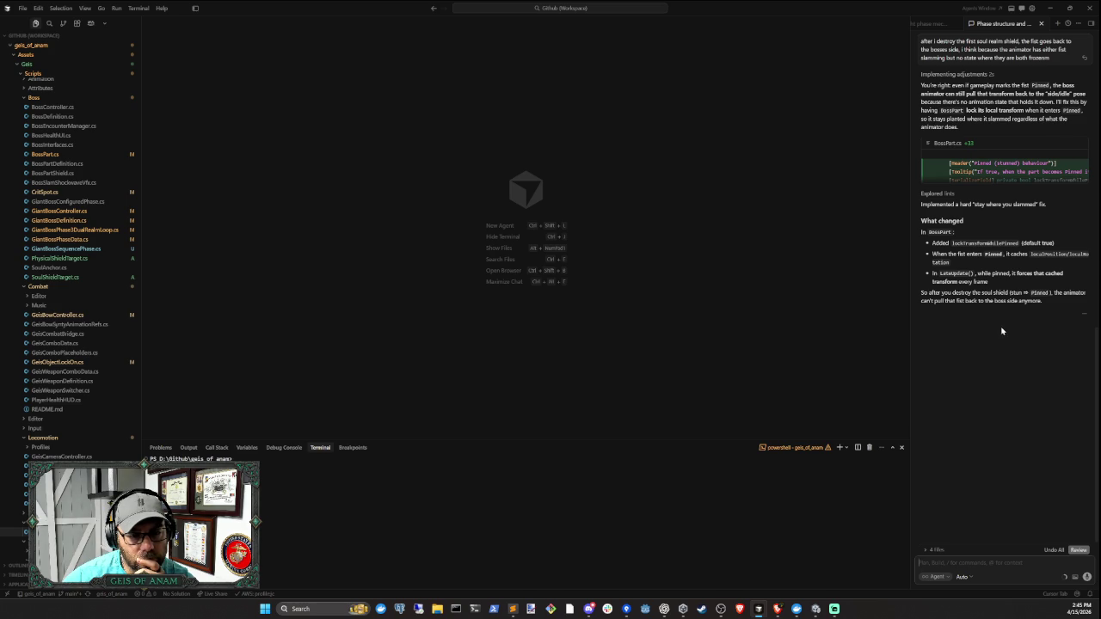
- Switch back to Unity so the agent's BossPart.cs changes recompile
click(815, 609)
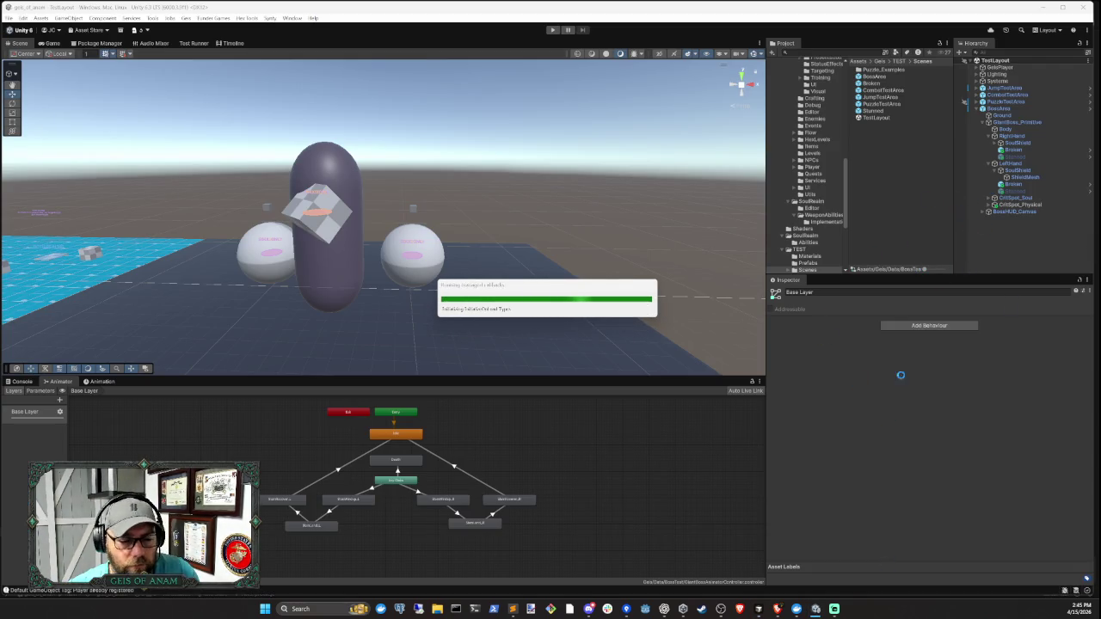
- Playtest the pinned-fist fix into Phase 2, then exit play mode
click(553, 30)
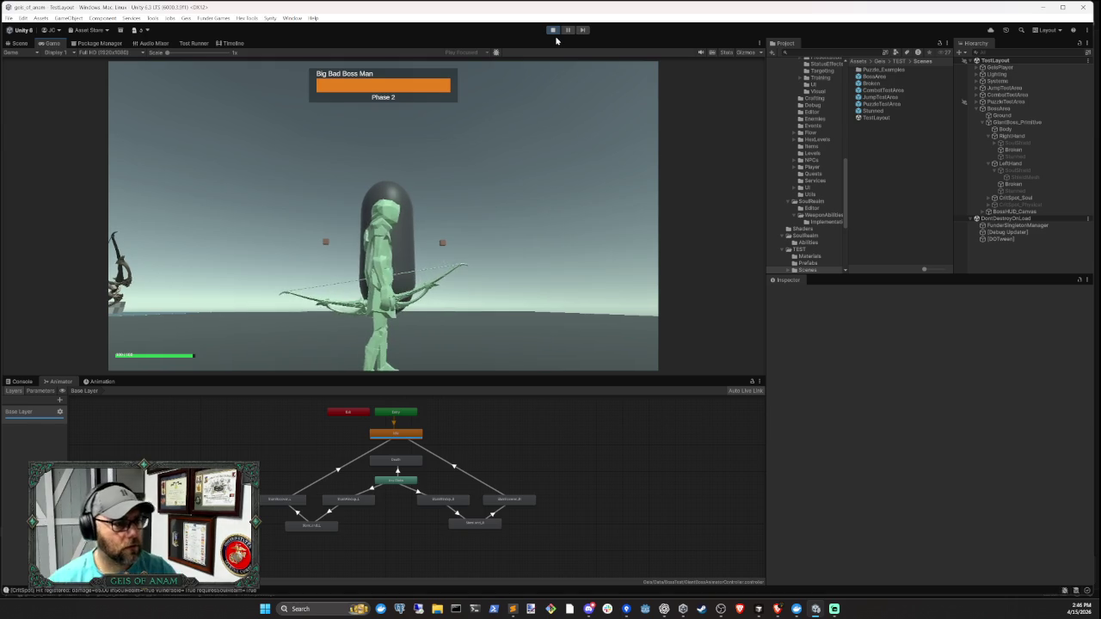
click(553, 30)
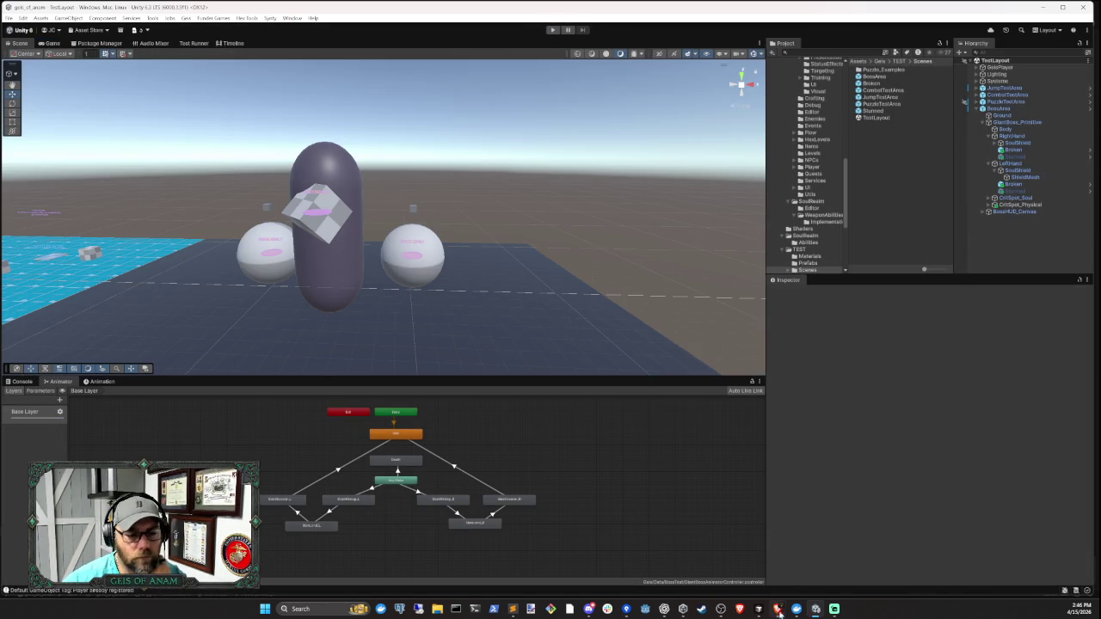
mouse_move(760, 614)
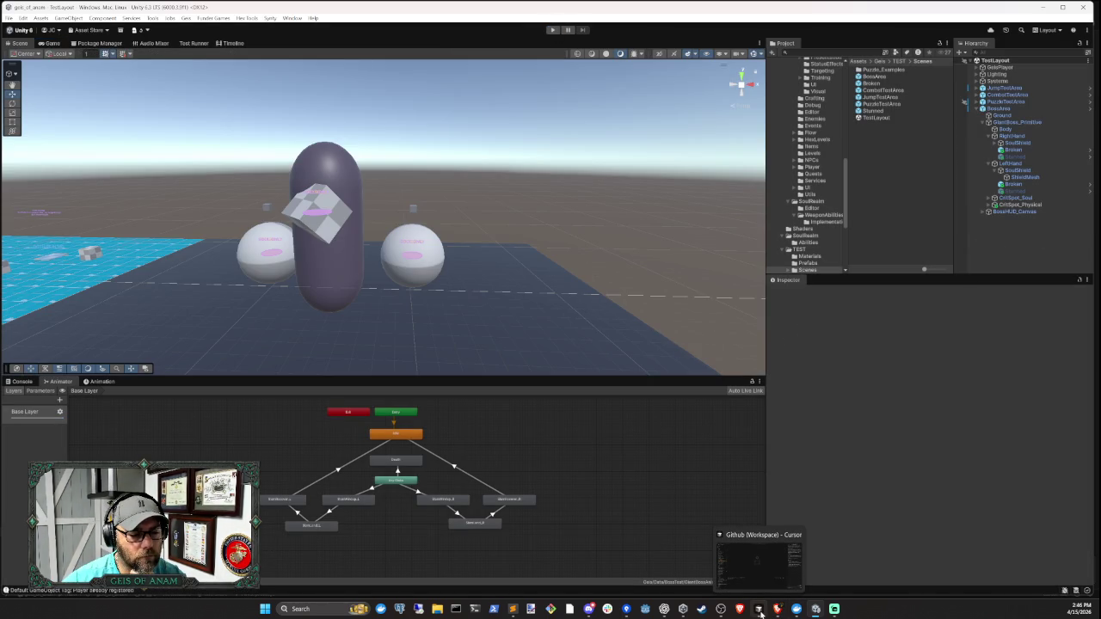
- Ask the agent whether the left and right arms should get separate animator states
click(760, 613)
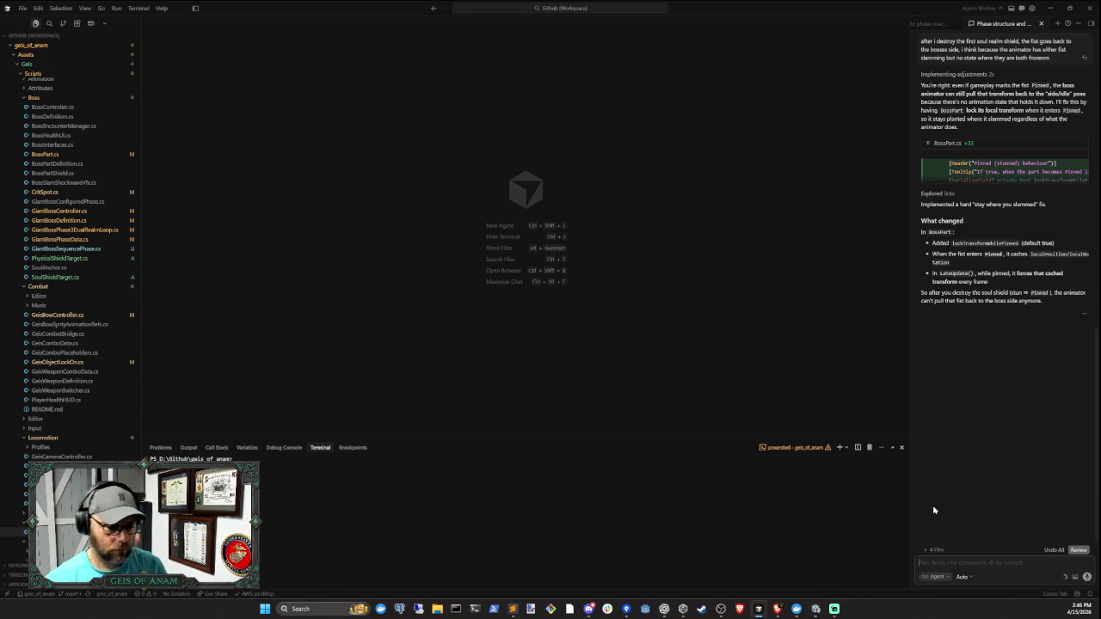
text(It might)
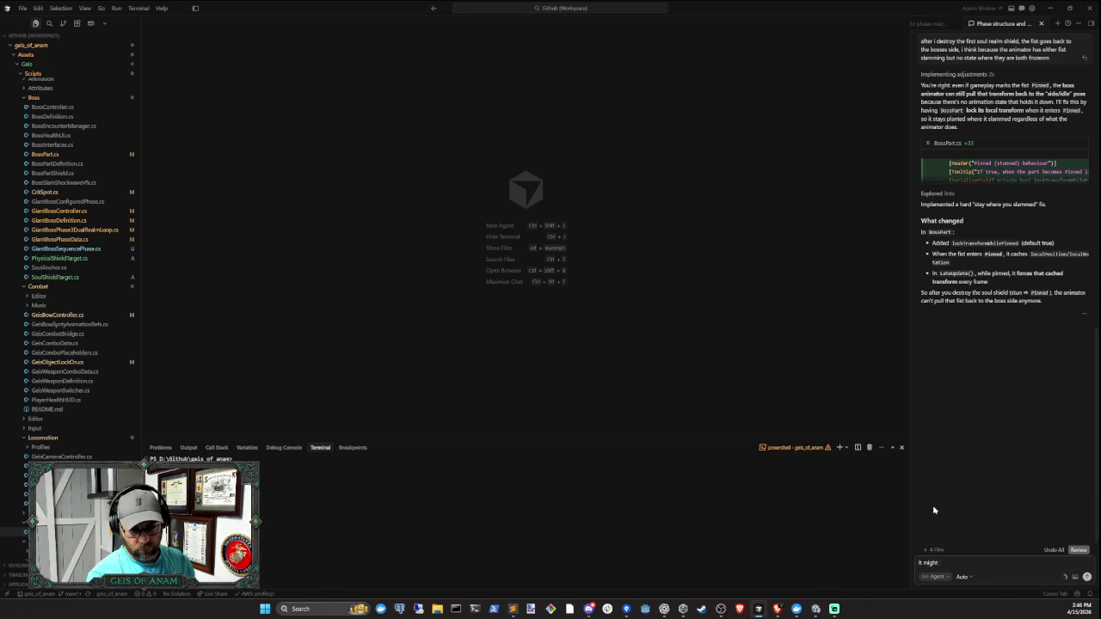
text( make more sense for the lef)
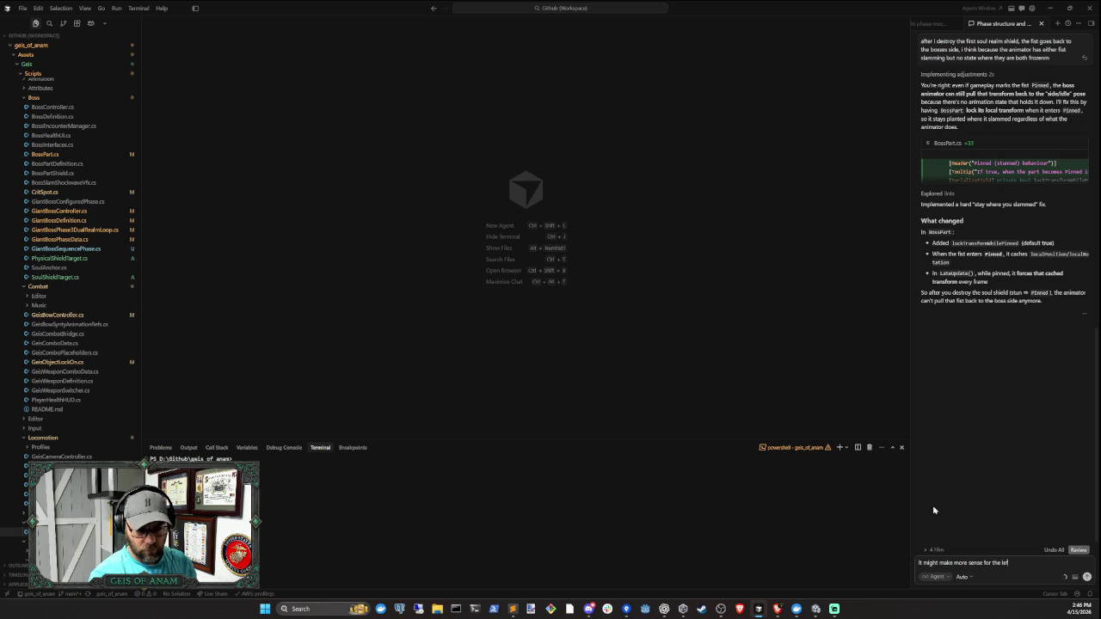
text(t and right arm)
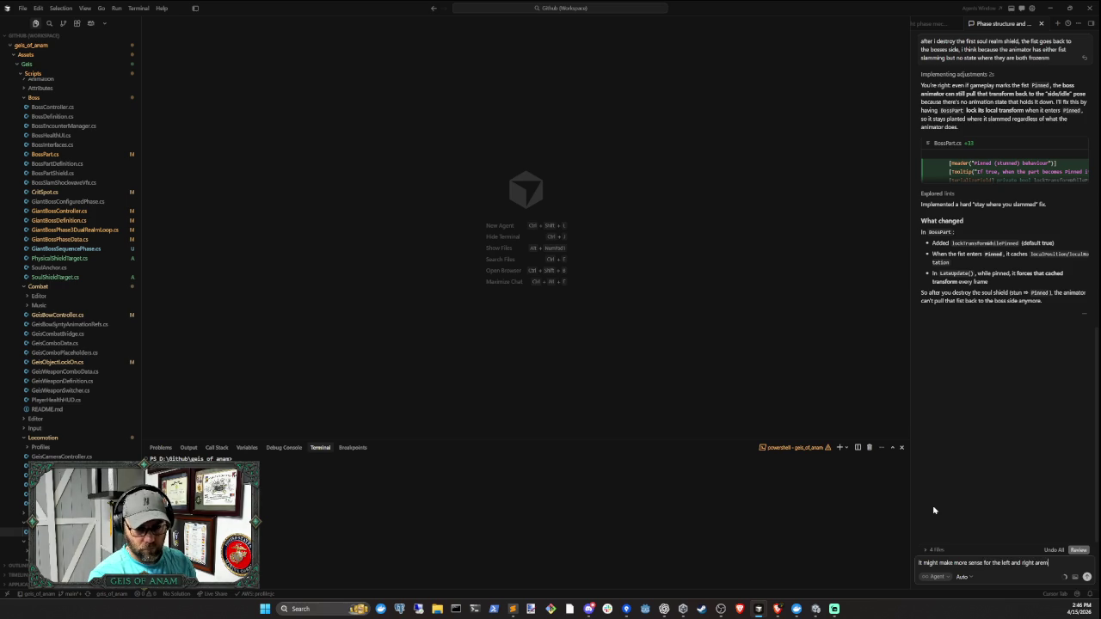
text( have different s)
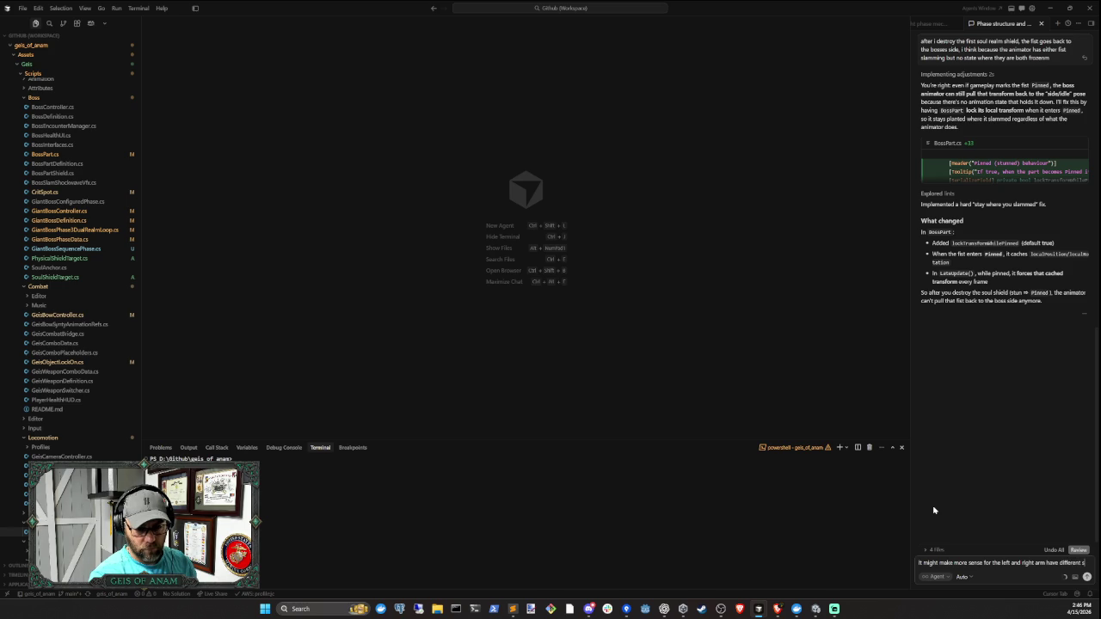
text(tates in the ani)
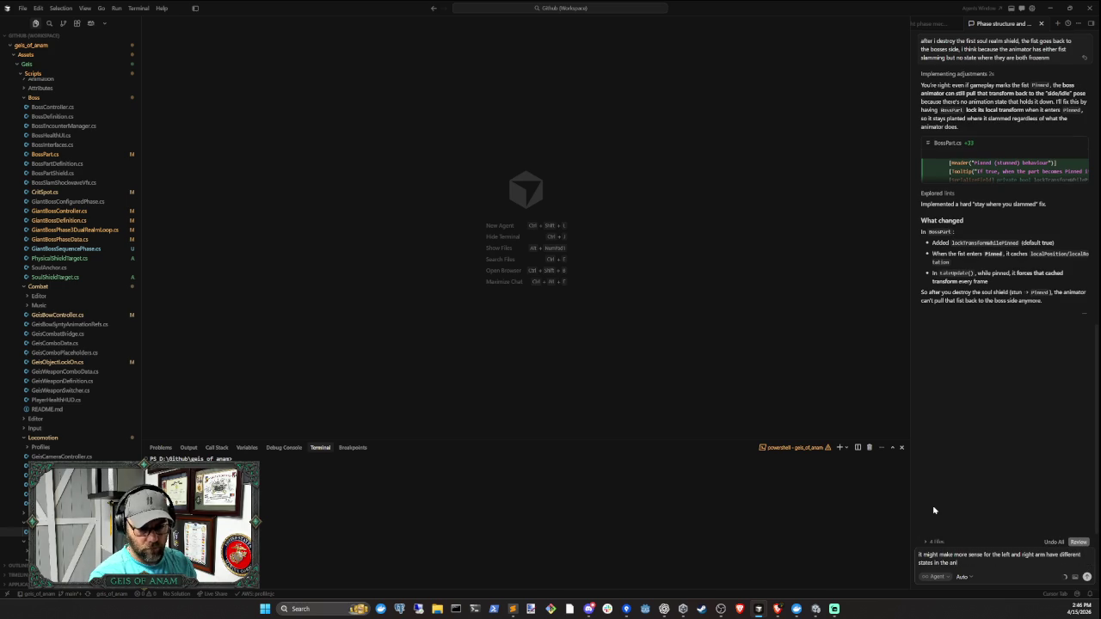
text(mator so they ca)
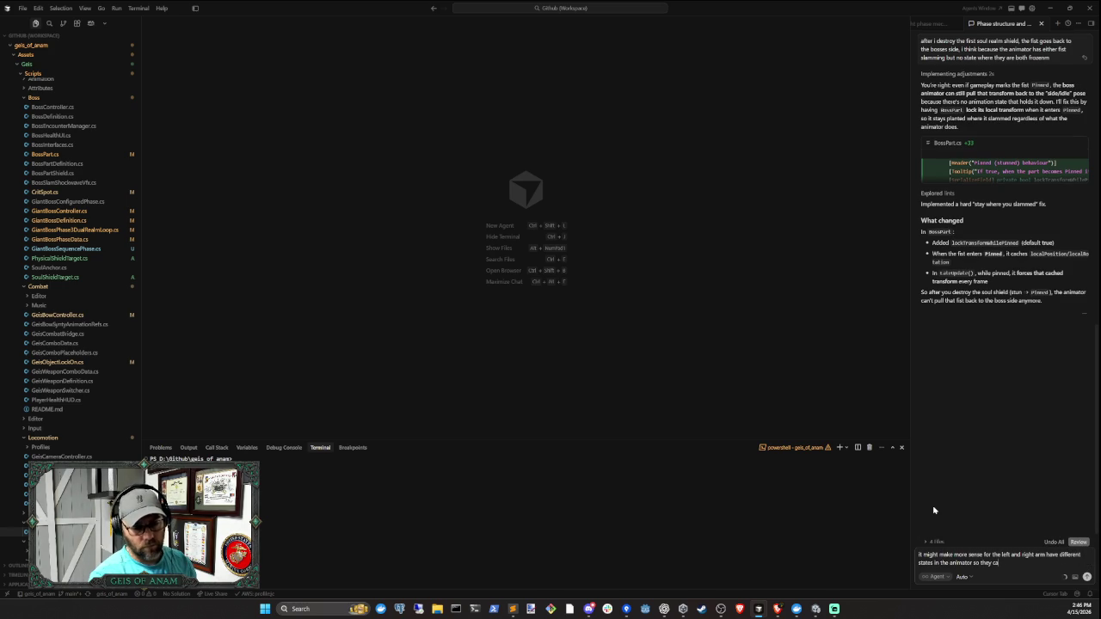
text(n be controlled separately?)
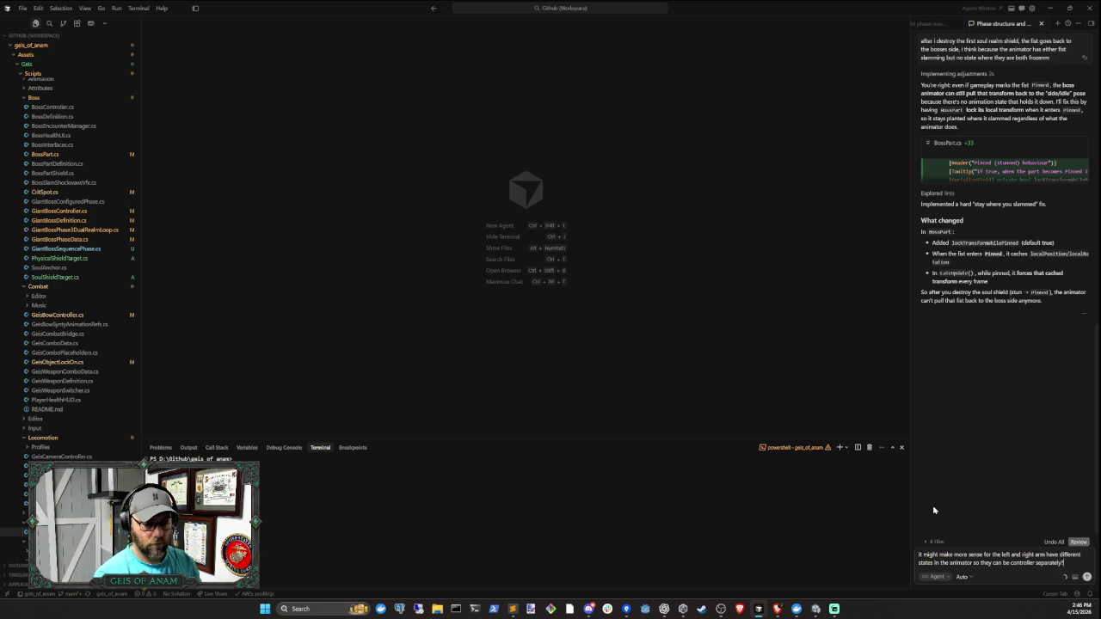
key(Return)
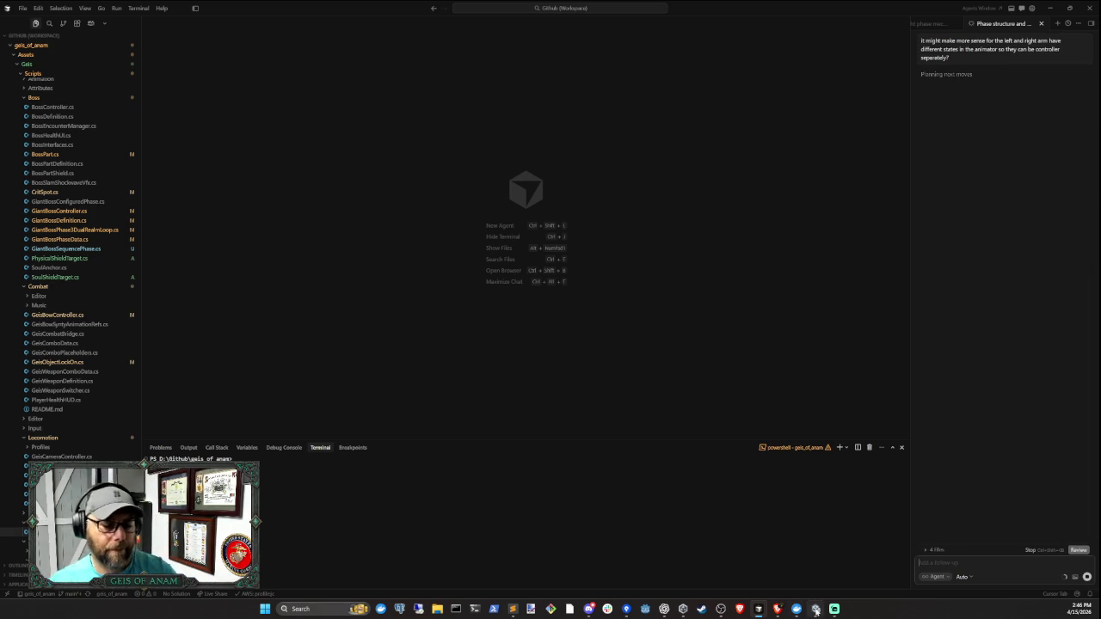
click(818, 610)
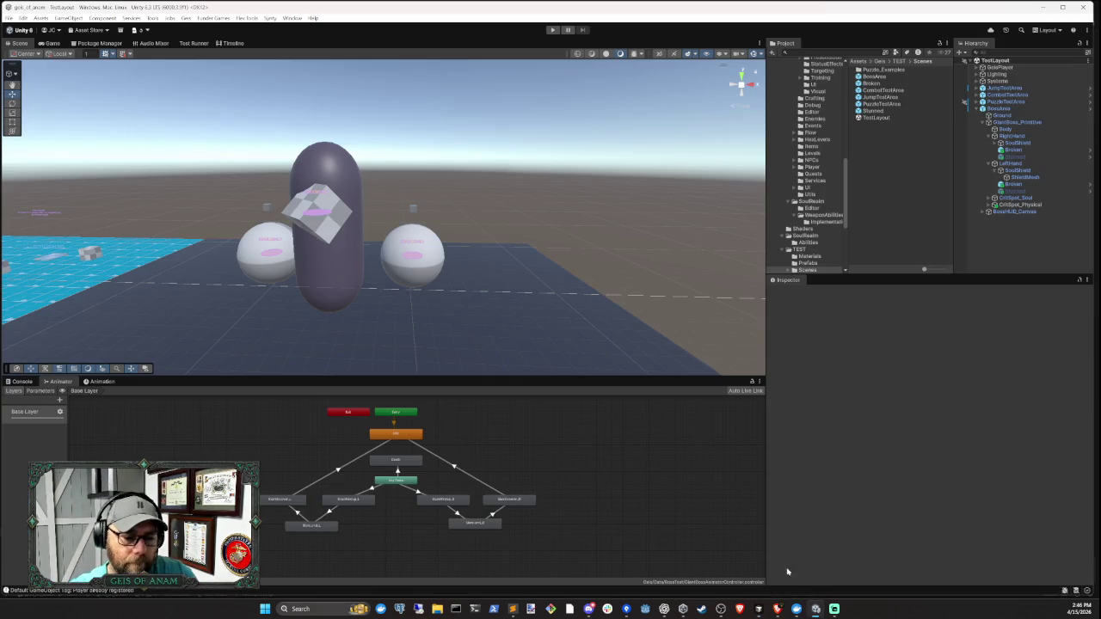
click(758, 609)
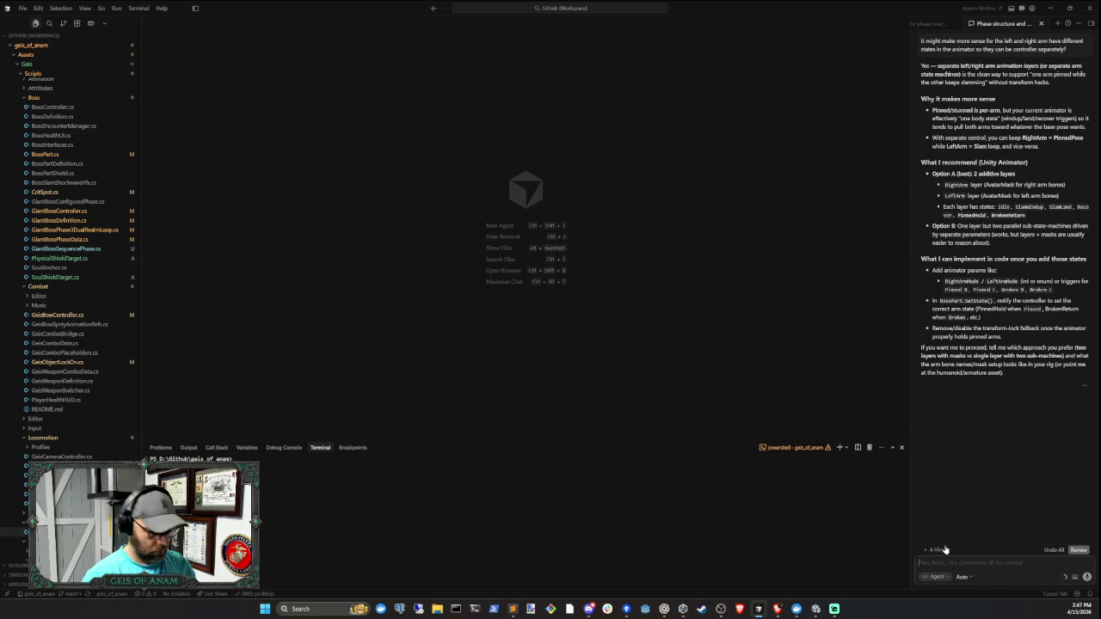
- Reply 'two layers with masks and can you make them' to the agent, then switch to Unity
text(two layers with ma)
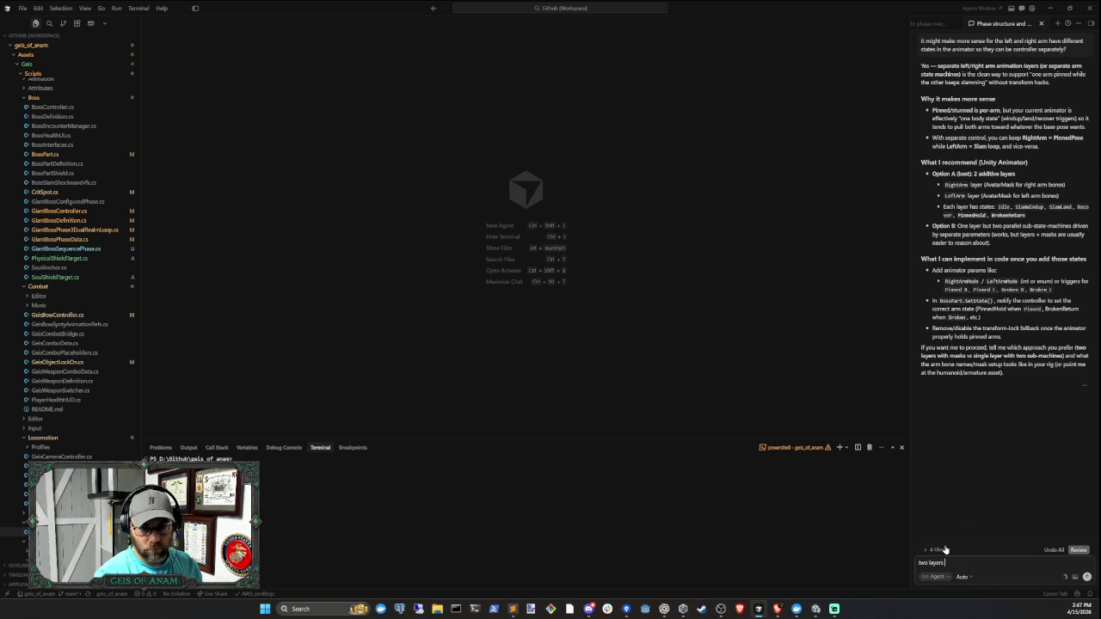
text(sks and)
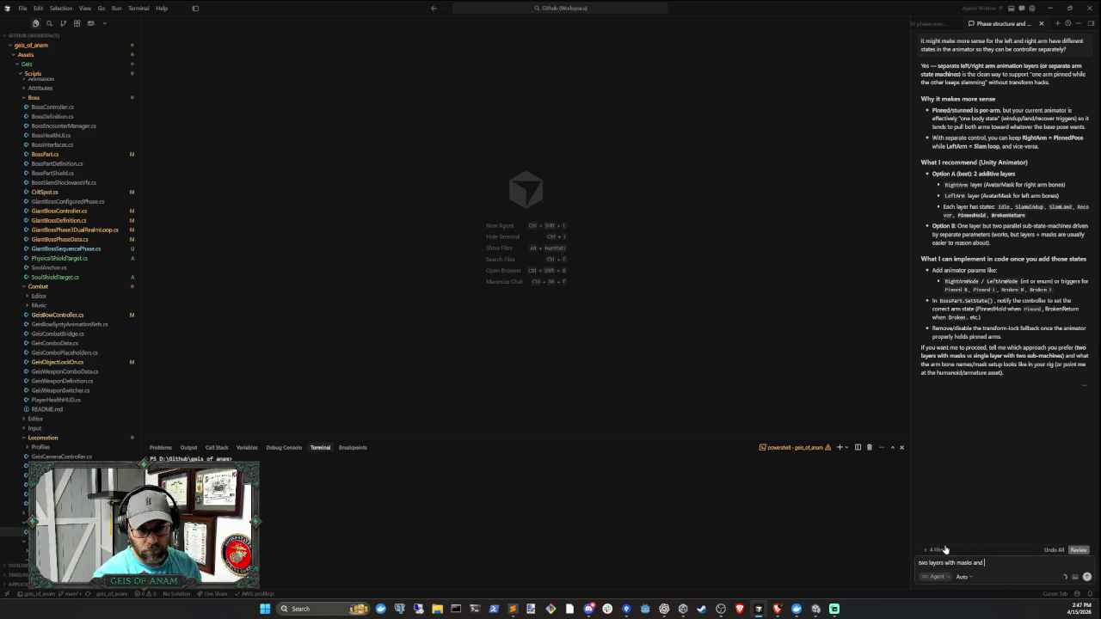
text( can you make them)
key(Return)
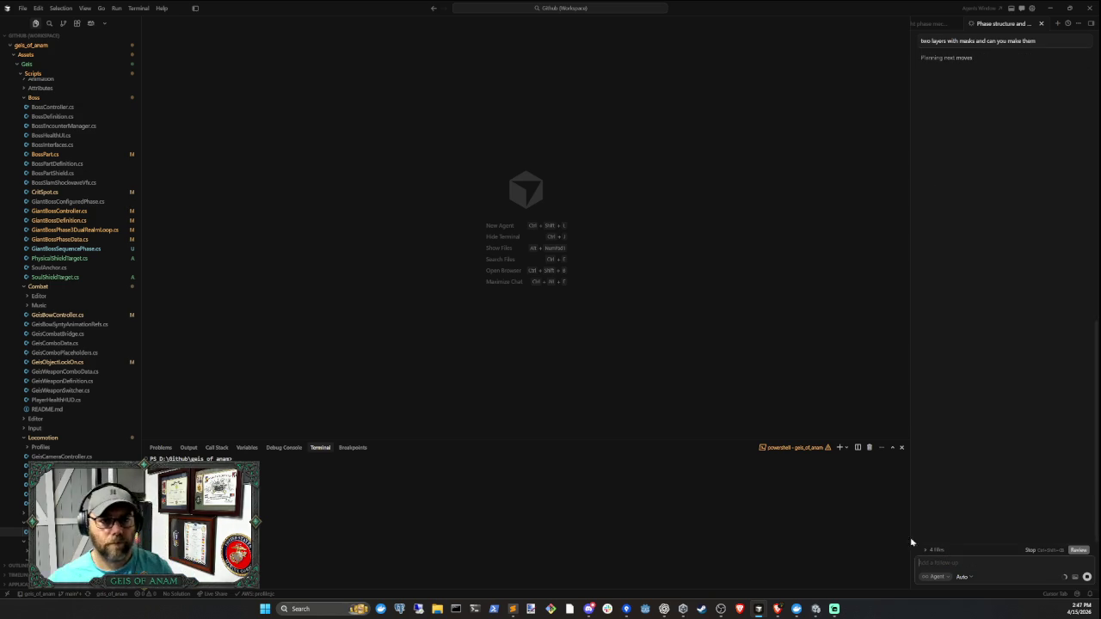
mouse_move(816, 608)
click(835, 587)
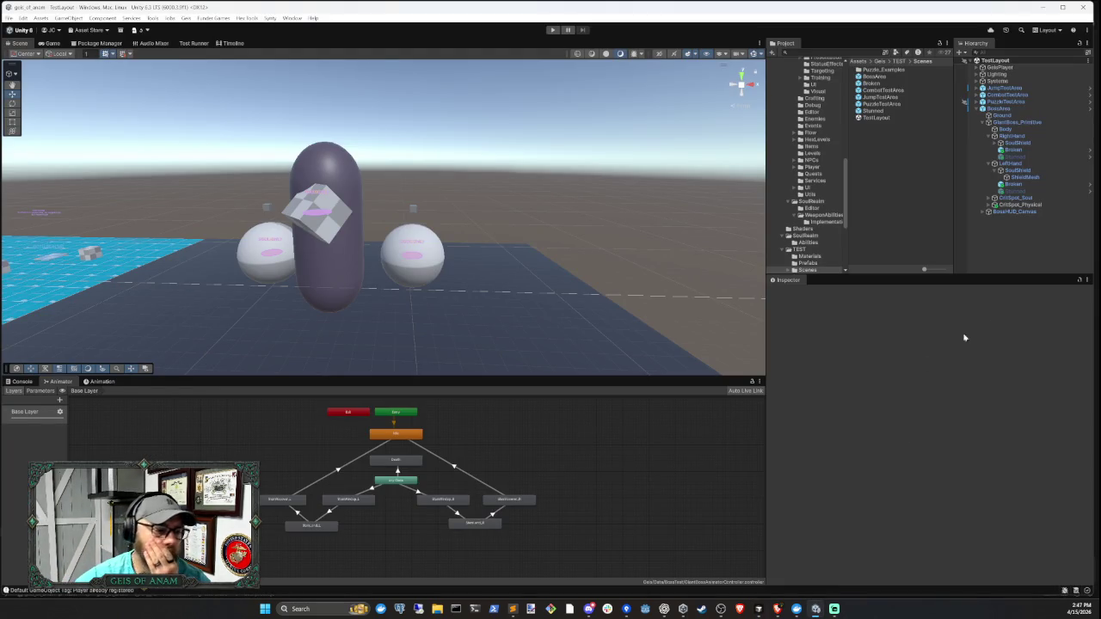
click(758, 610)
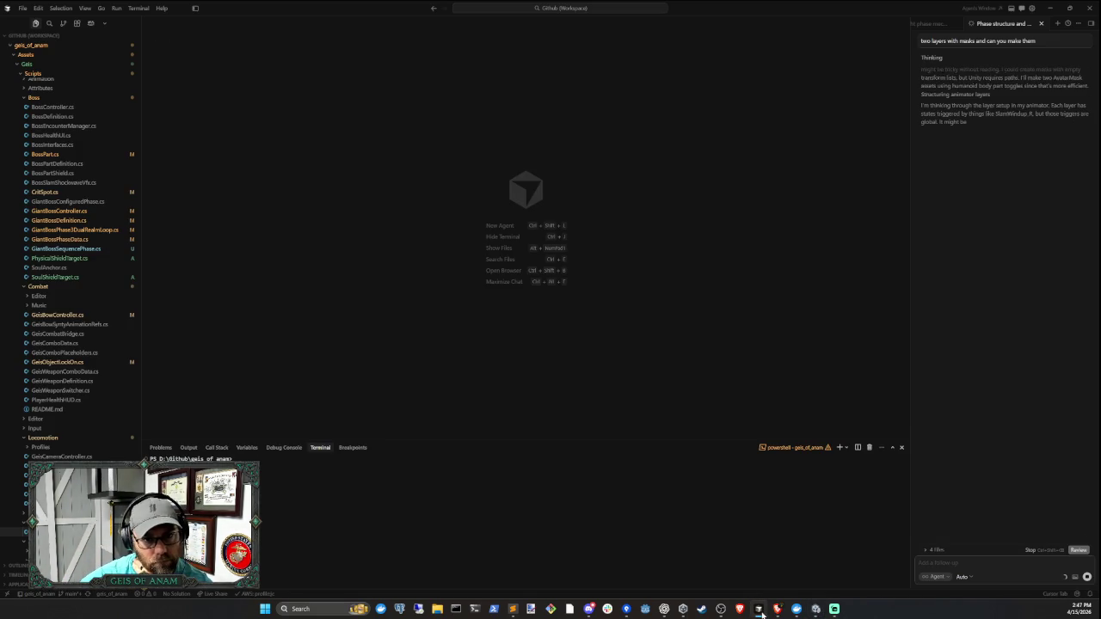
click(762, 612)
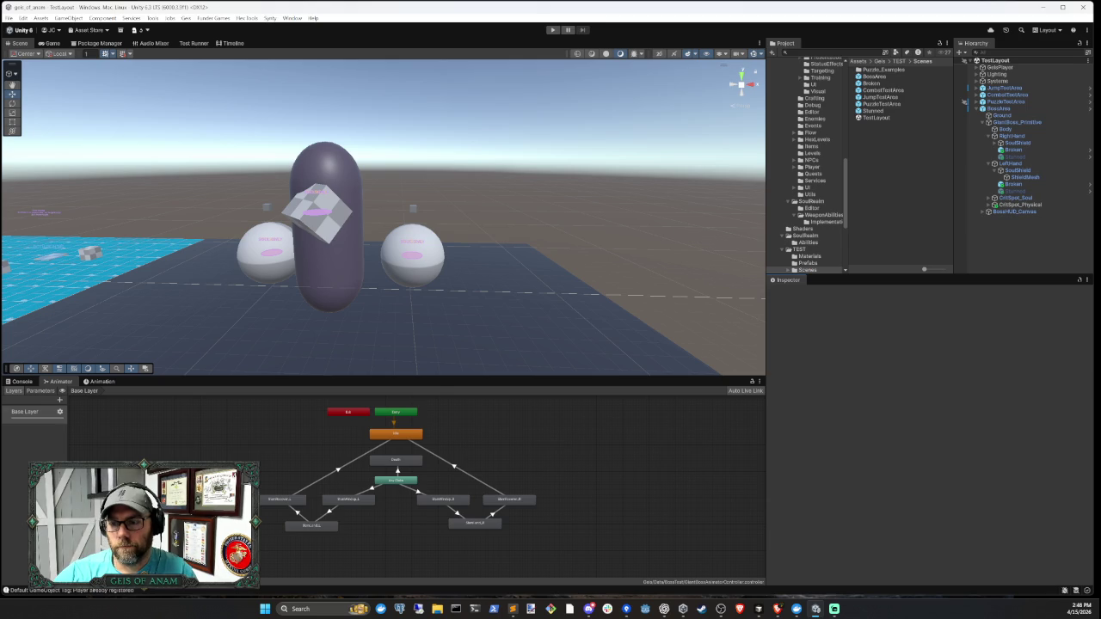
key(alt+Tab)
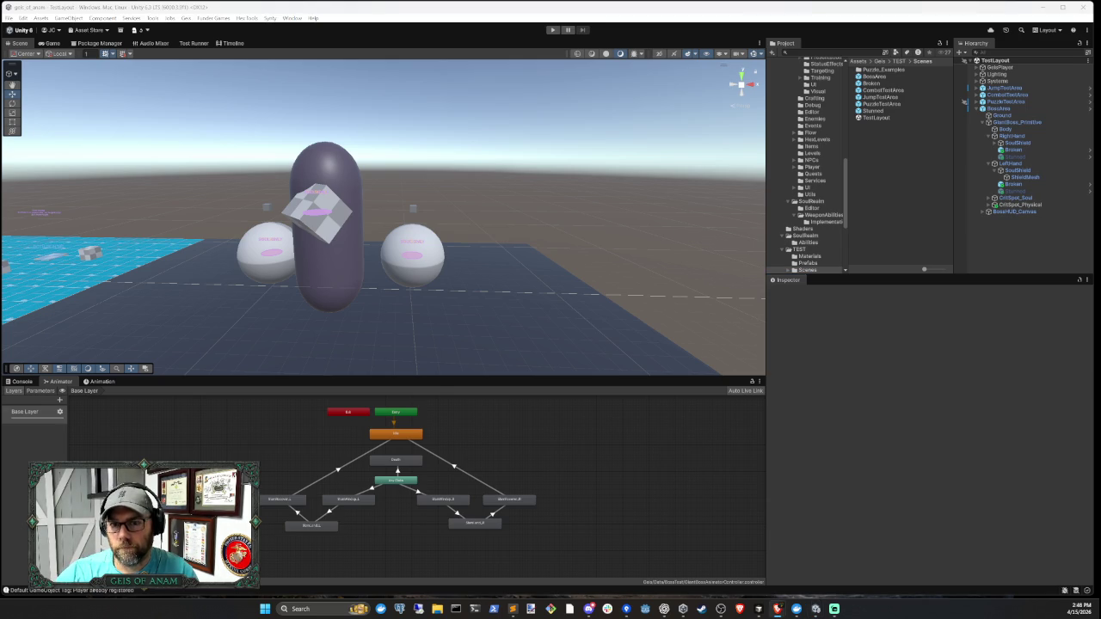
key(alt+Tab)
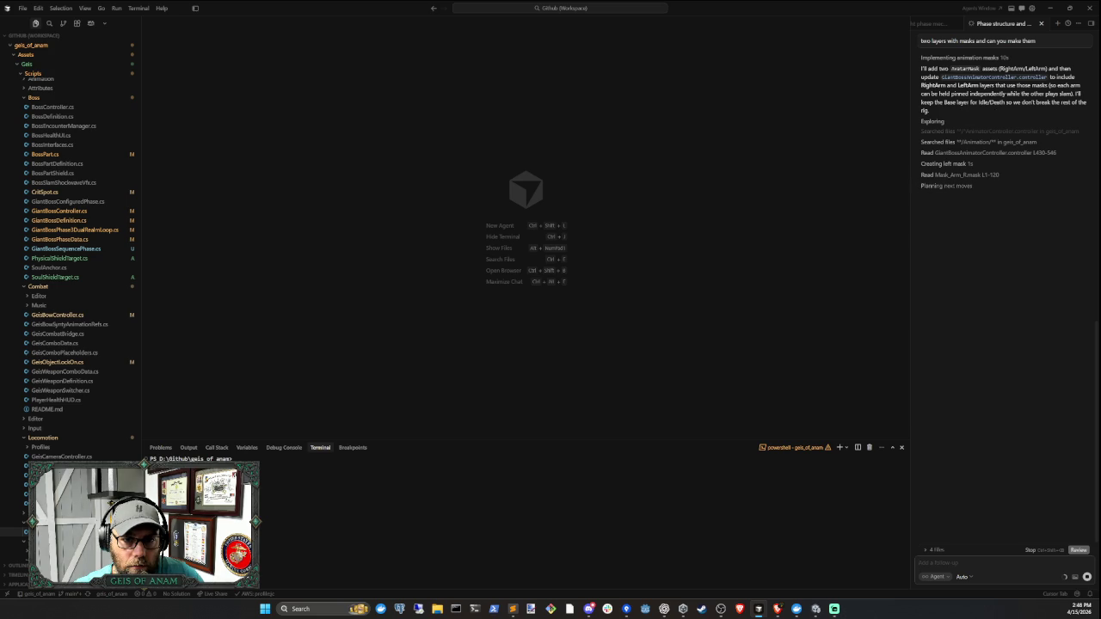
click(989, 563)
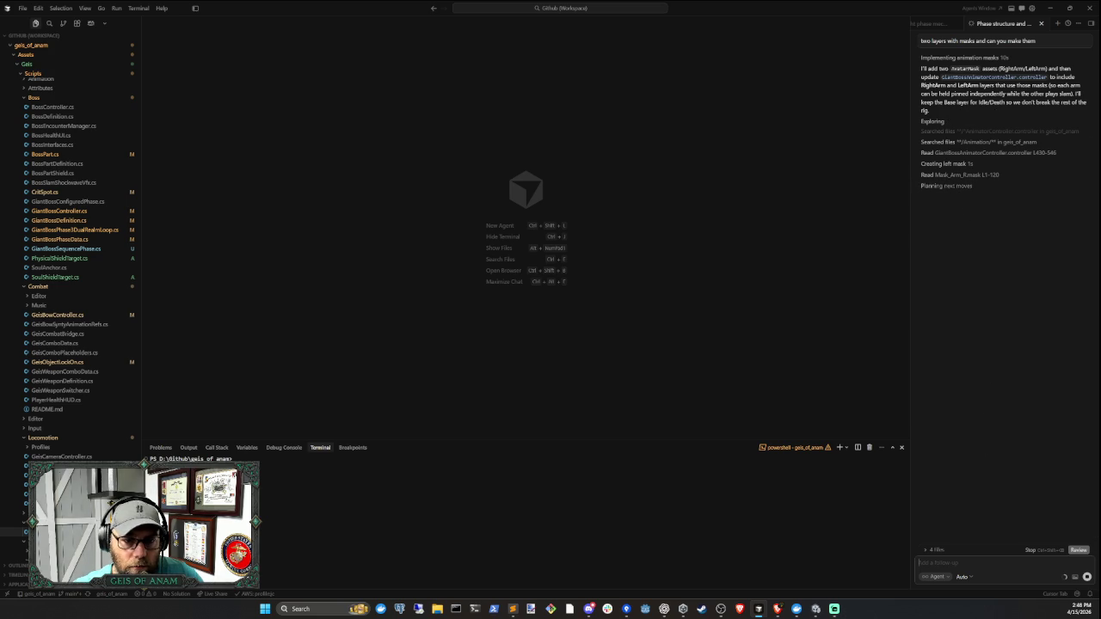
click(816, 609)
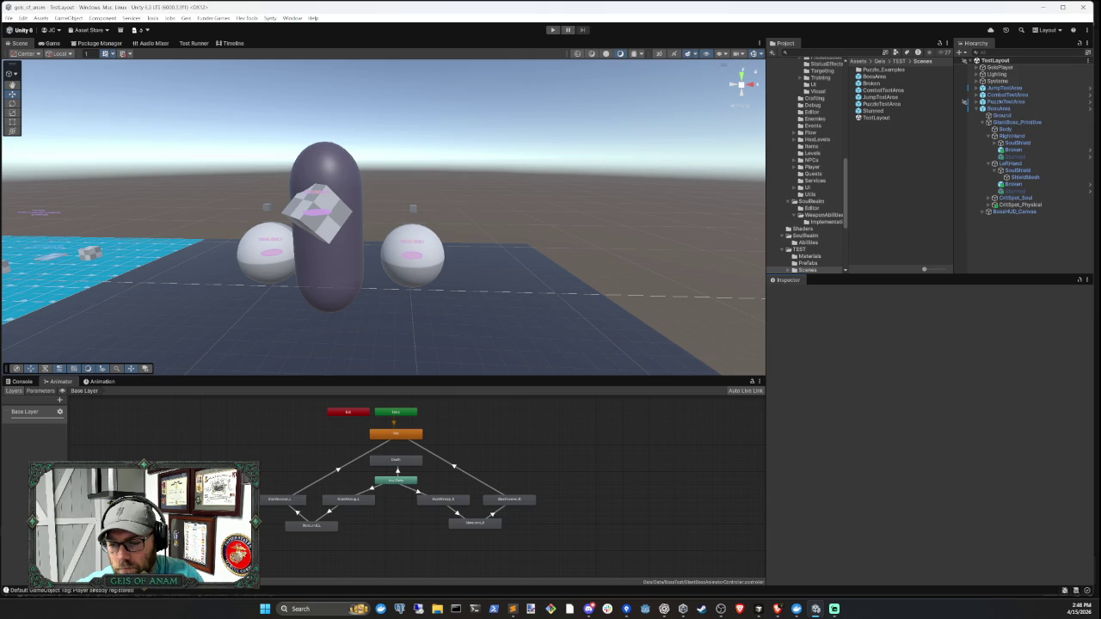
key(alt+Tab)
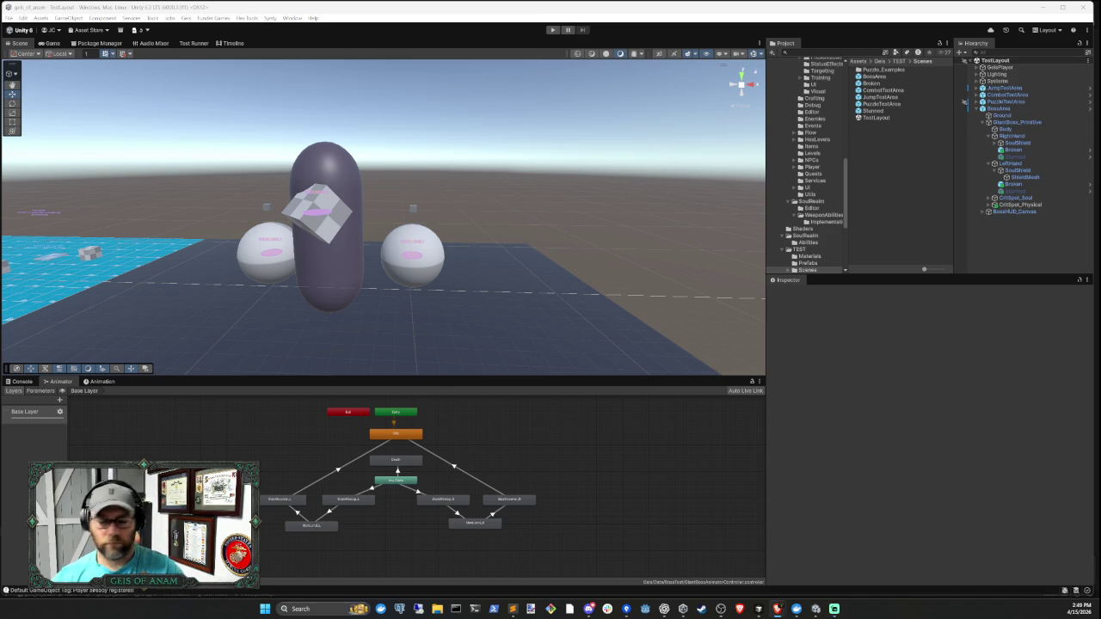
- Expand the agent's Mask_GiantBoss_RightArm diff and select its spine weight lines
click(763, 609)
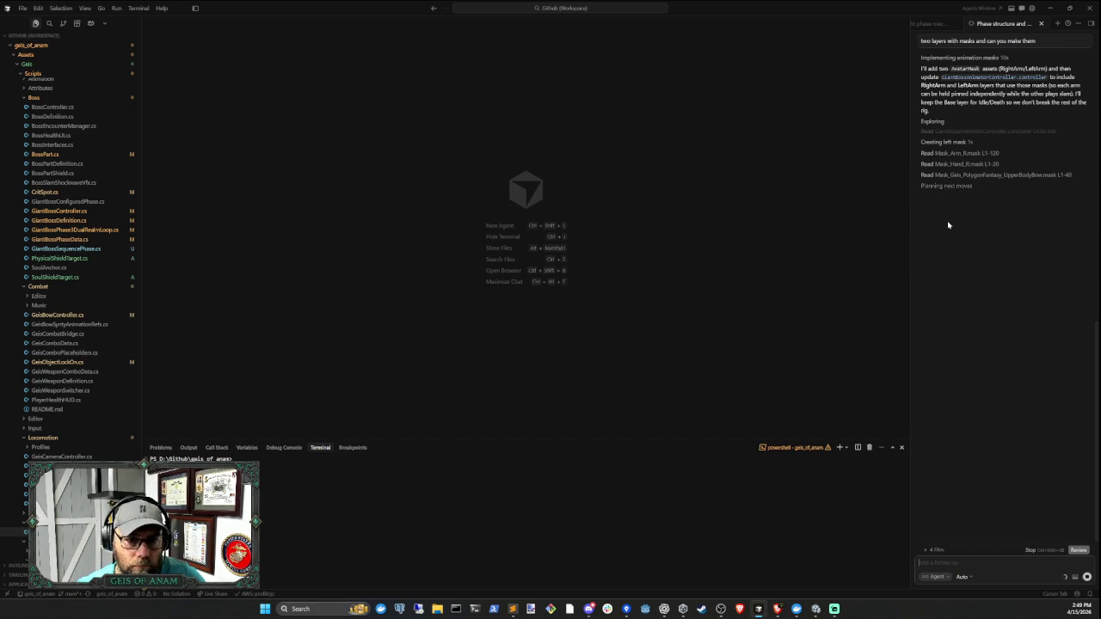
scroll(983, 174, up, 2)
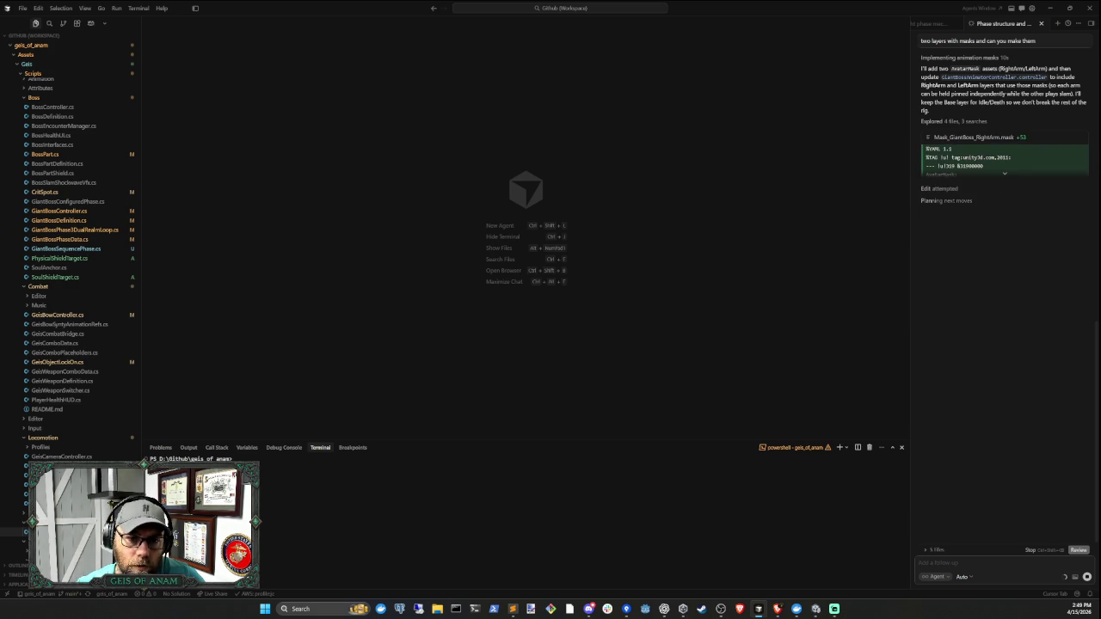
click(1003, 177)
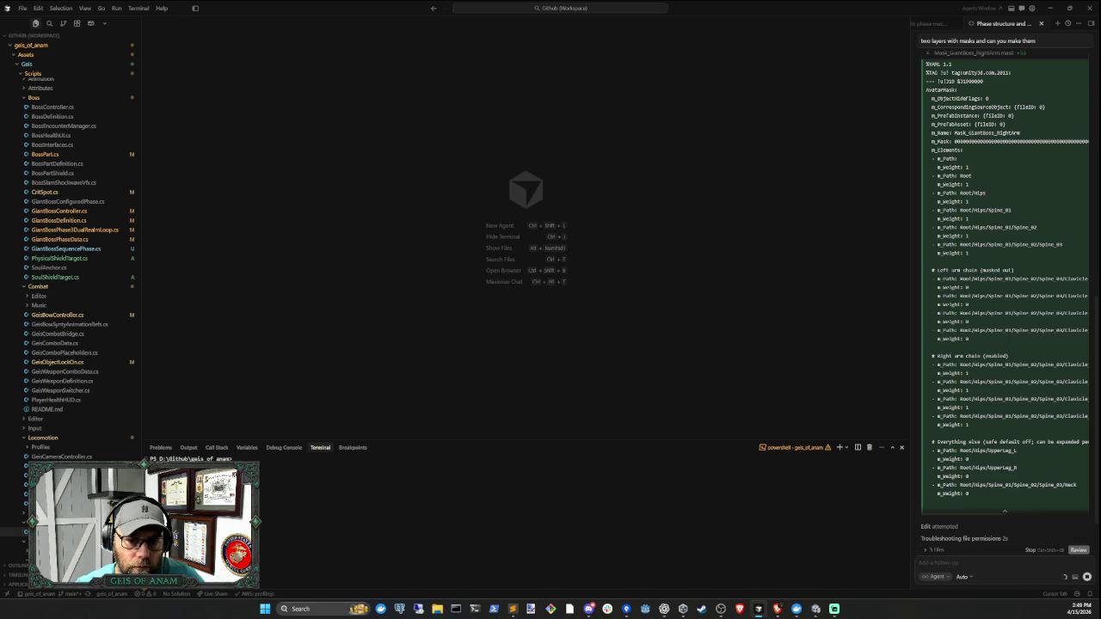
mouse_move(1063, 245)
mouse_down()
mouse_move(937, 215)
mouse_move(937, 200)
mouse_up()
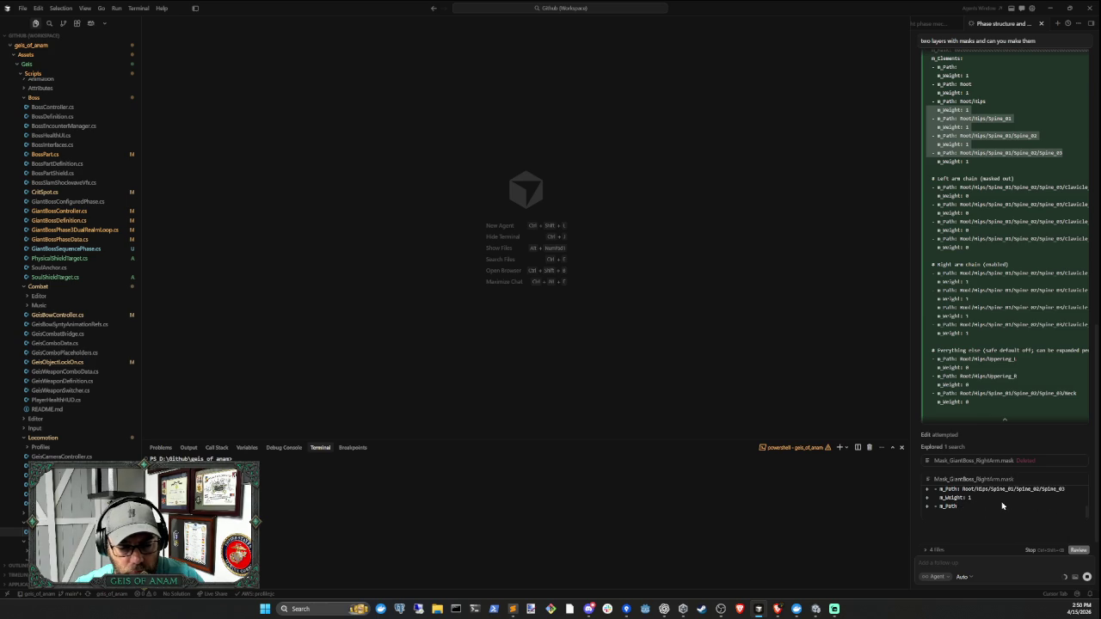
click(815, 608)
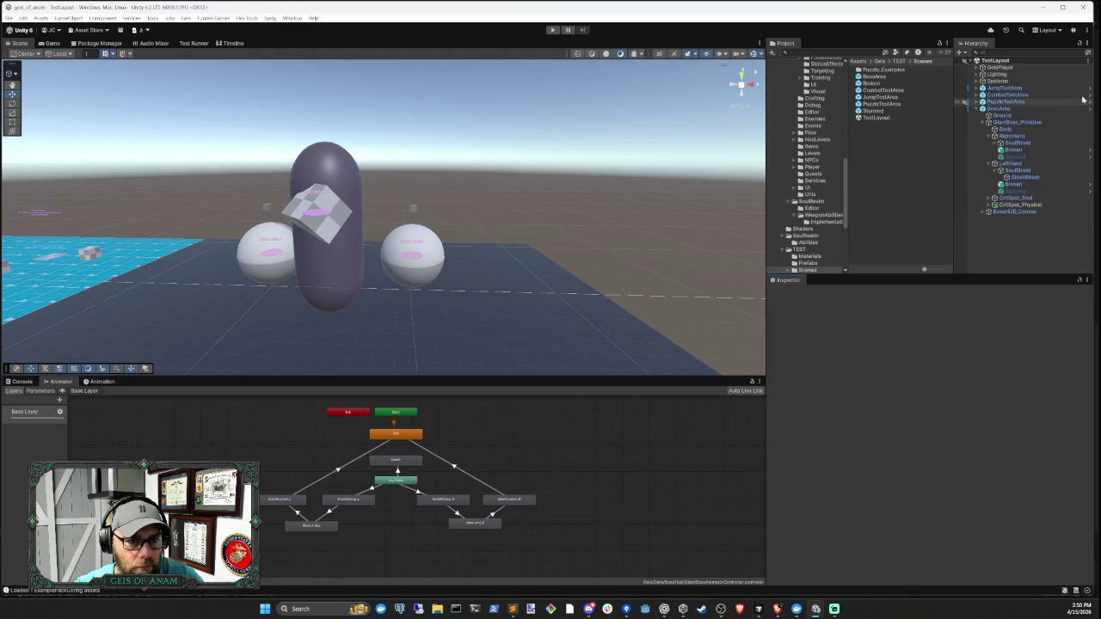
- Locate GiantBossAnimatorController via GiantBoss_Primitive's Animator Controller field
click(1016, 123)
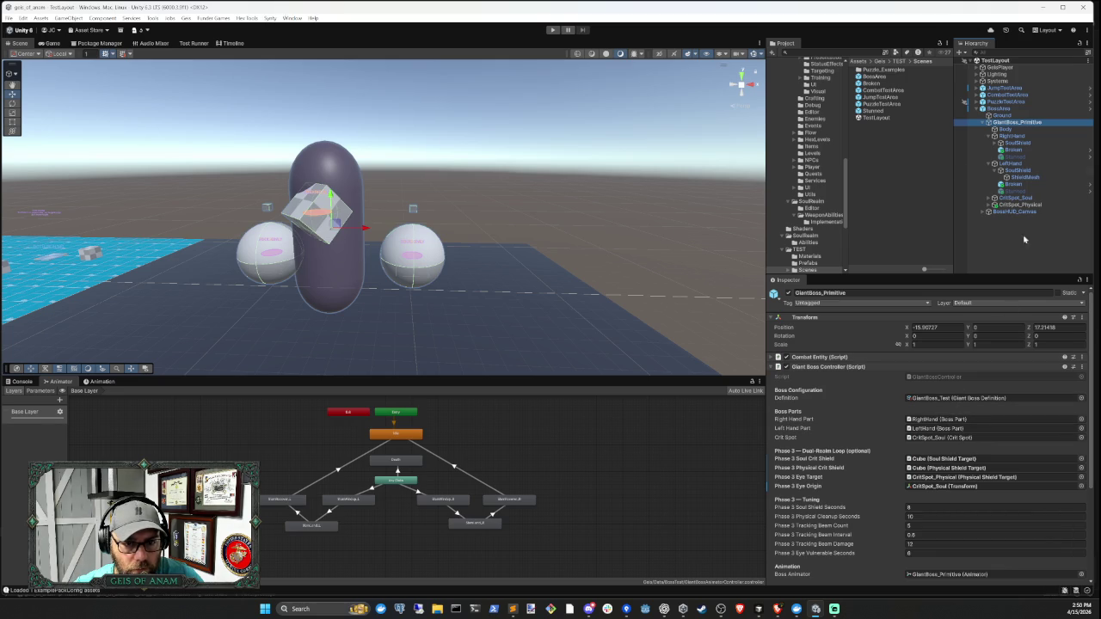
click(1001, 109)
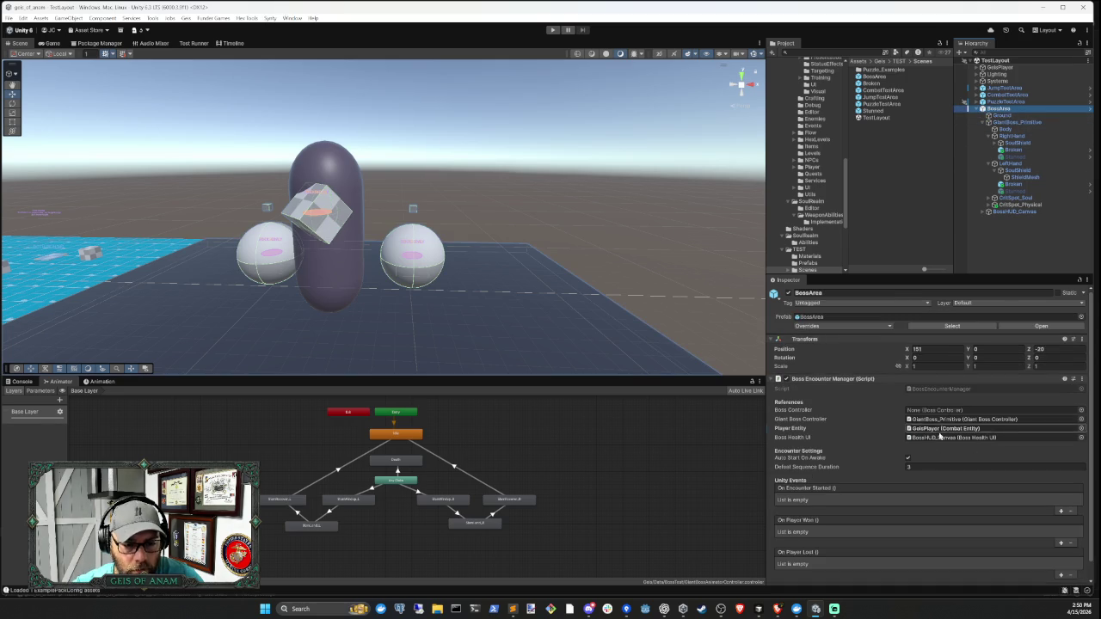
scroll(946, 456, down, 2)
click(1025, 123)
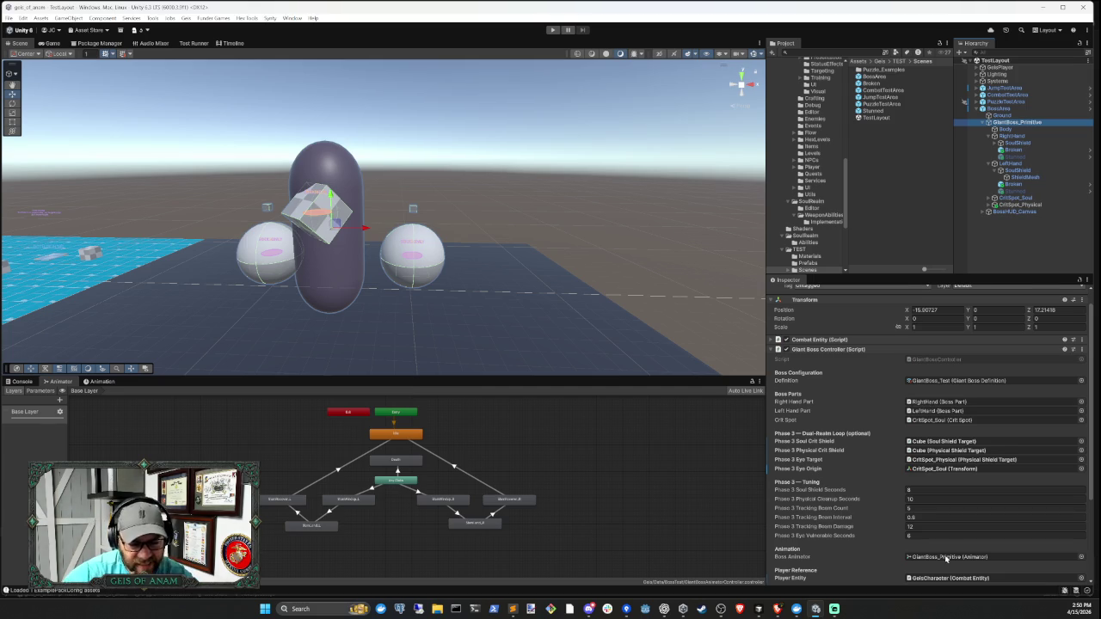
scroll(941, 438, down, 5)
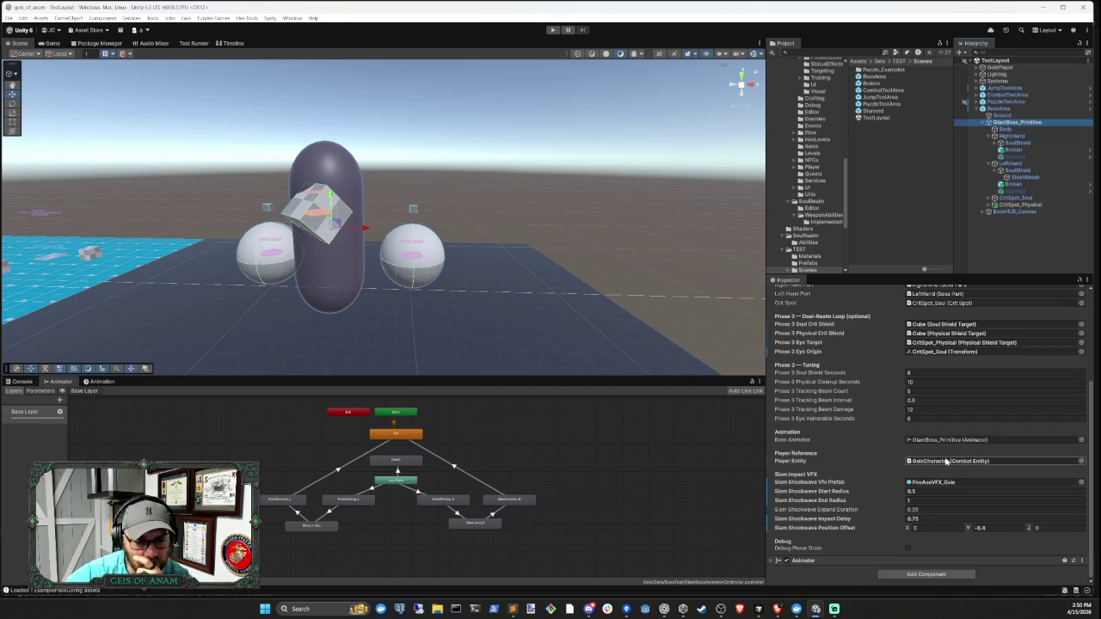
click(815, 561)
scroll(860, 516, down, 3)
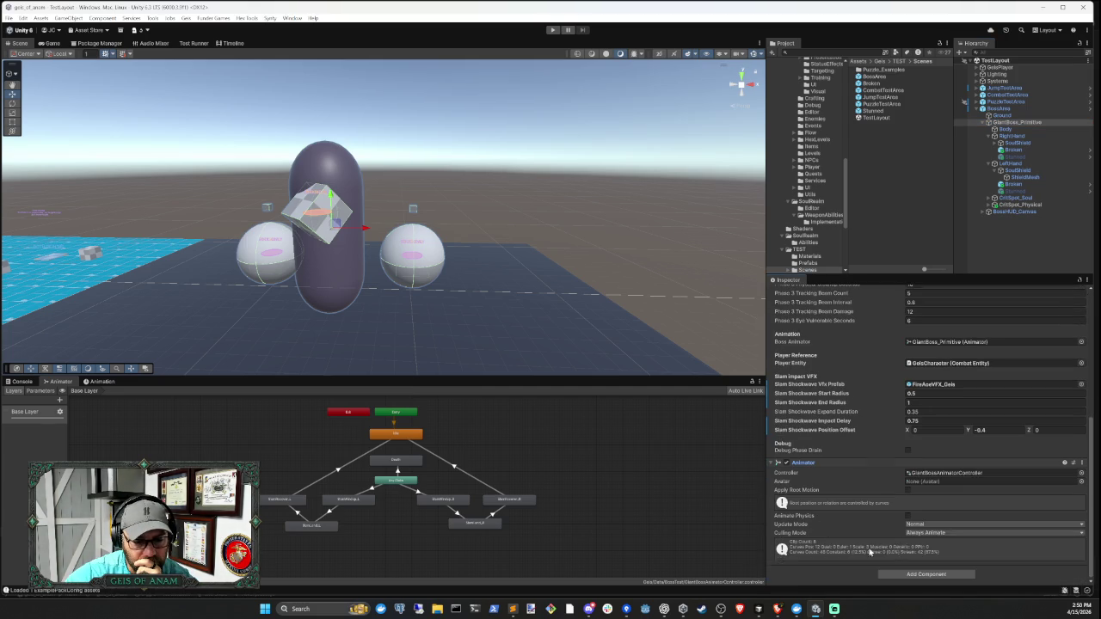
click(955, 474)
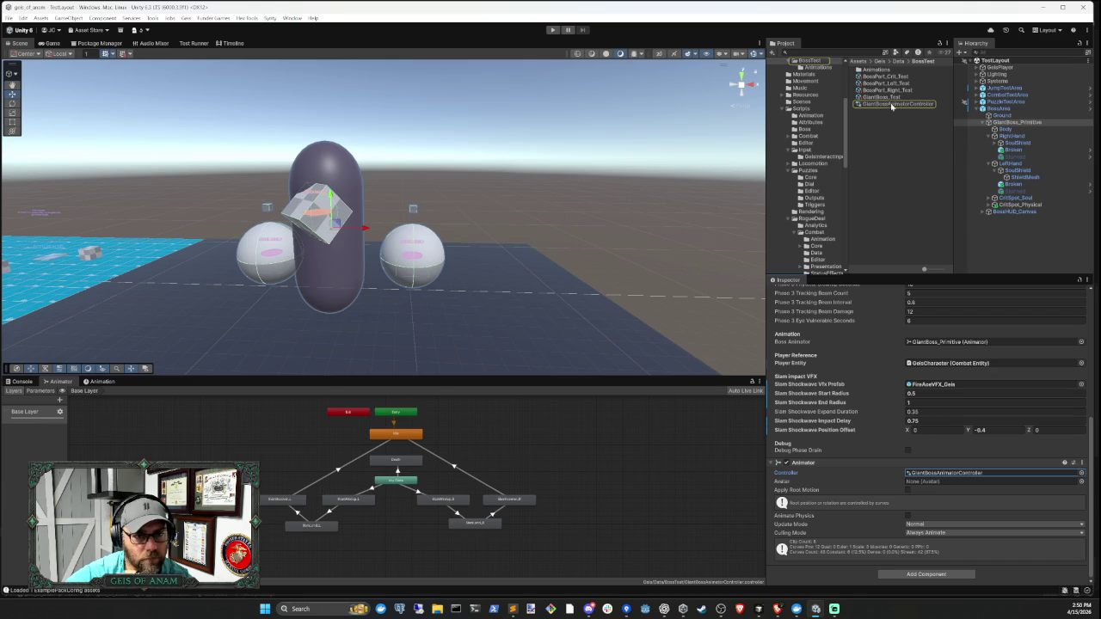
click(760, 611)
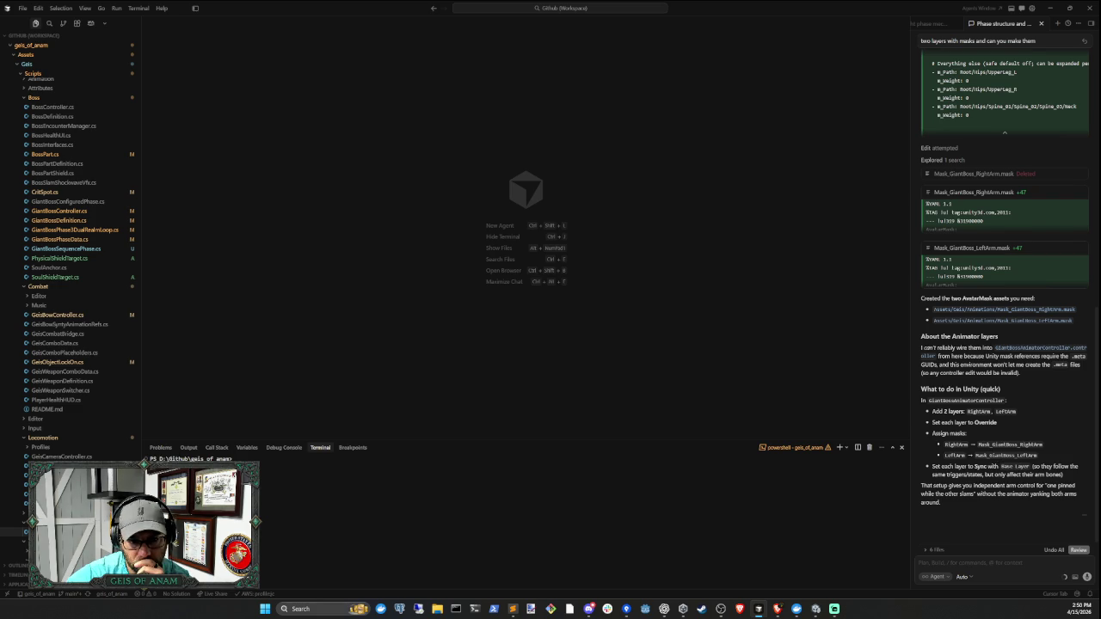
- Add 'Right Arm' and 'Left Arm' layers to the boss Animator's Layers list
click(816, 609)
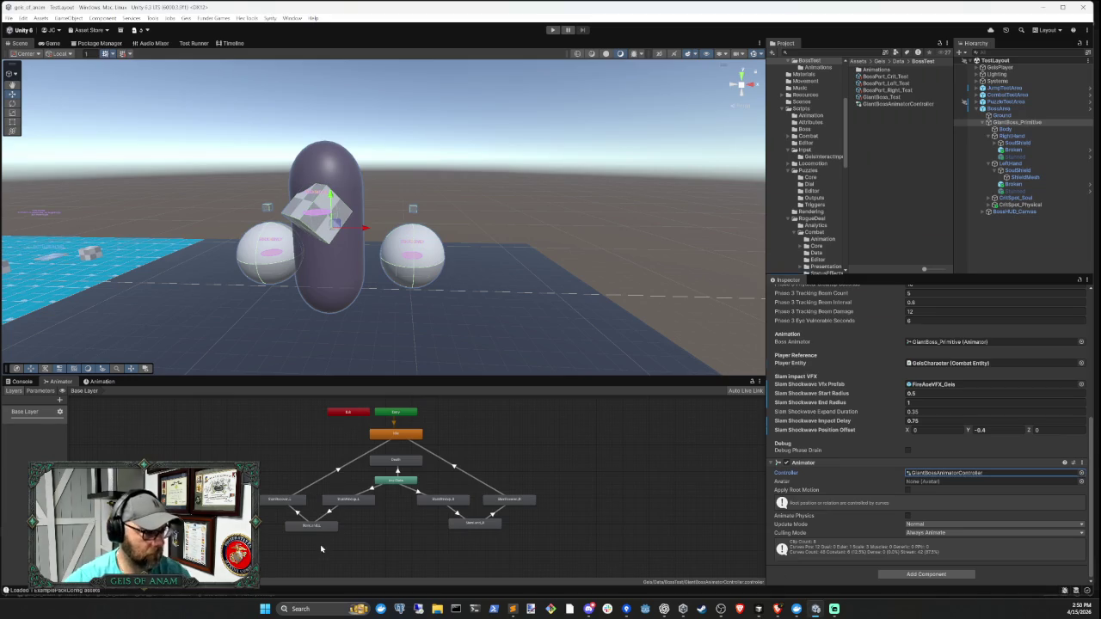
click(59, 401)
text(Right A)
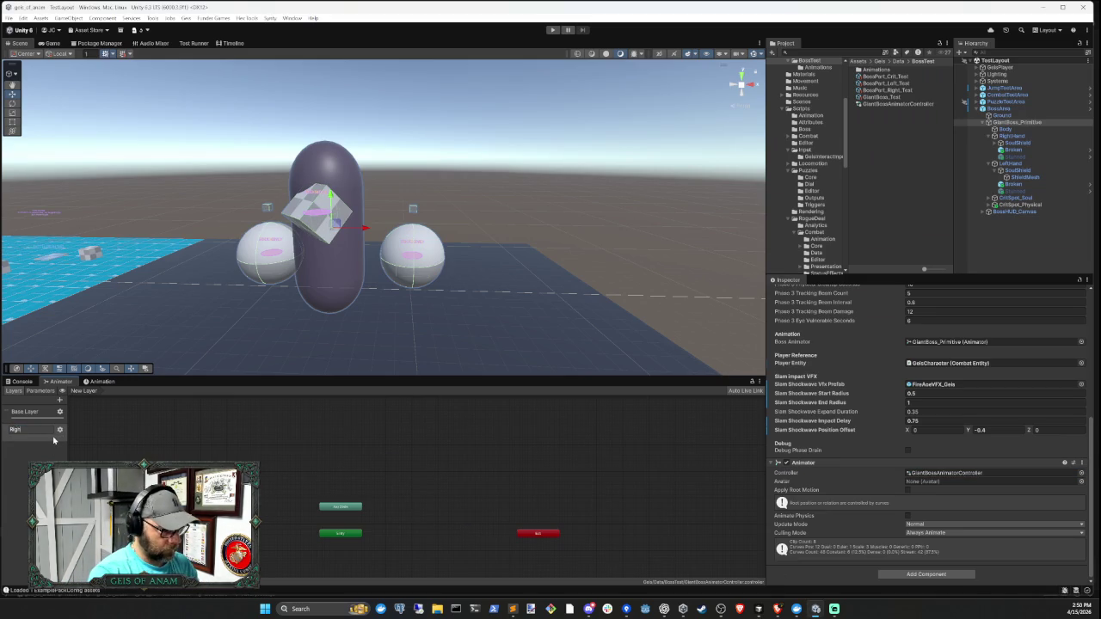
text(rm)
key(Return)
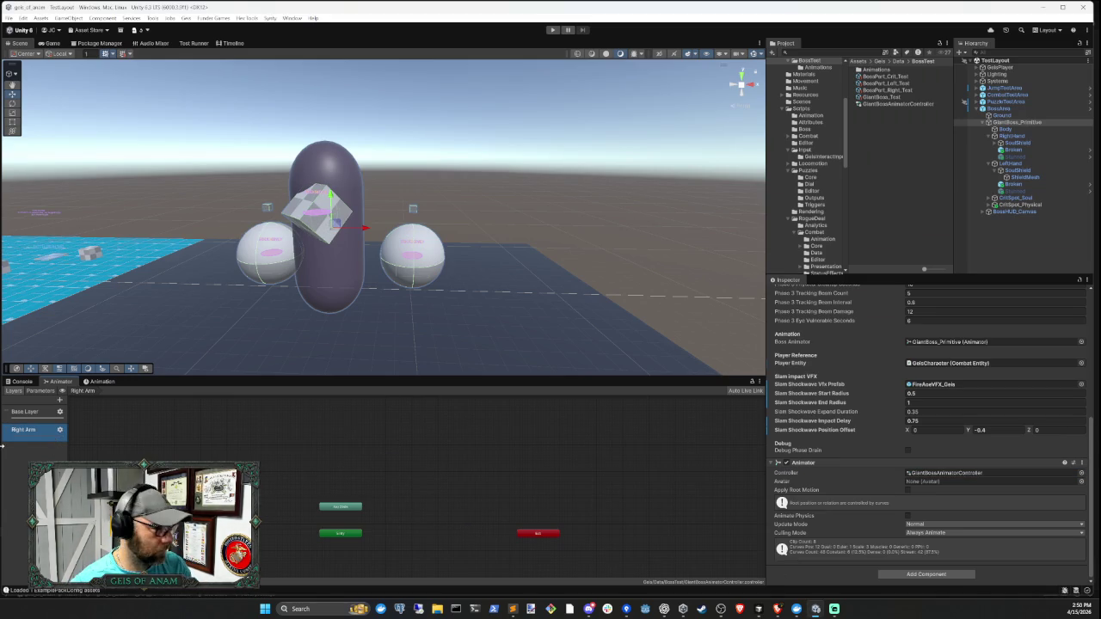
click(59, 403)
click(59, 400)
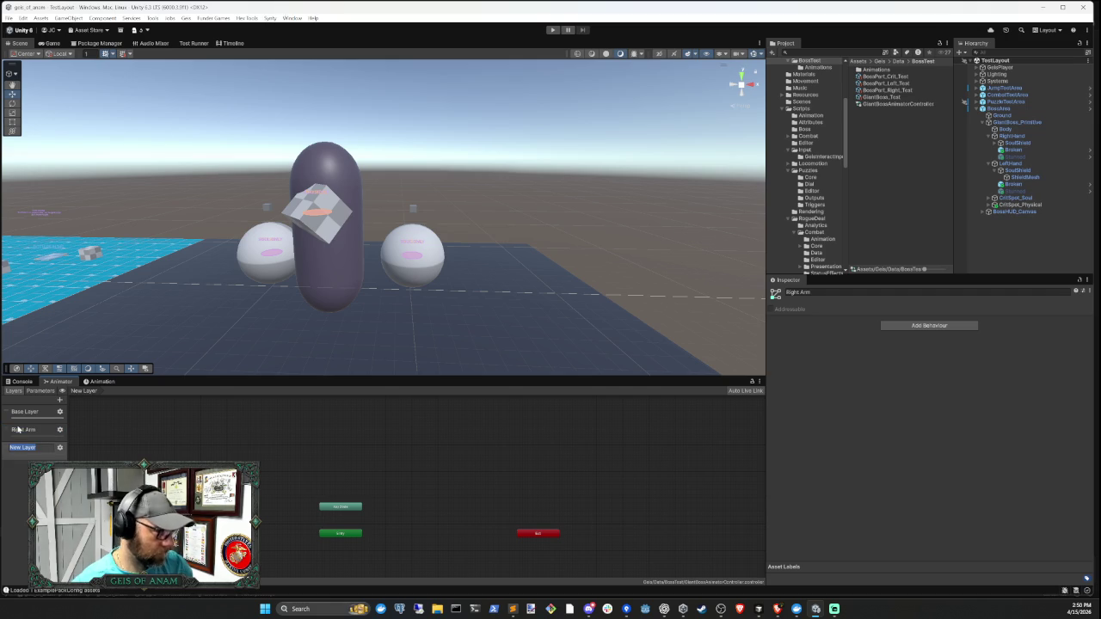
text(Left Arm)
key(Return)
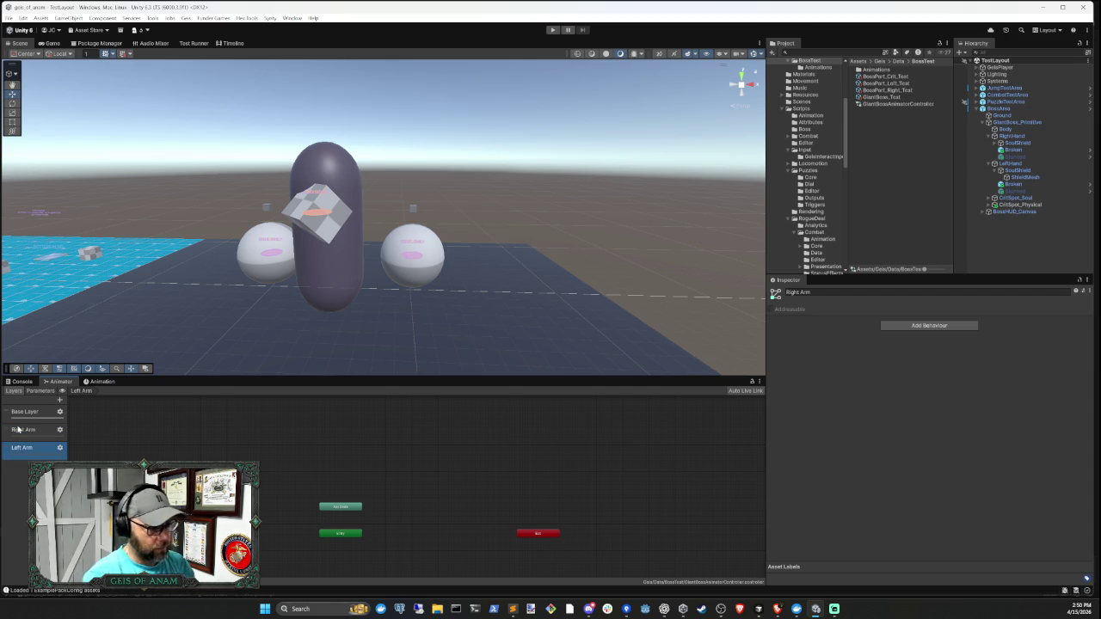
click(756, 608)
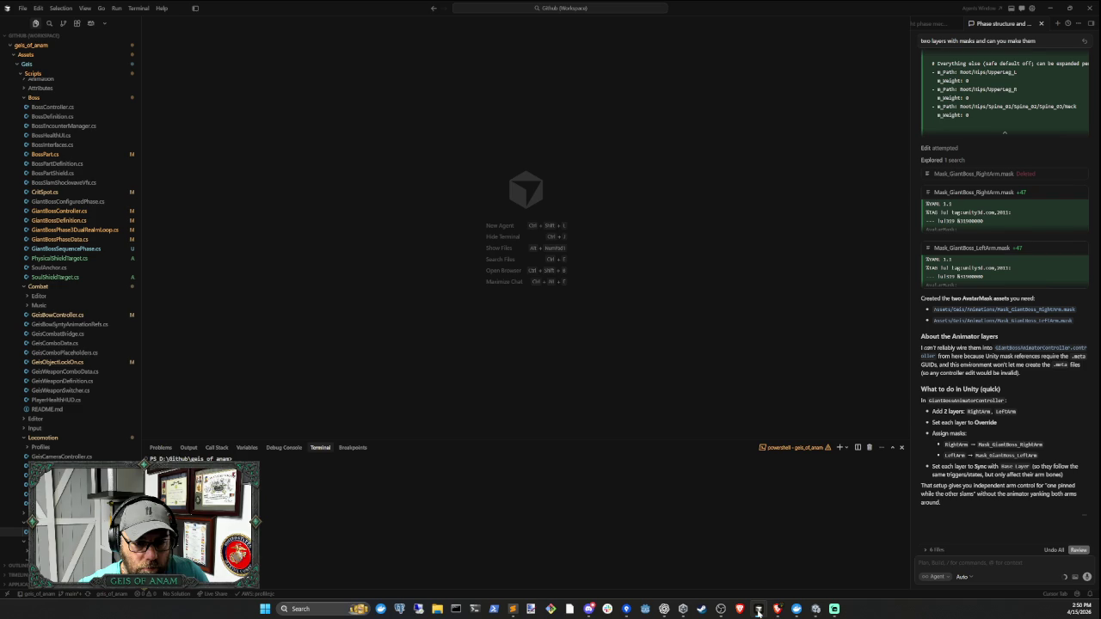
- Open the Right Arm and Left Arm layer settings in the Animator Layers list
click(757, 611)
click(59, 430)
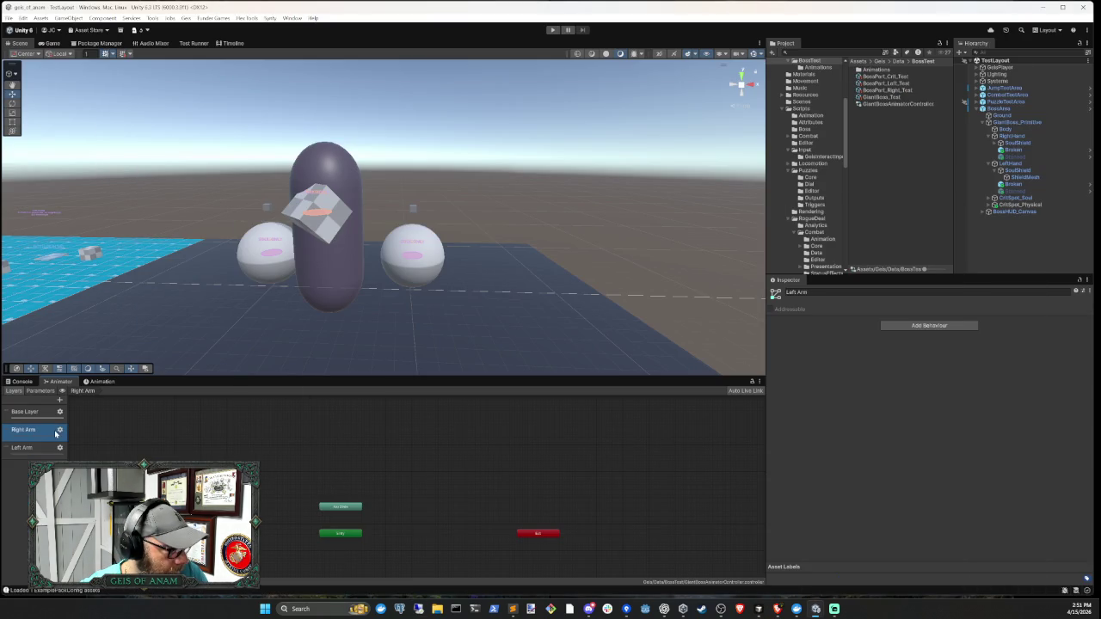
click(60, 429)
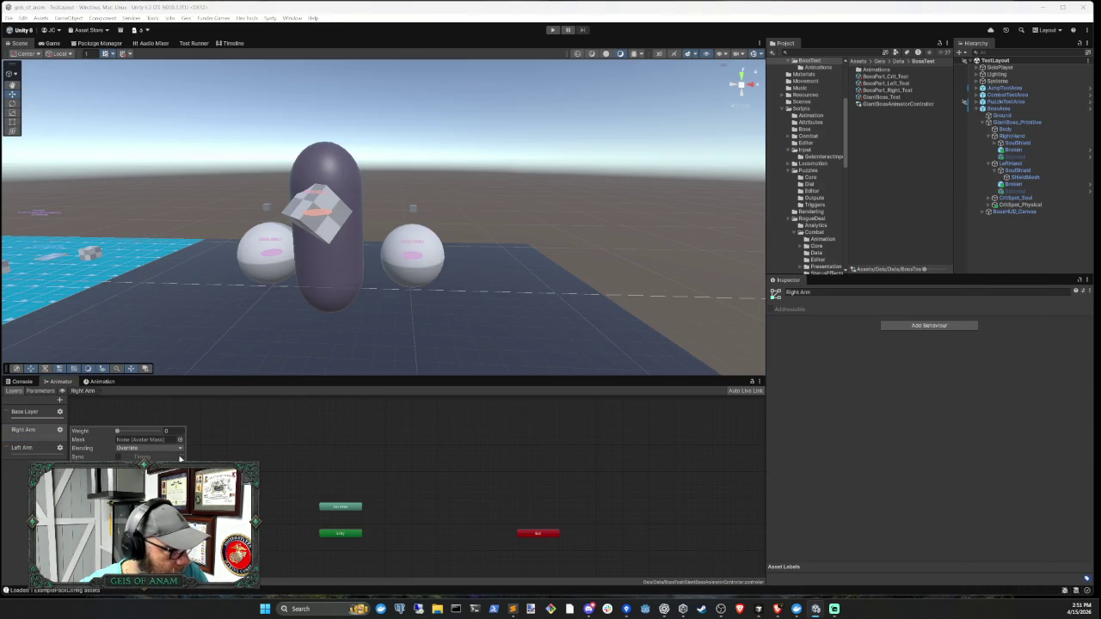
click(49, 449)
click(59, 448)
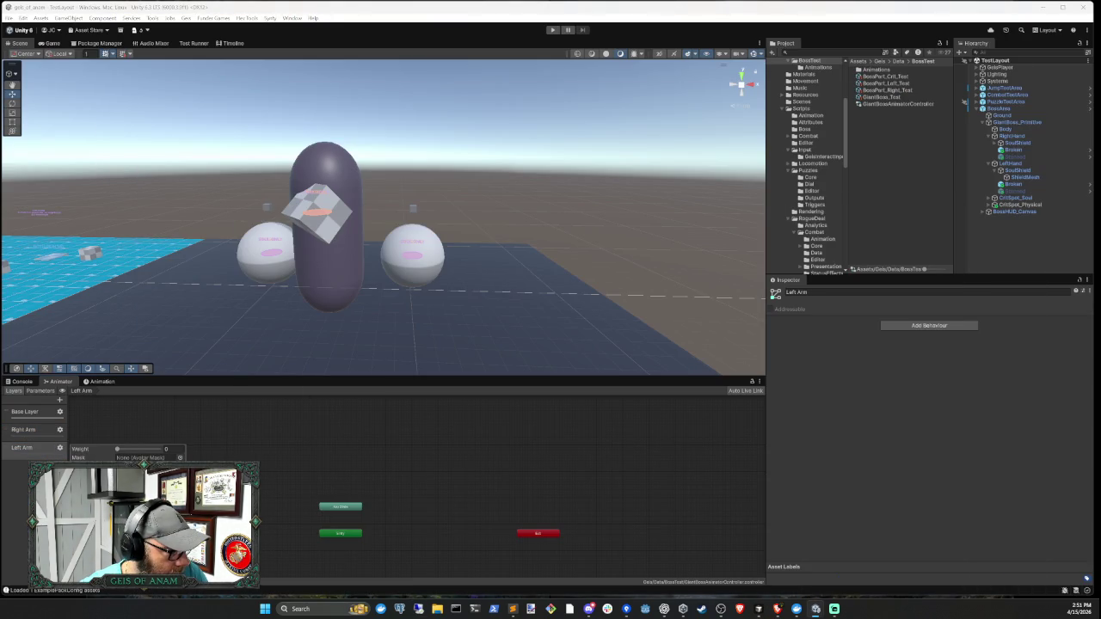
click(25, 448)
- After rereading the agent's steps, enable Sync on Right Arm and review Left Arm's weight and mask
click(758, 609)
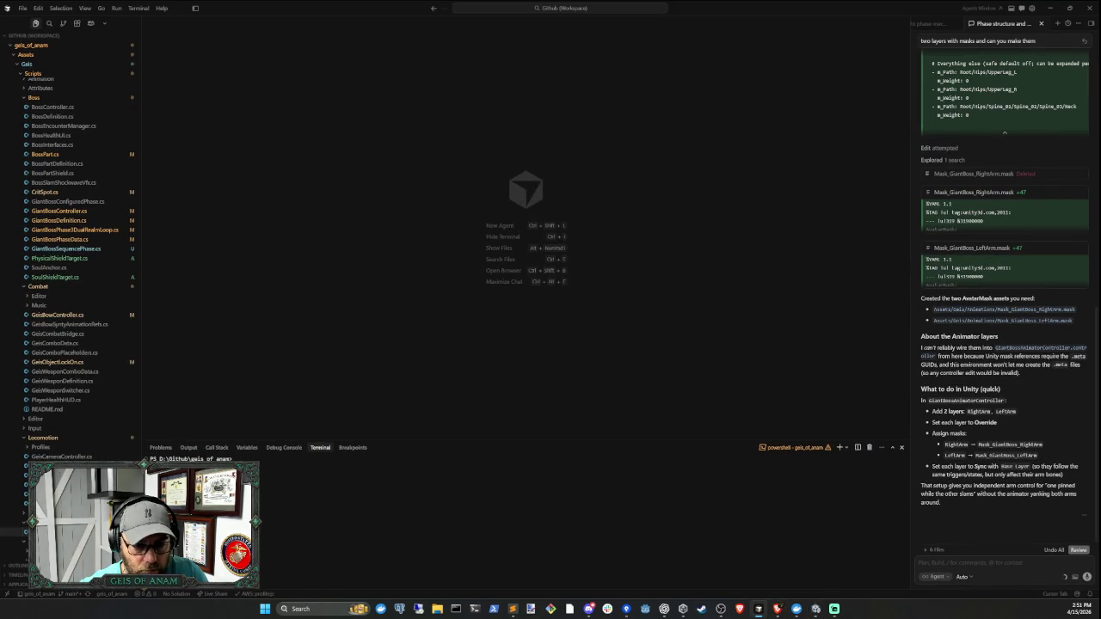
click(815, 609)
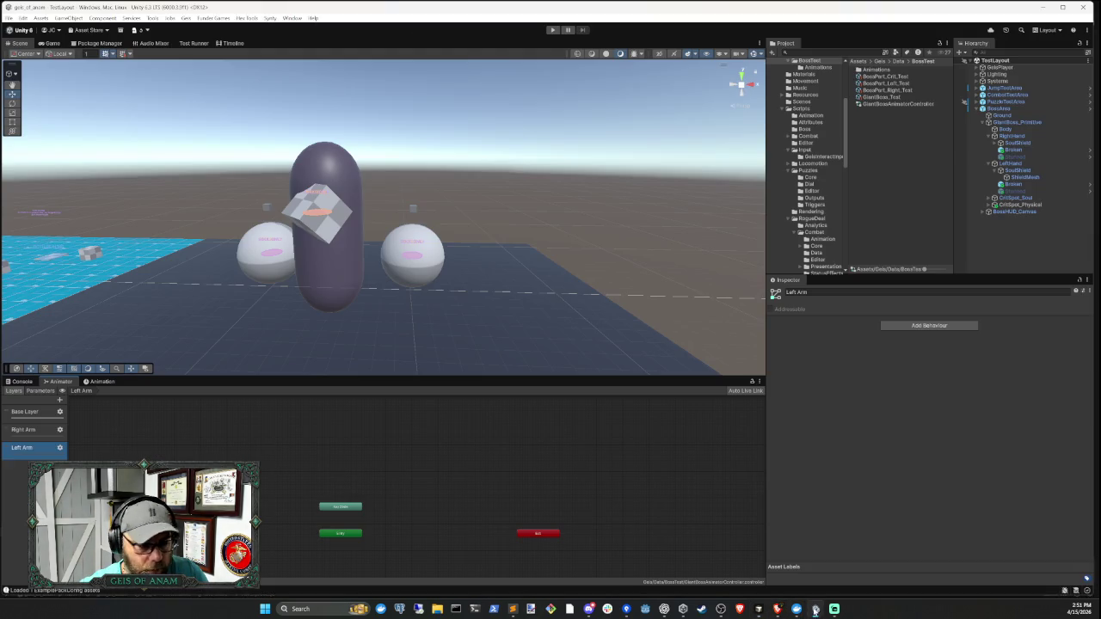
click(61, 430)
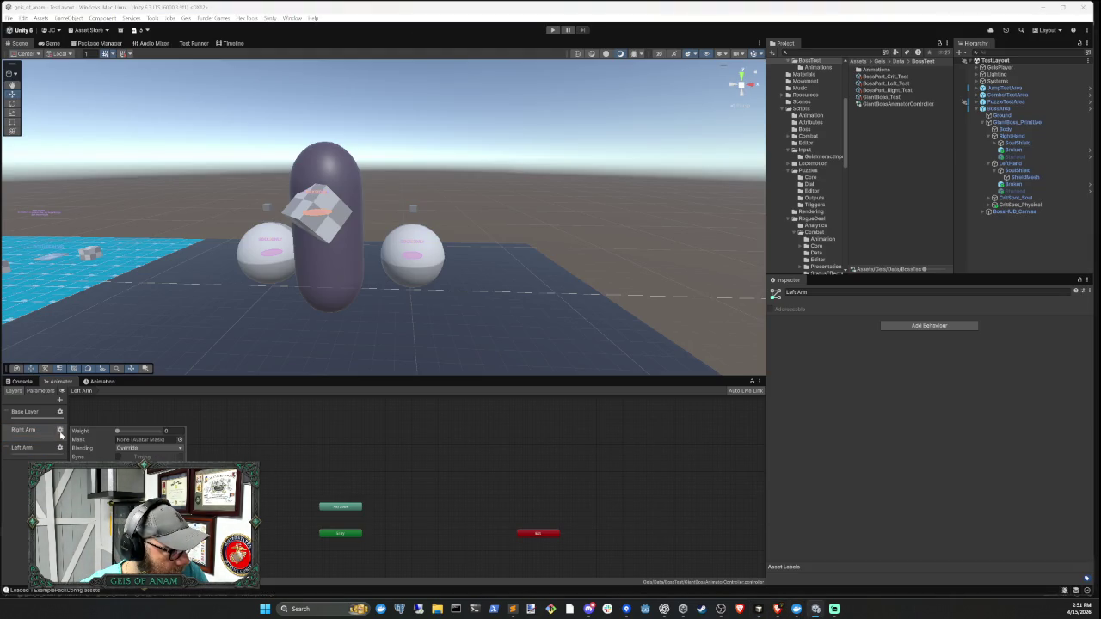
click(119, 457)
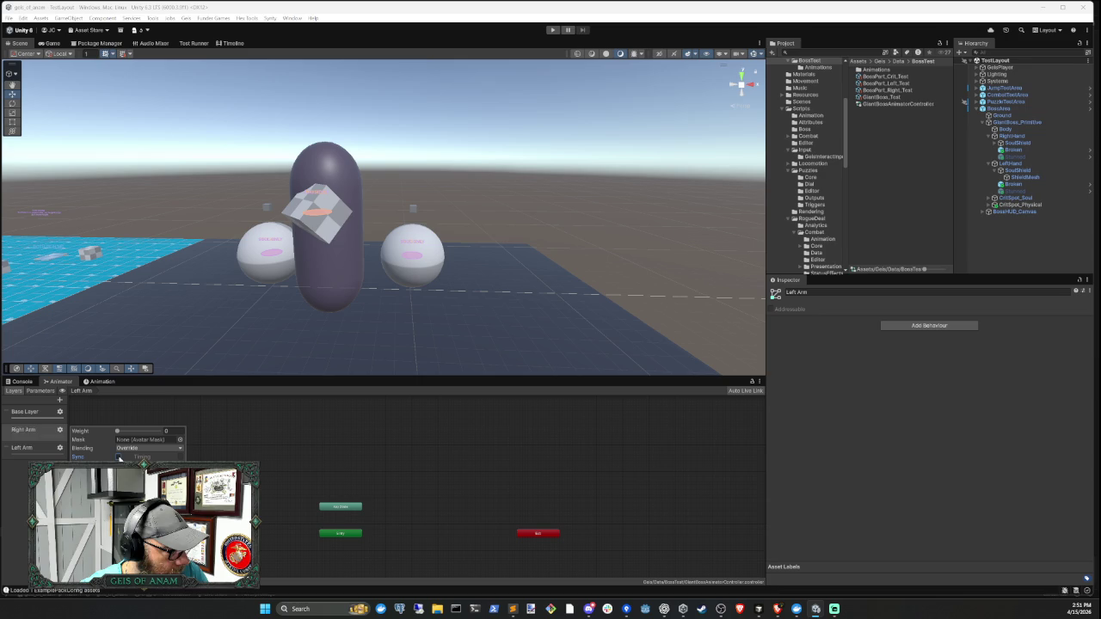
click(51, 450)
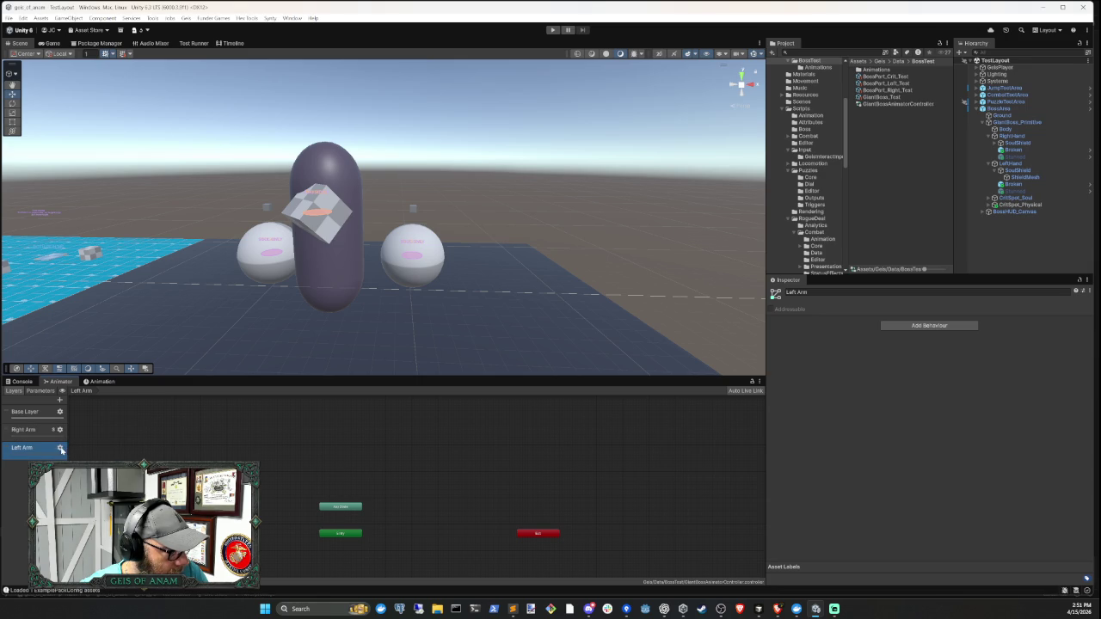
click(59, 447)
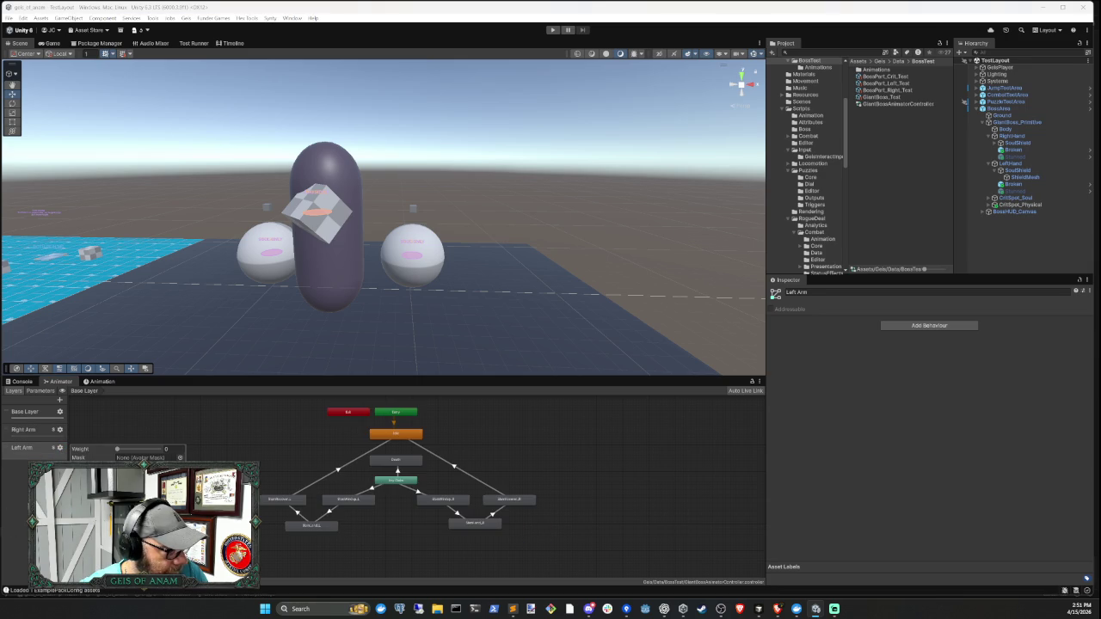
click(777, 609)
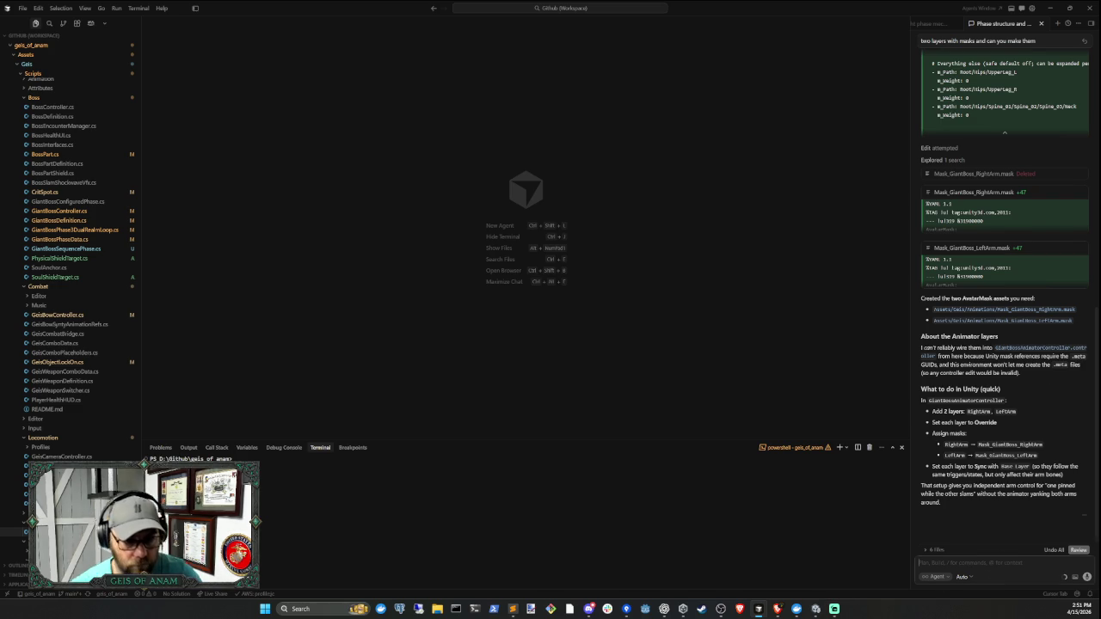
- Ask the agent whether states need to be set up in the animator mask layers
text(dont)
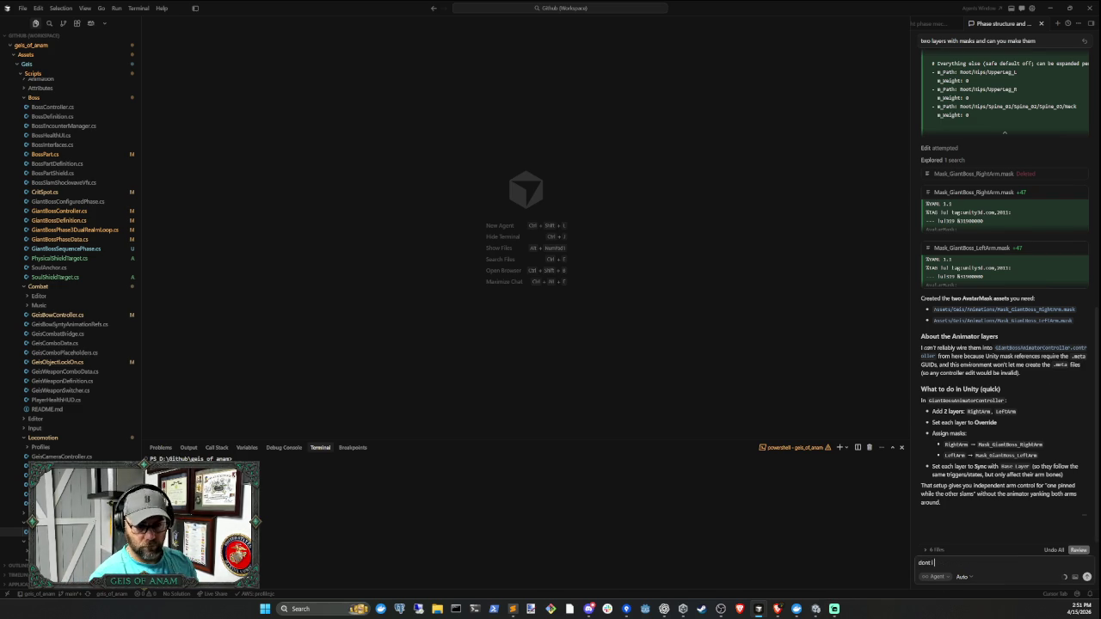
text( I need to setup the)
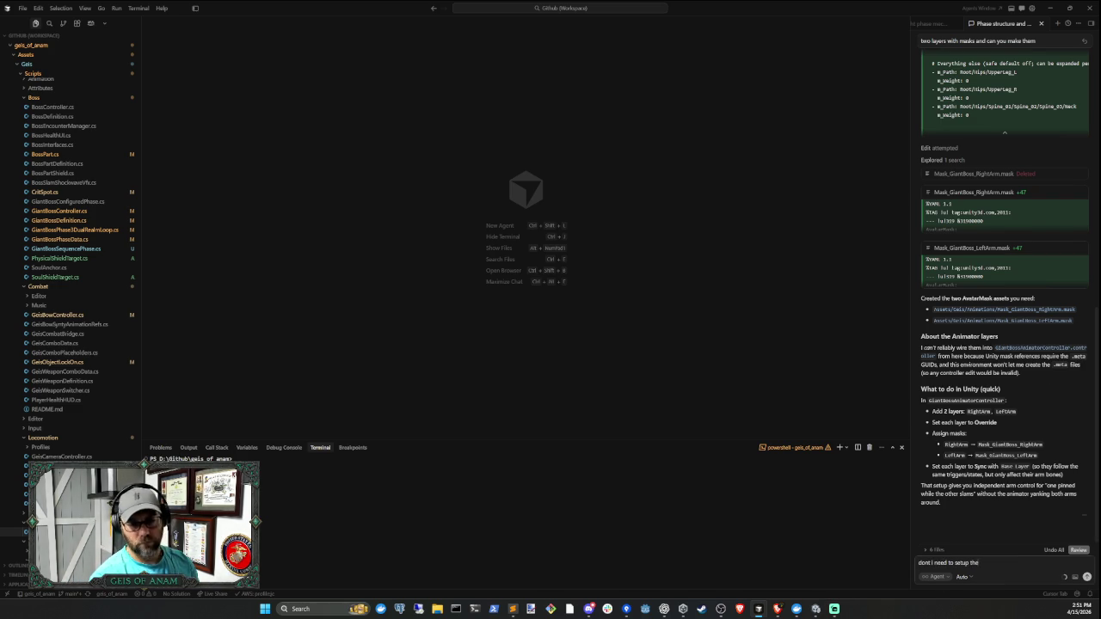
text( states in the a)
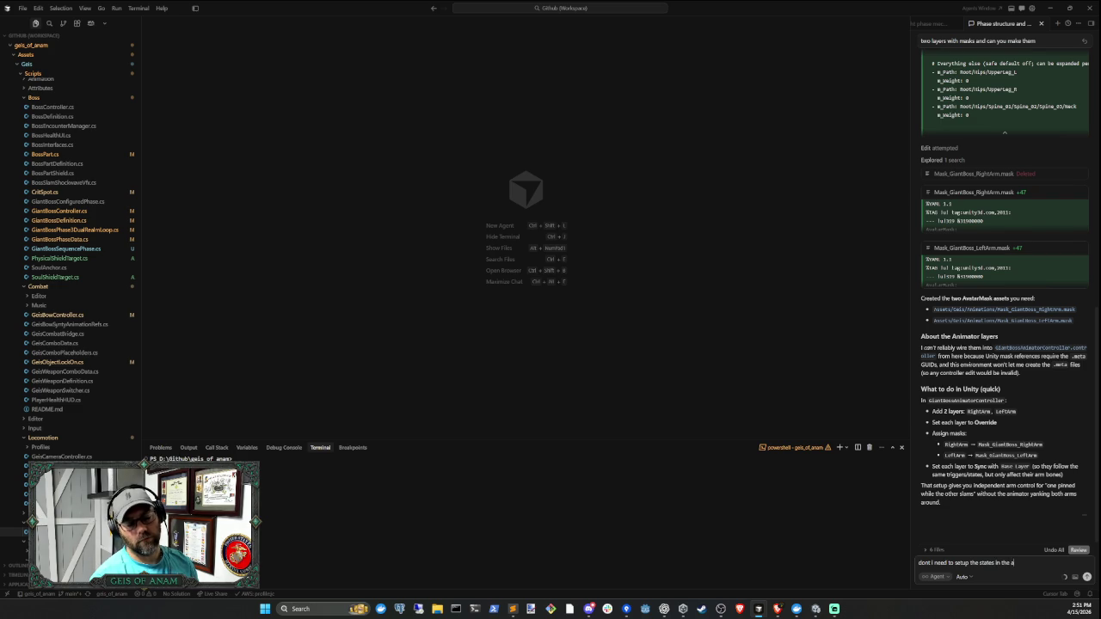
text(nimato)
key(BackSpace)
key(BackSpace)
key(BackSpace)
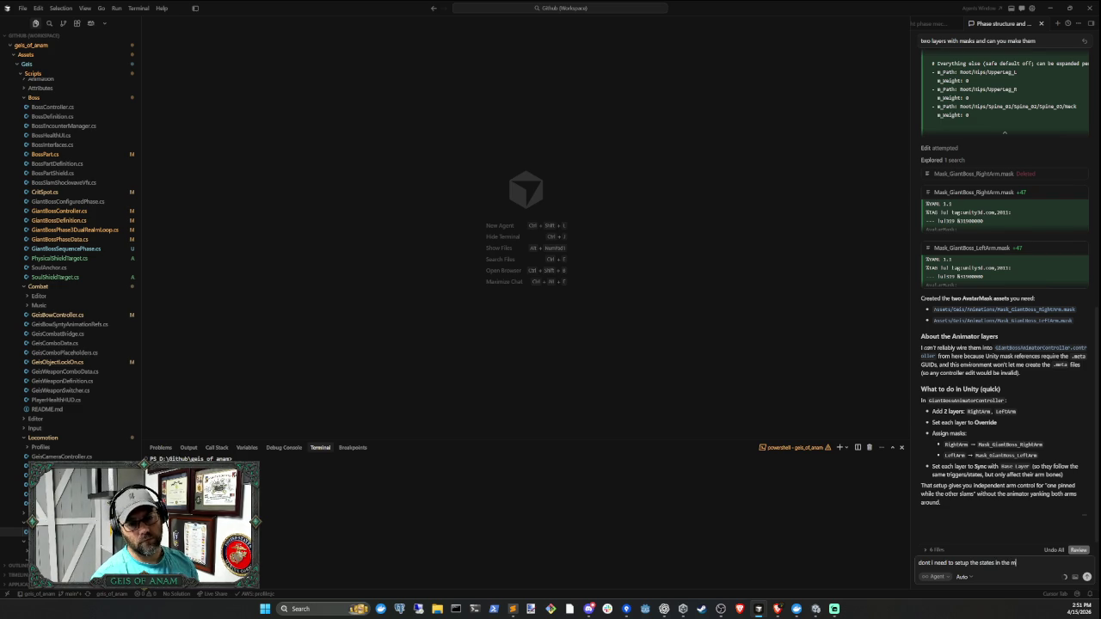
text(ask layers?)
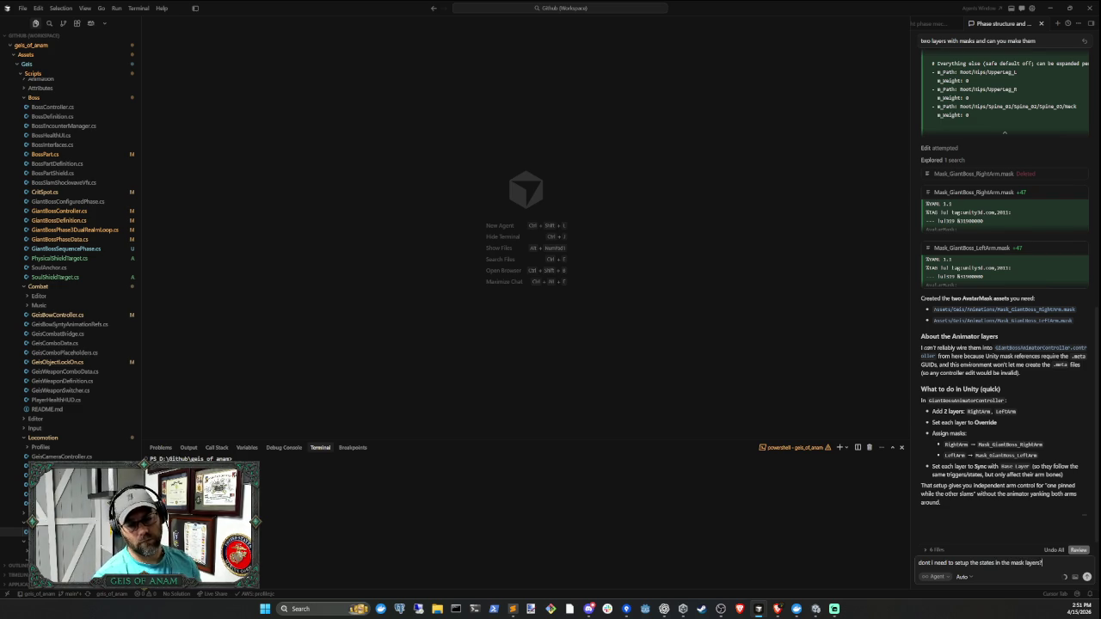
key(Return)
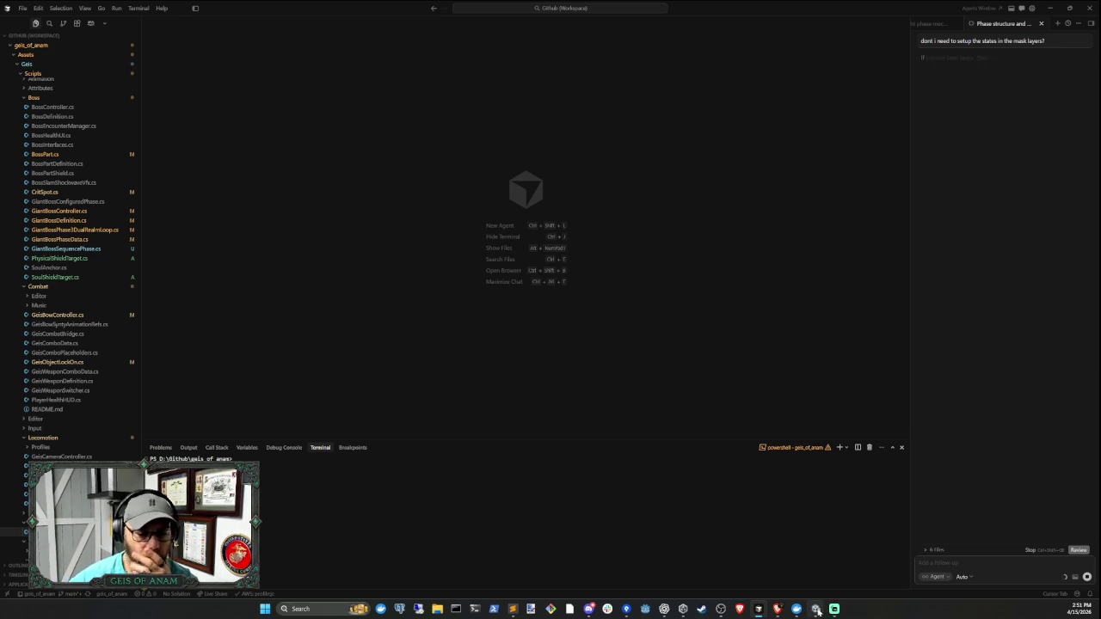
mouse_move(817, 611)
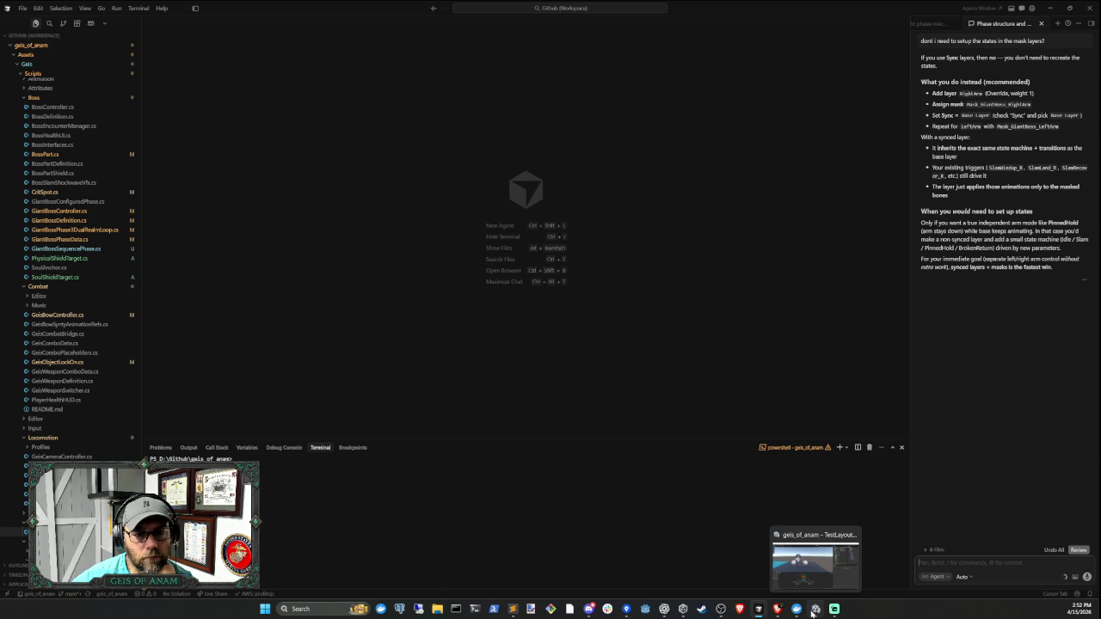
- Ask the agent 'Which bones are you assuming' and read its list of bone paths
click(814, 611)
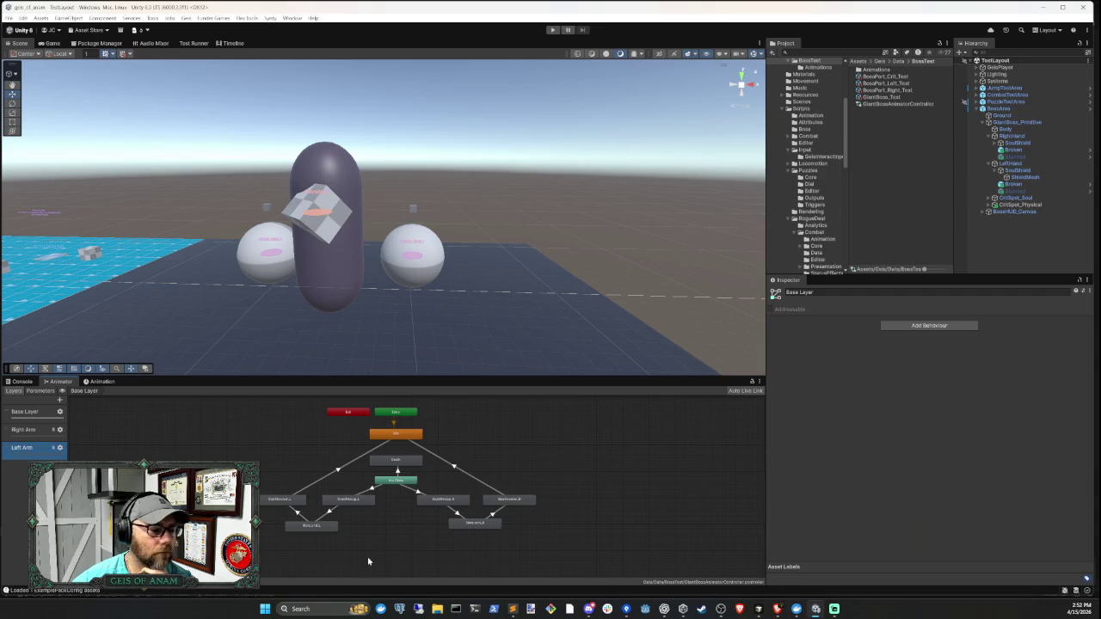
click(757, 609)
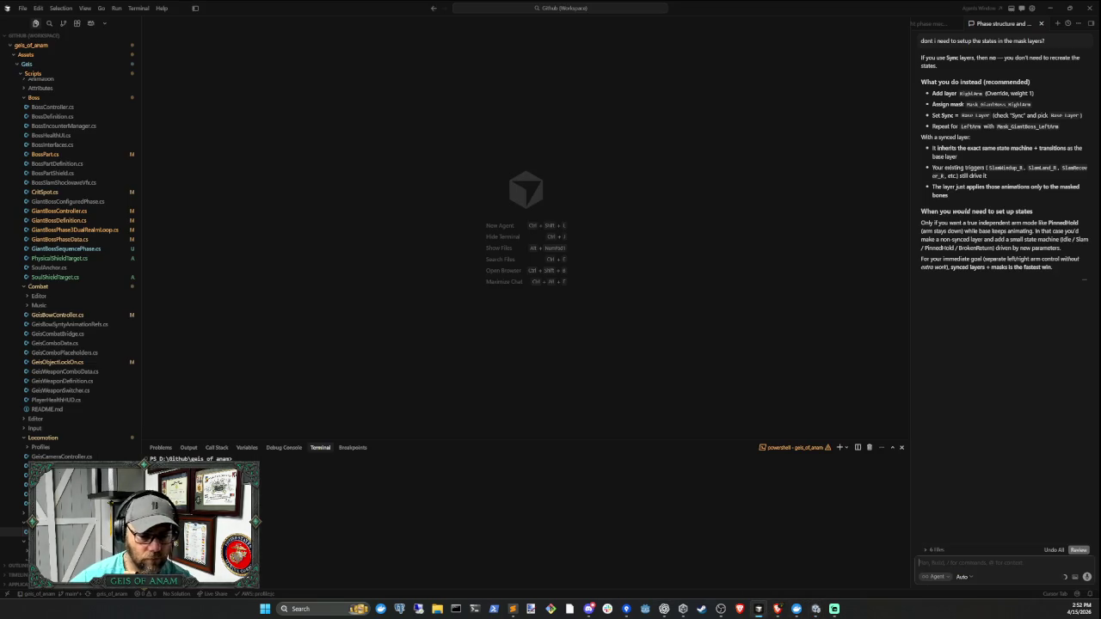
text(Whic)
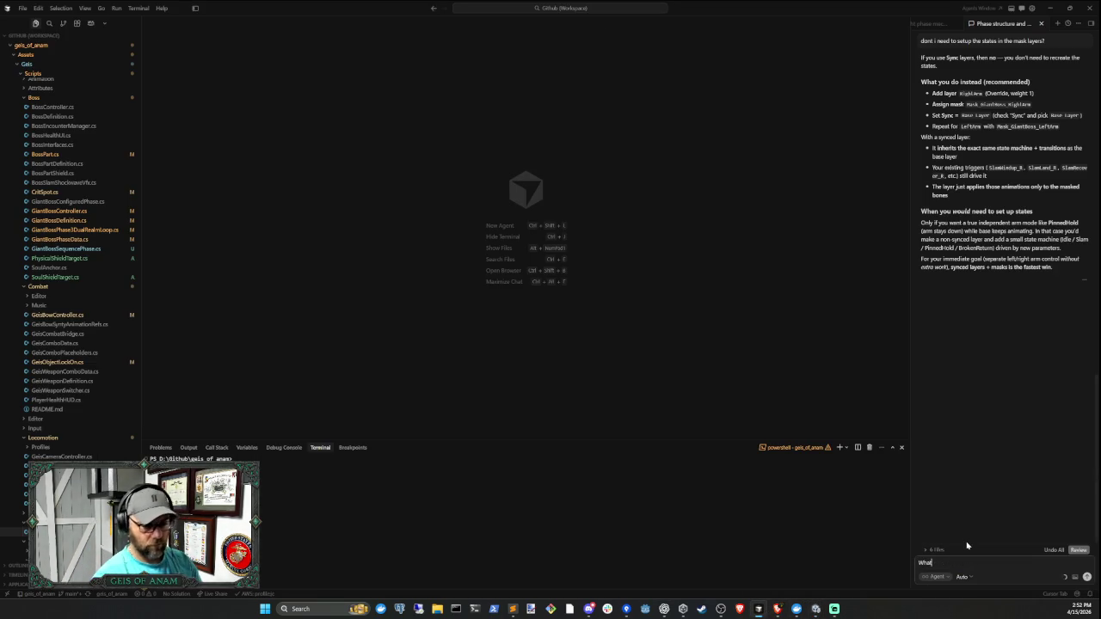
text(h bones a)
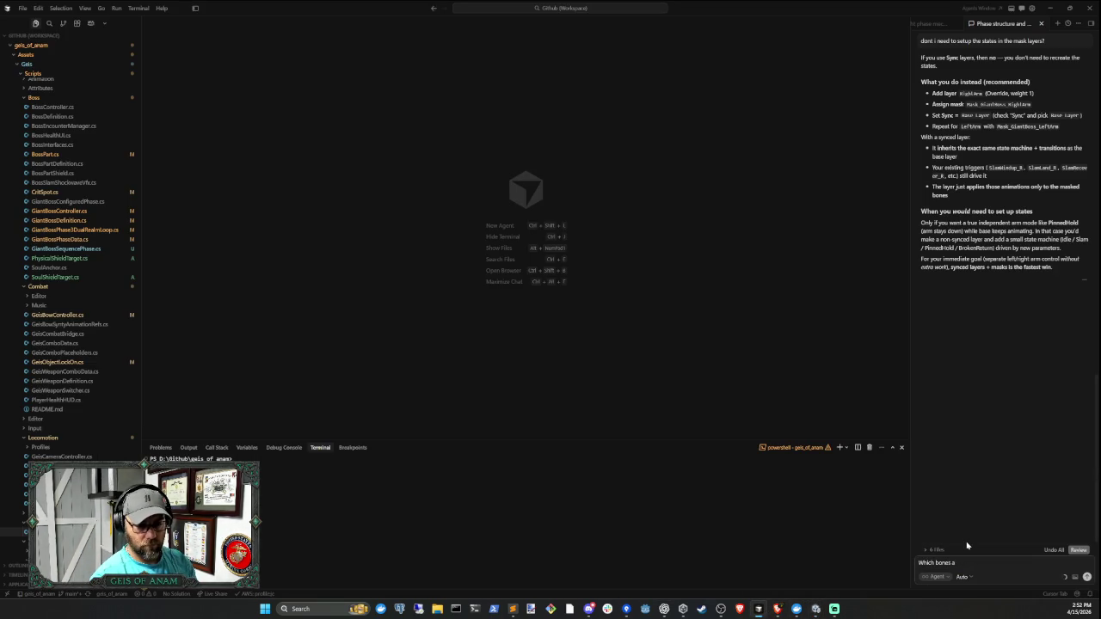
text(re you assuming)
key(Return)
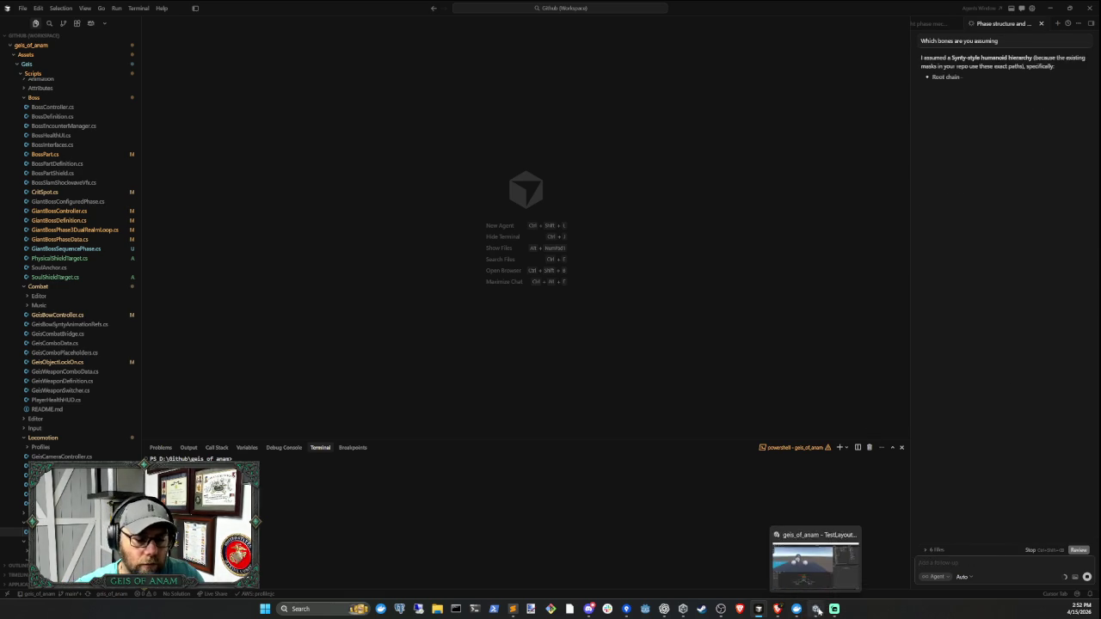
click(815, 609)
click(758, 609)
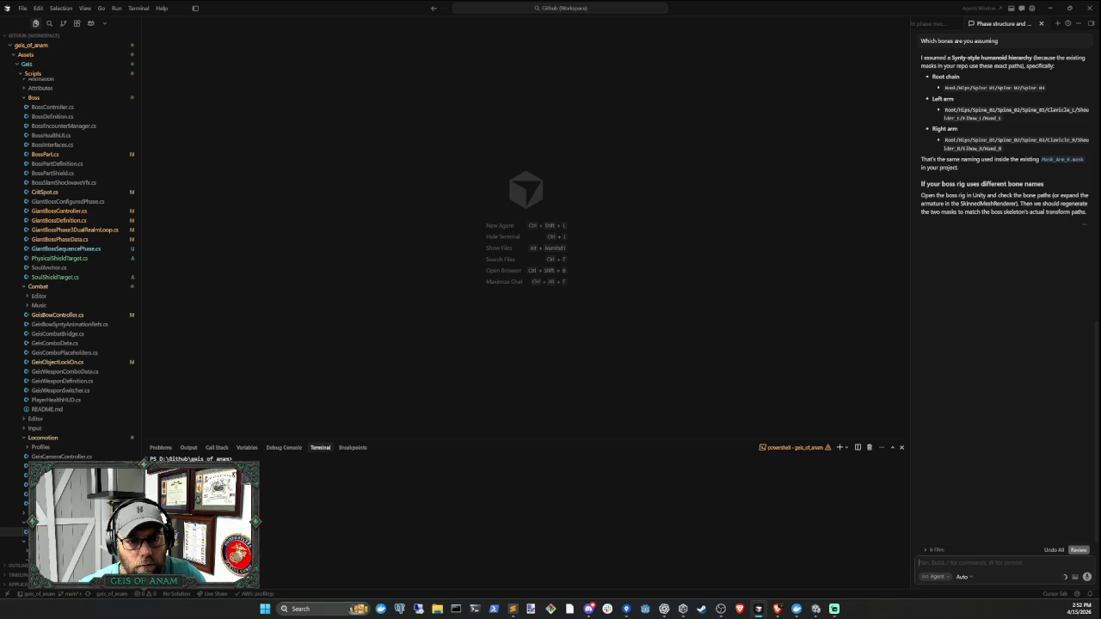
click(815, 609)
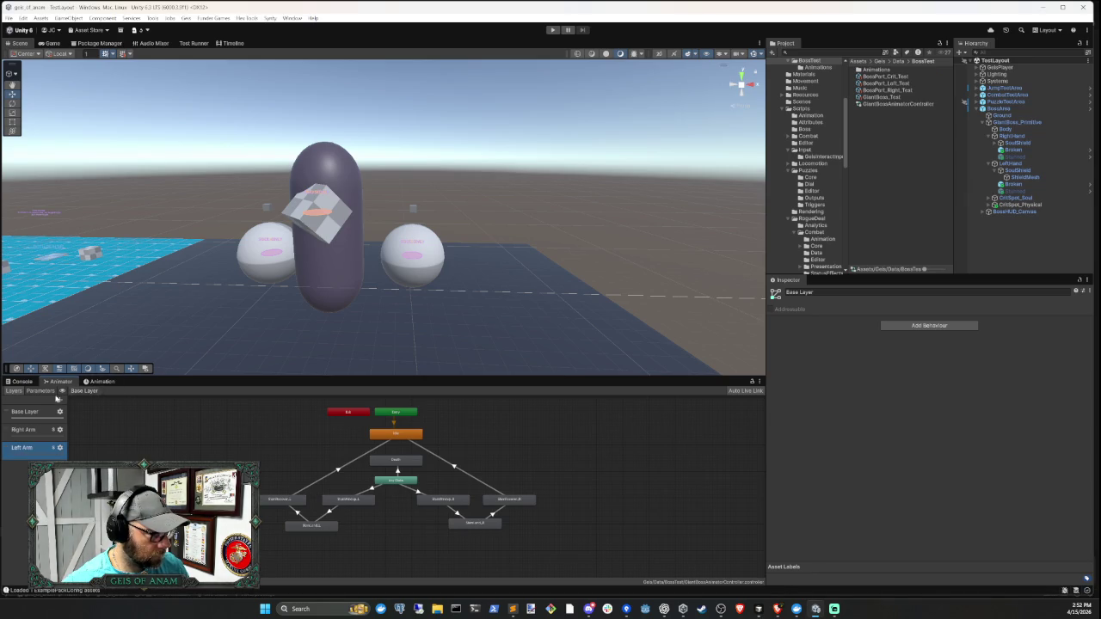
- Restore the normal editor layout with the animation timeline showing
key(shift+space)
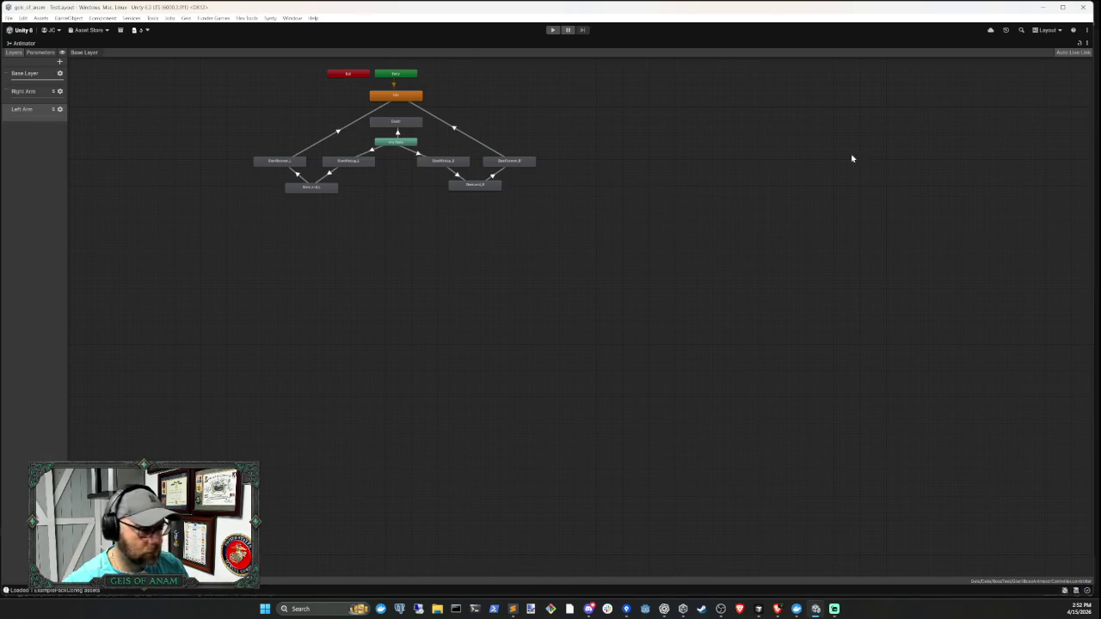
double_click(27, 43)
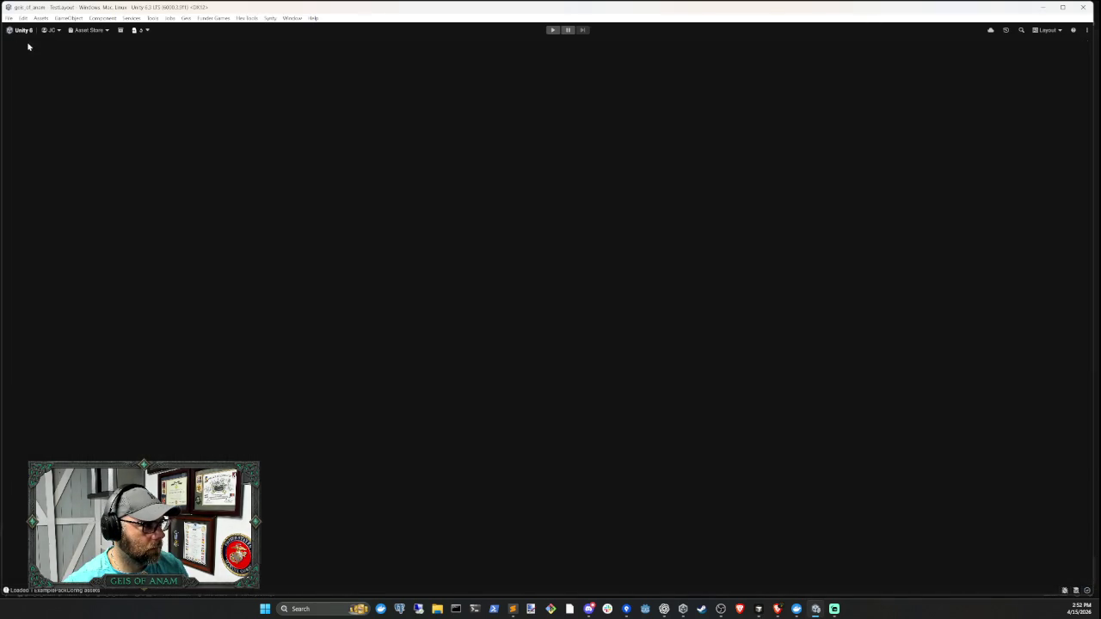
click(99, 380)
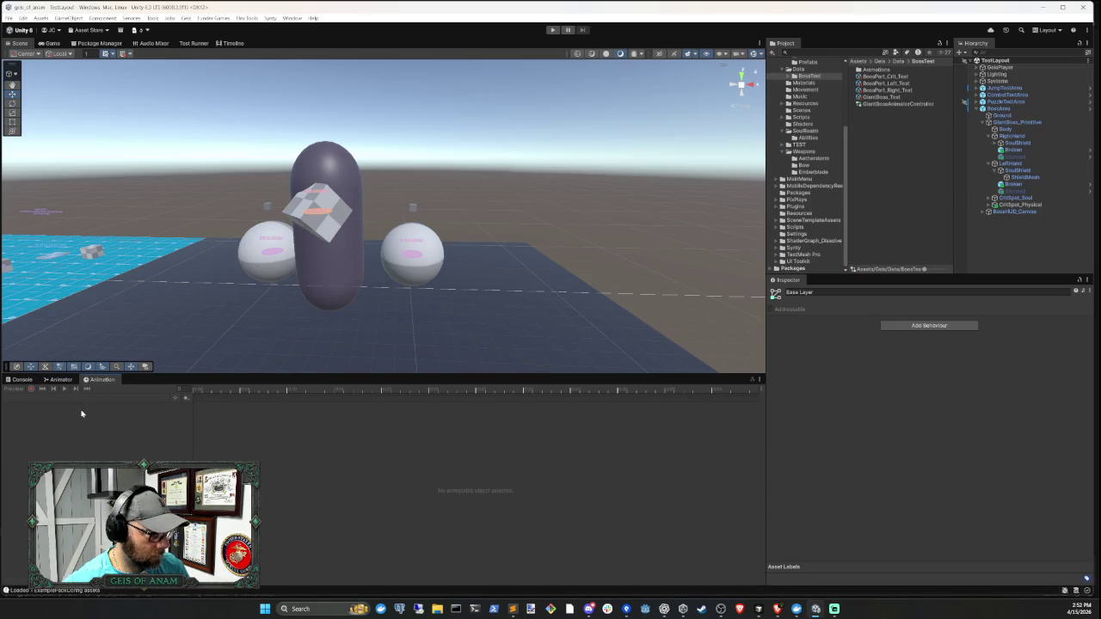
- Expand GiantBoss_Primitive's CritSpot_Soul and CritSpot_Physical cubes and snip the hierarchy as a screenshot
click(1017, 123)
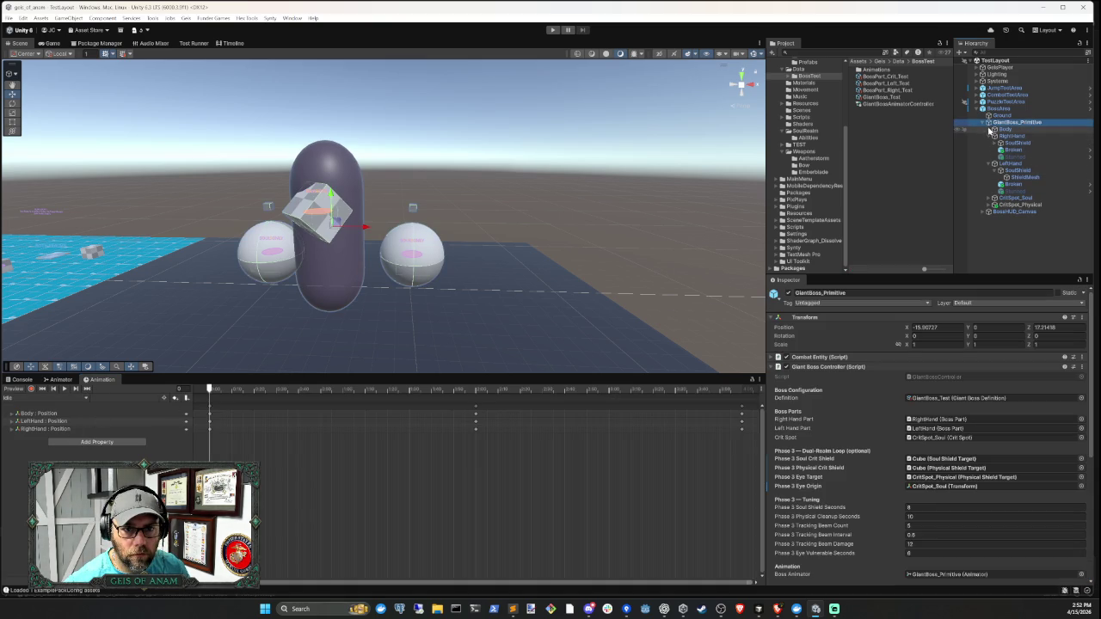
click(988, 197)
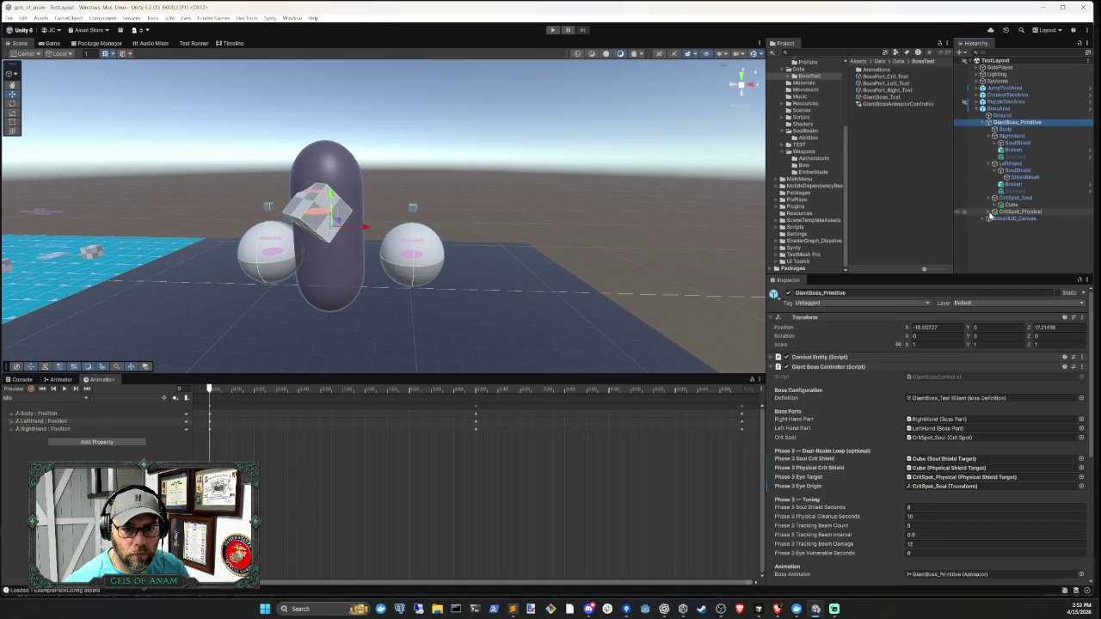
click(988, 212)
click(1021, 250)
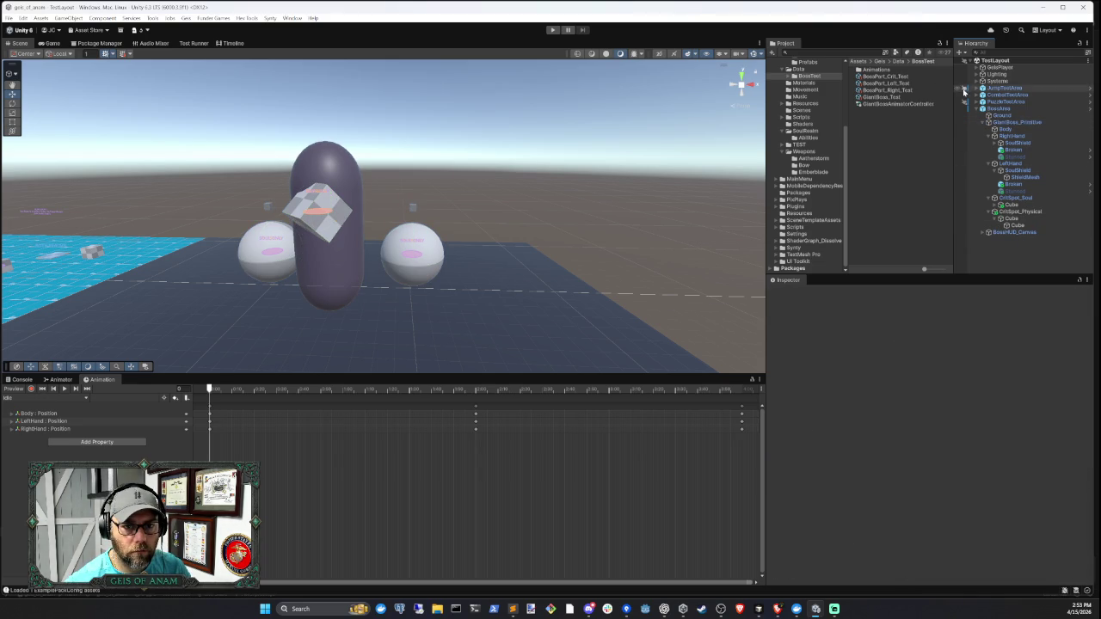
key(ctrl+Print)
mouse_move(972, 105)
mouse_down()
mouse_move(1057, 216)
mouse_move(1063, 248)
mouse_up()
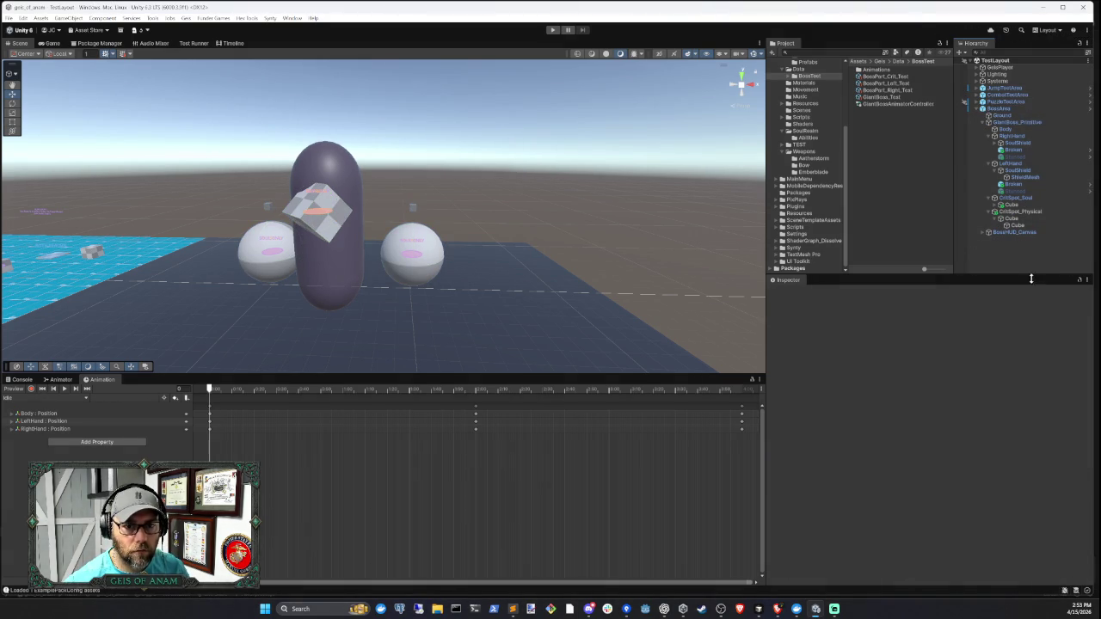
click(758, 609)
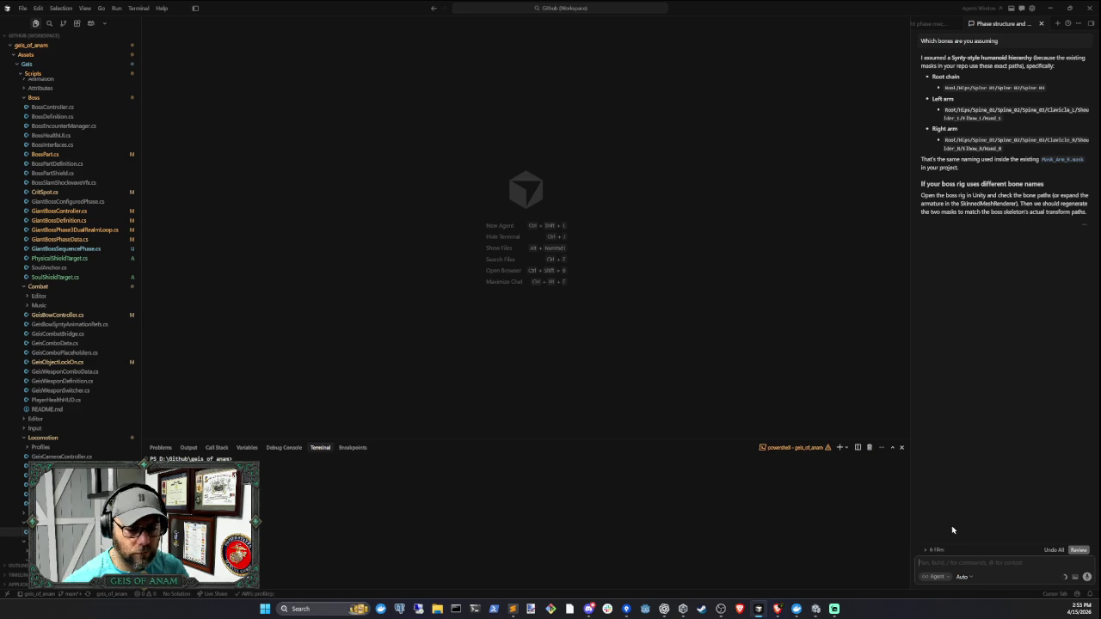
- Send the hierarchy screenshot with 'This is the boss heirarchy used' and read the revised reply
text(This is the boss h)
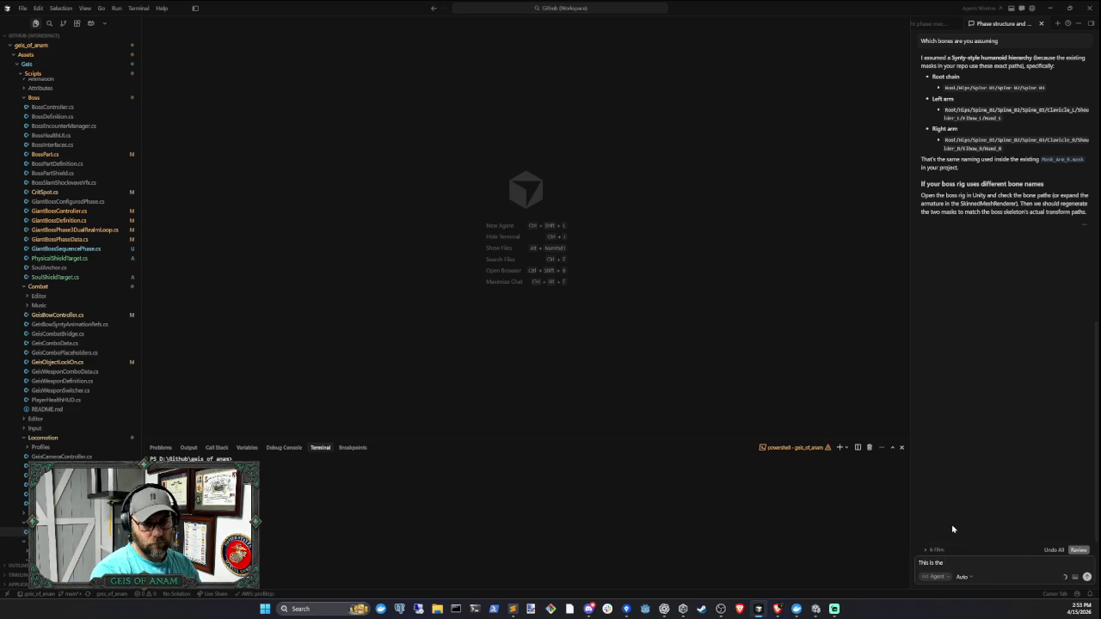
text(eira)
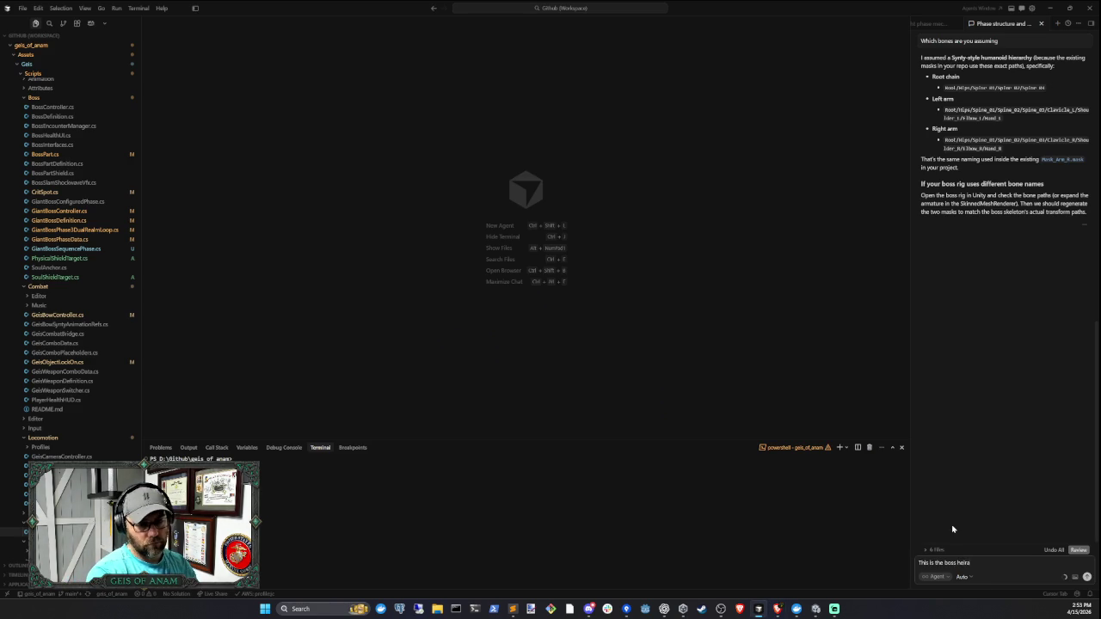
text(rchy used)
key(Return)
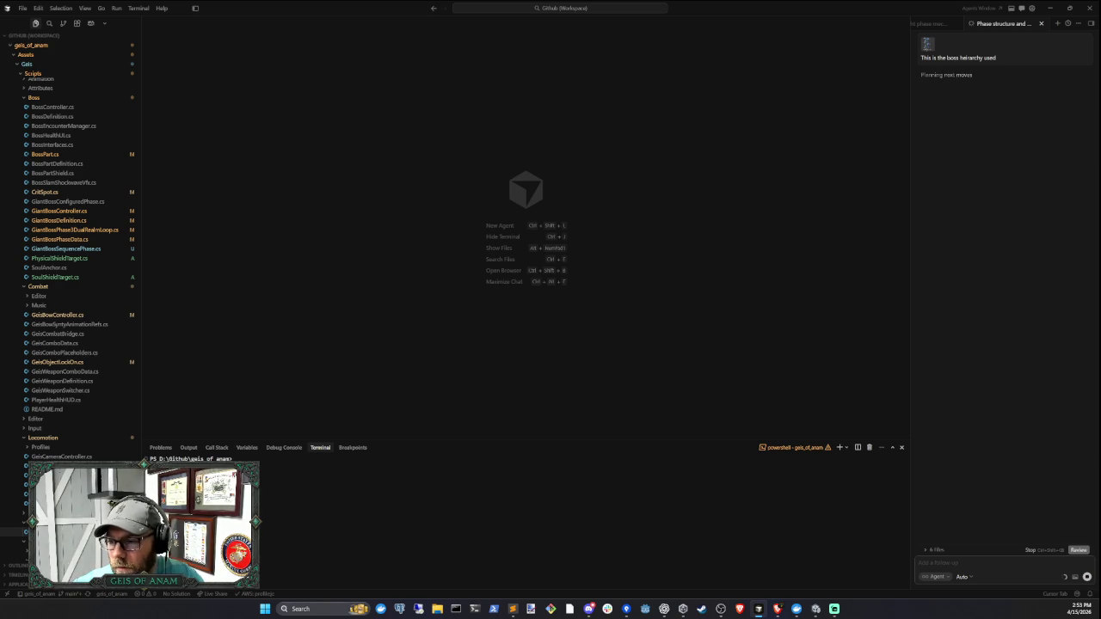
scroll(955, 269, up, 1)
scroll(1003, 352, up, 3)
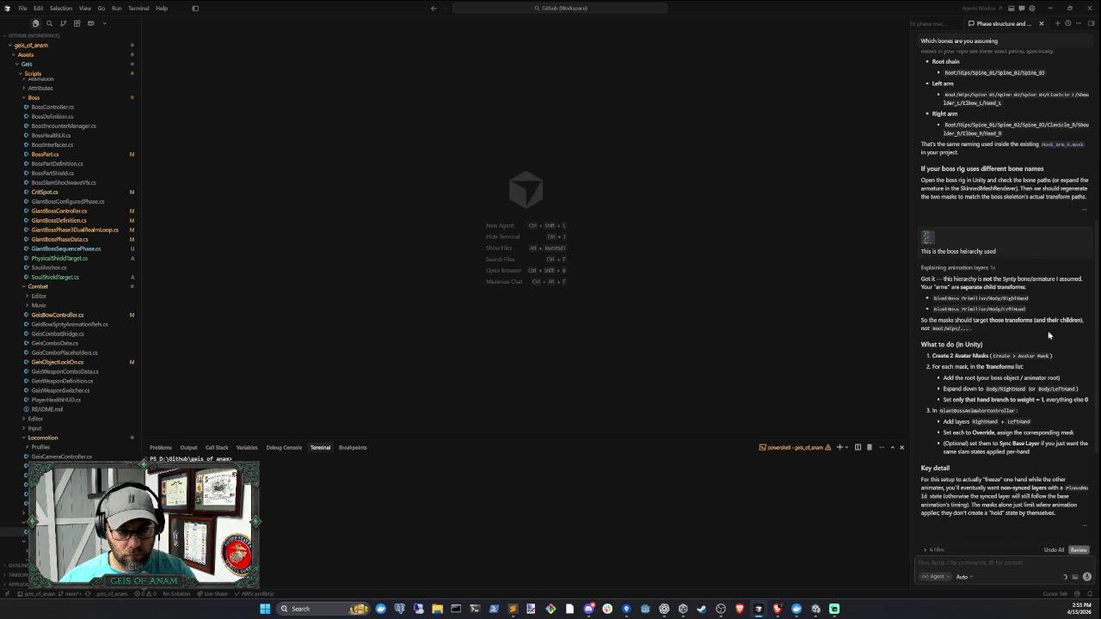
scroll(1017, 330, down, 2)
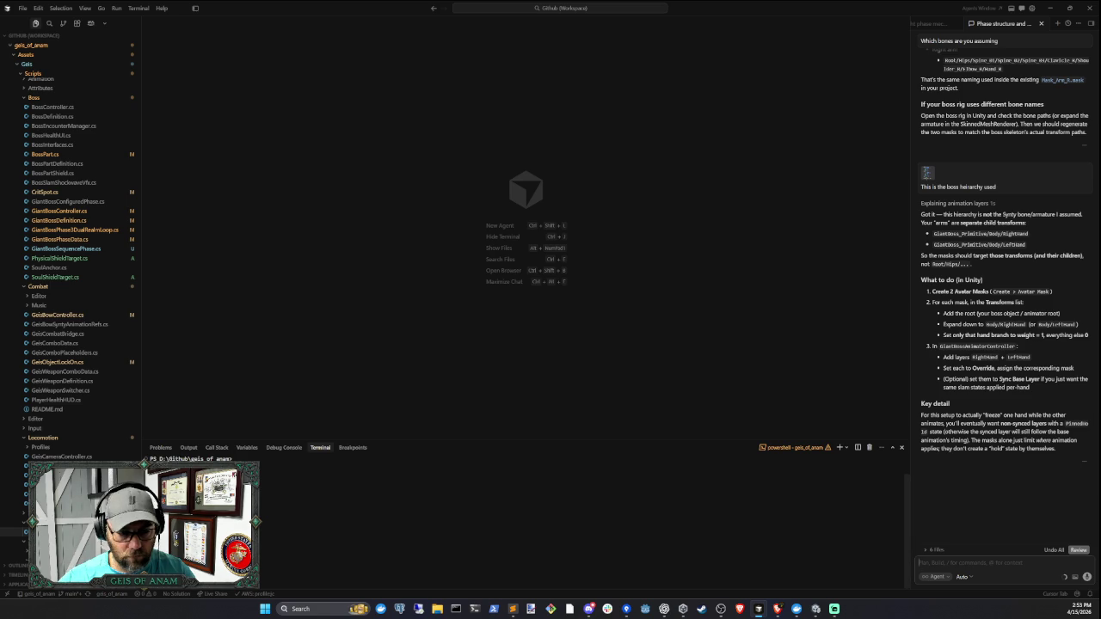
- Browse the avatar masks available for GiantBoss_Primitive's Right Arm layer without choosing one
click(815, 609)
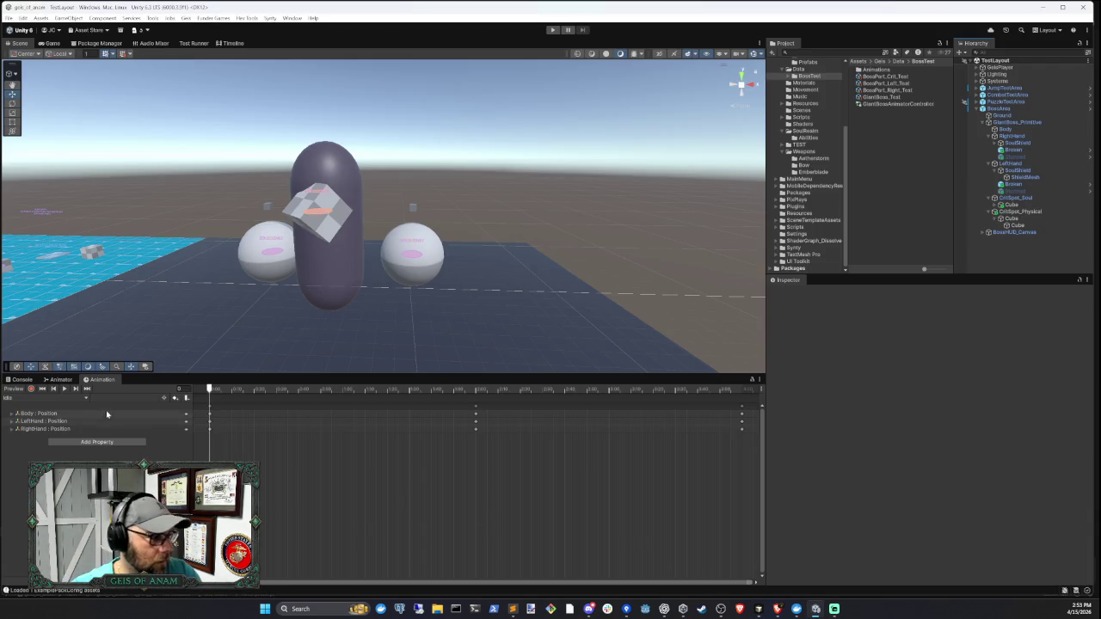
click(1017, 122)
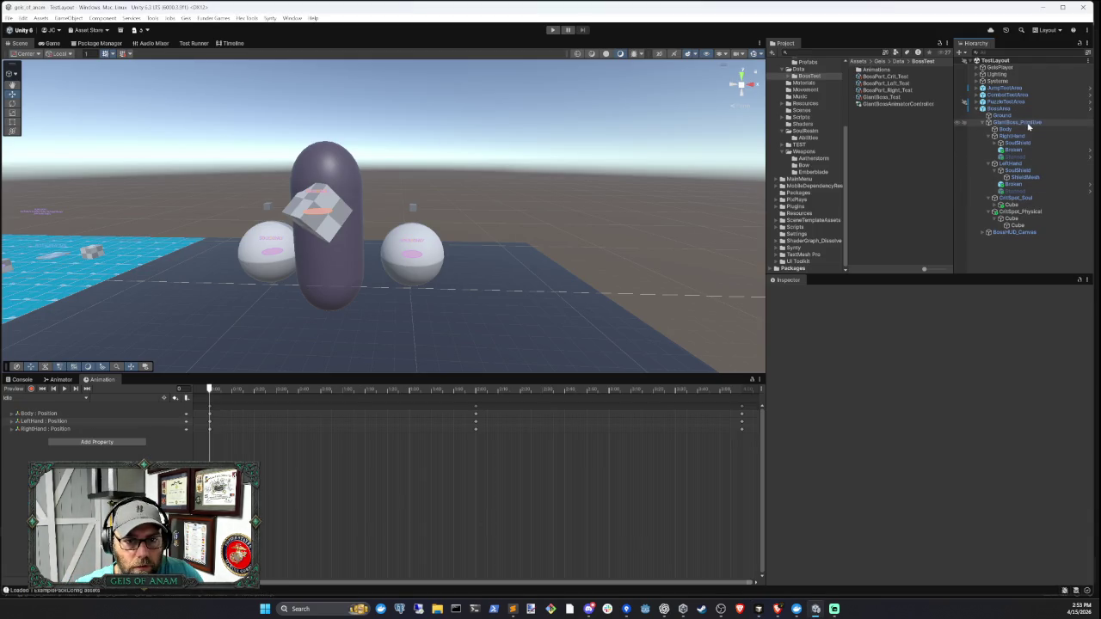
click(59, 379)
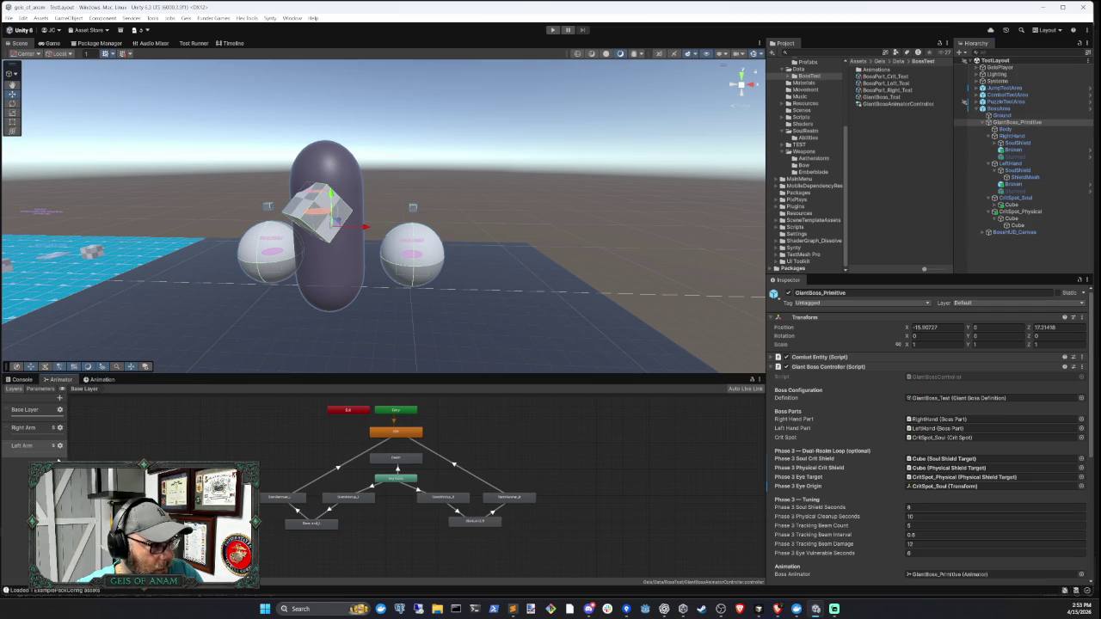
click(49, 430)
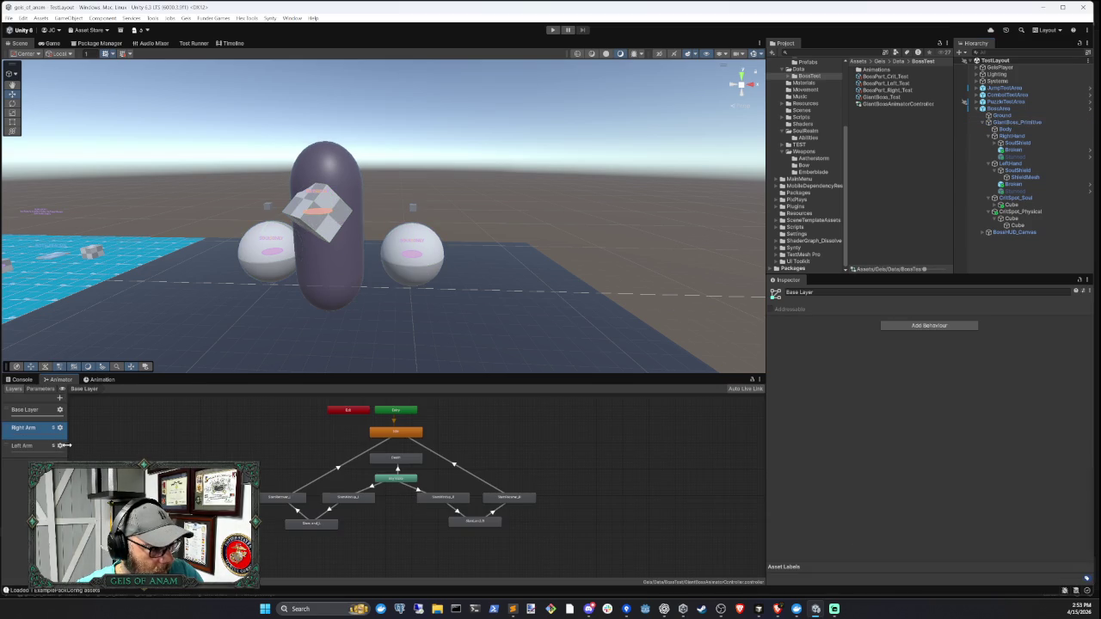
click(59, 427)
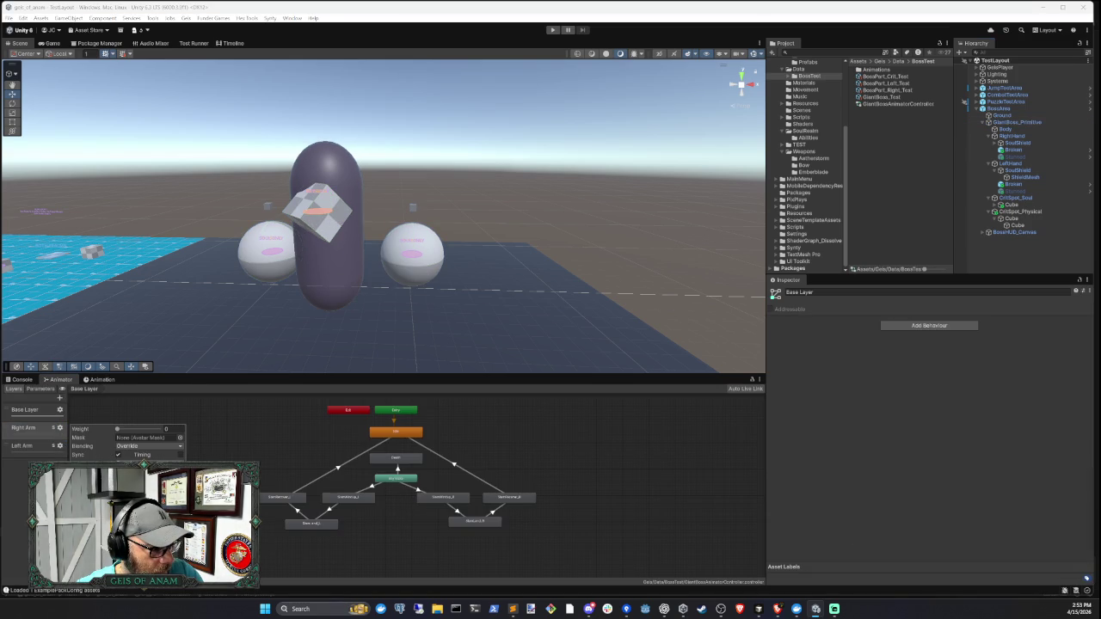
click(156, 440)
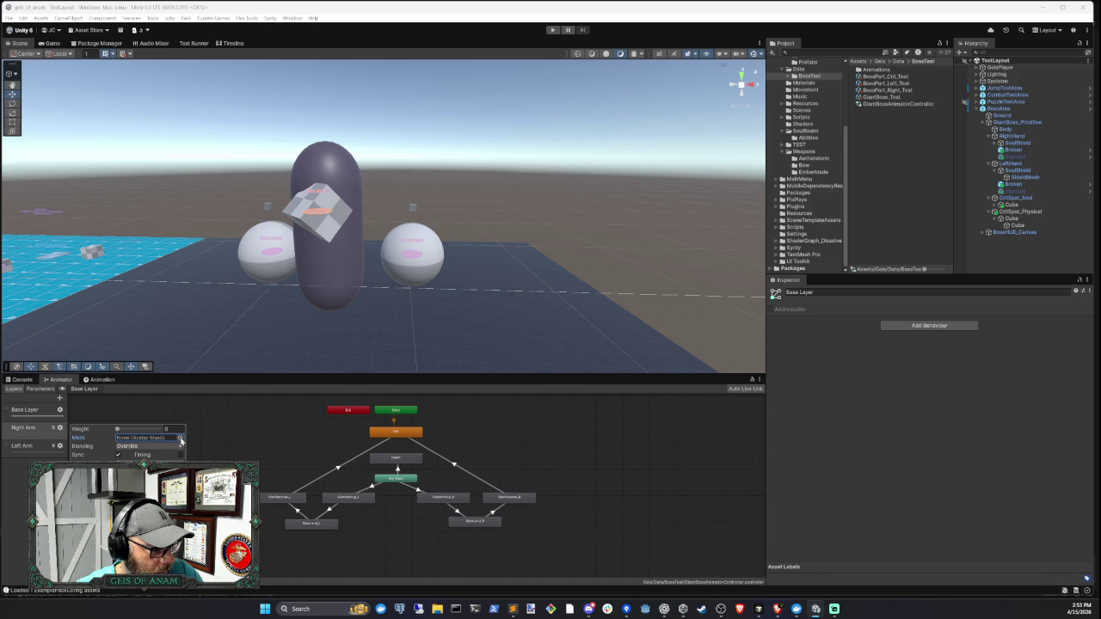
click(180, 439)
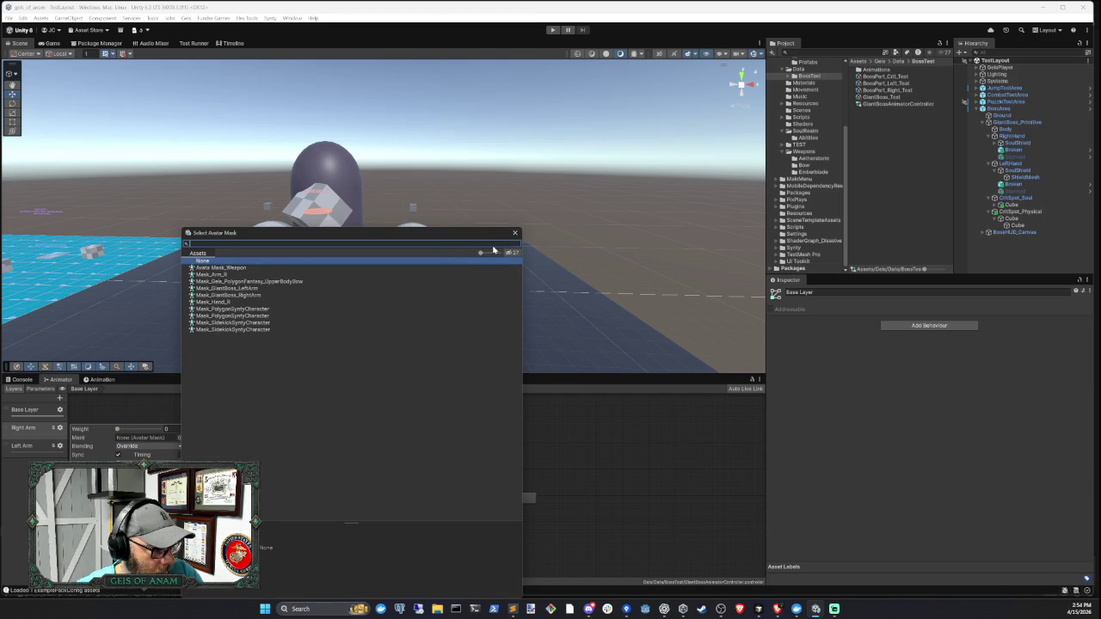
click(515, 234)
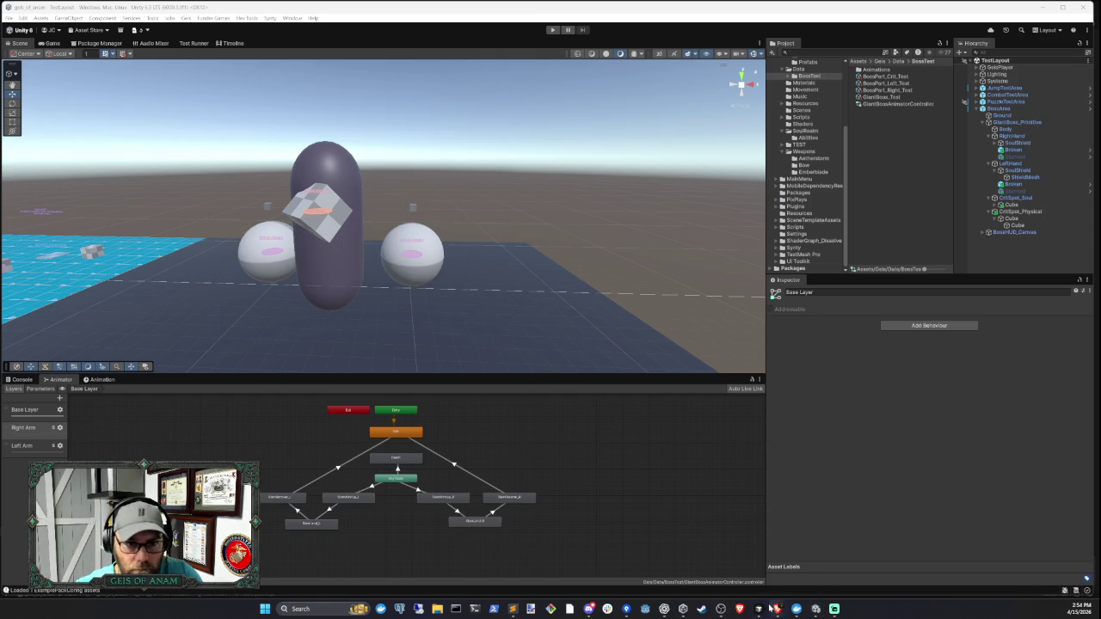
- Reread the agent's mask instructions in Cursor, then return to Unity
mouse_move(768, 604)
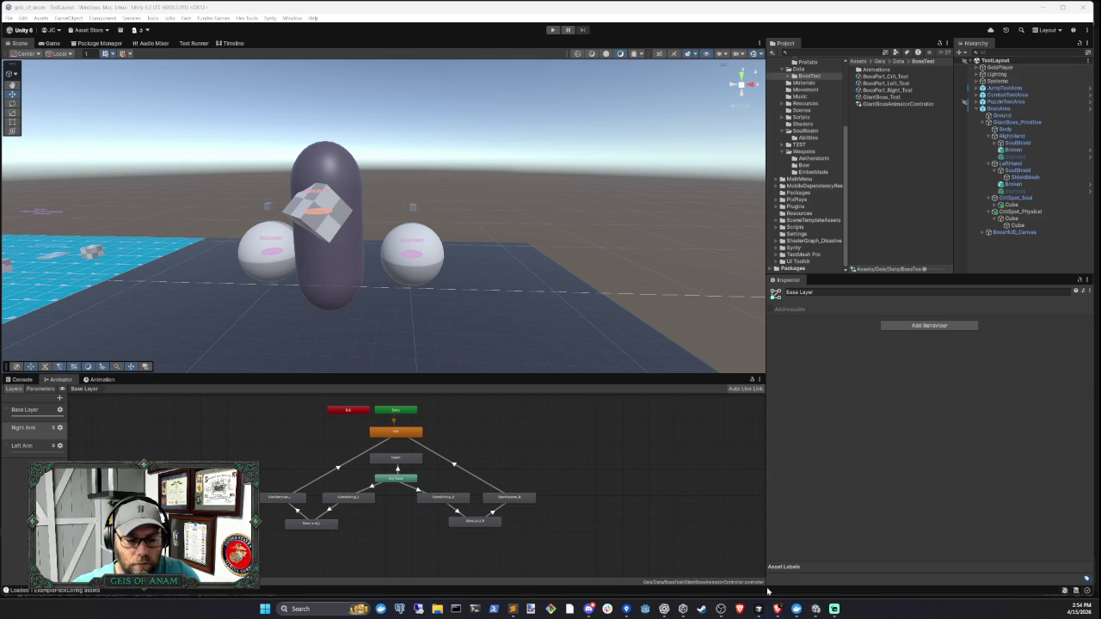
click(760, 610)
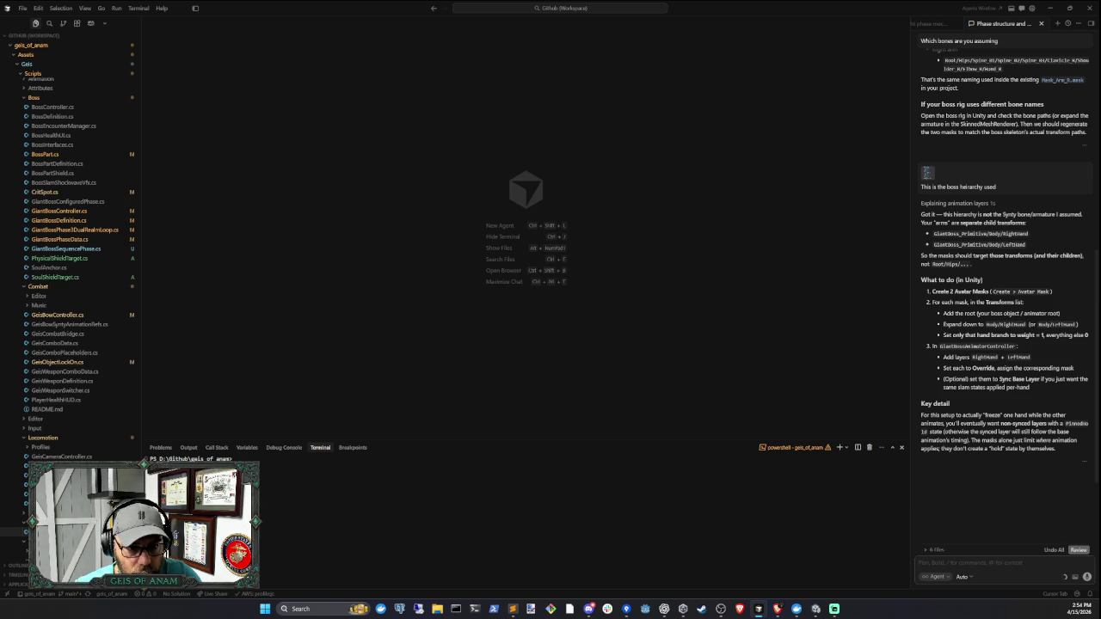
click(817, 611)
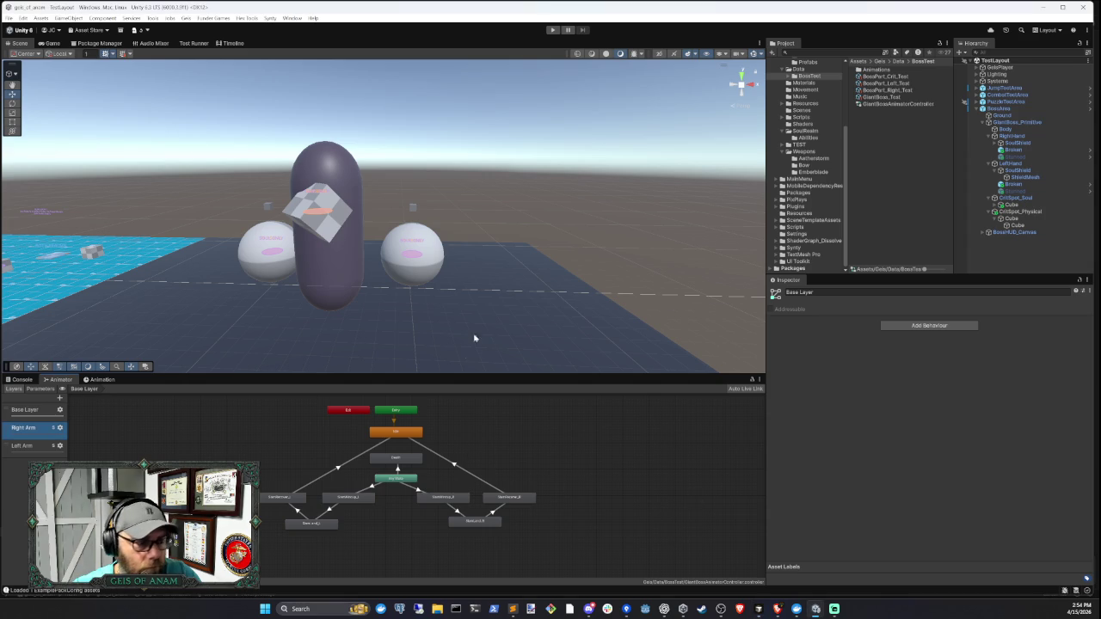
- Create an Avatar Mask in the BossTest folder and duplicate it for a second one
right_click(912, 138)
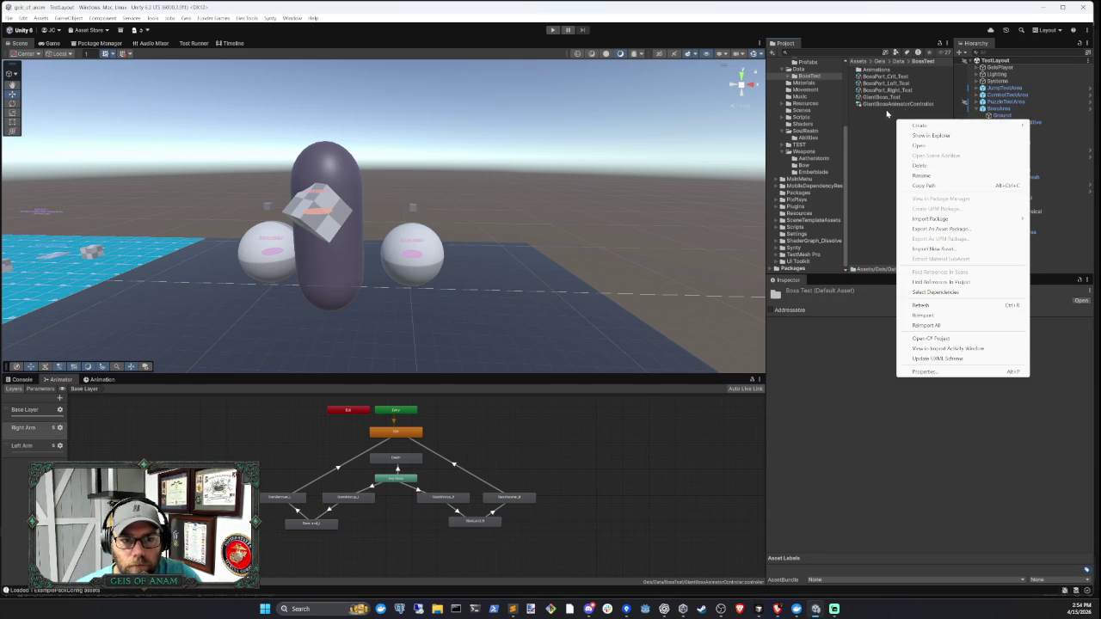
mouse_move(920, 125)
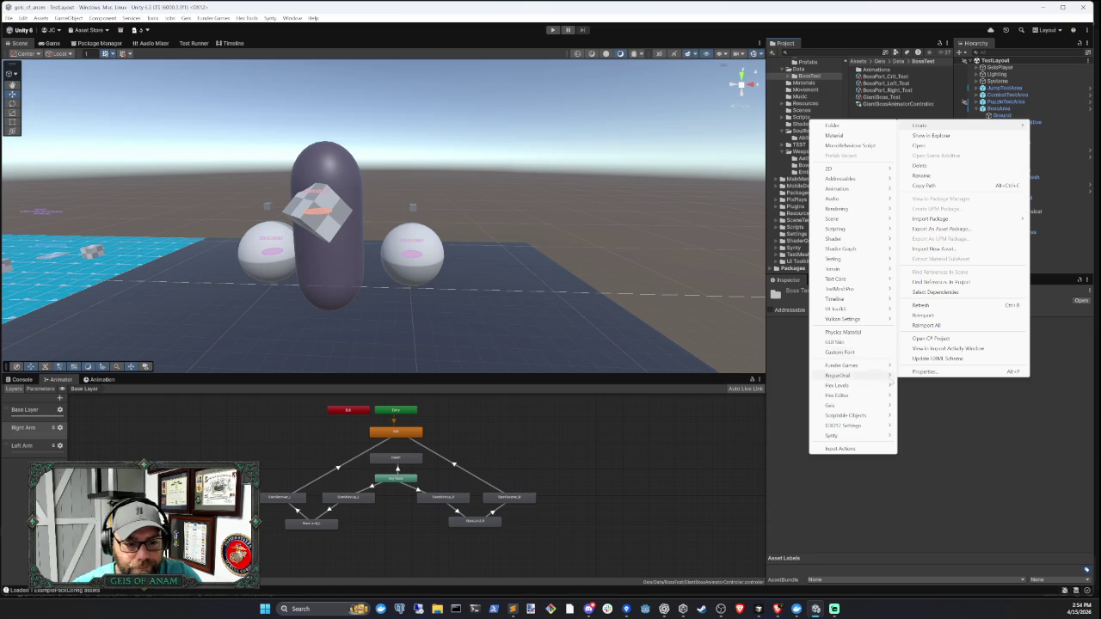
mouse_move(880, 425)
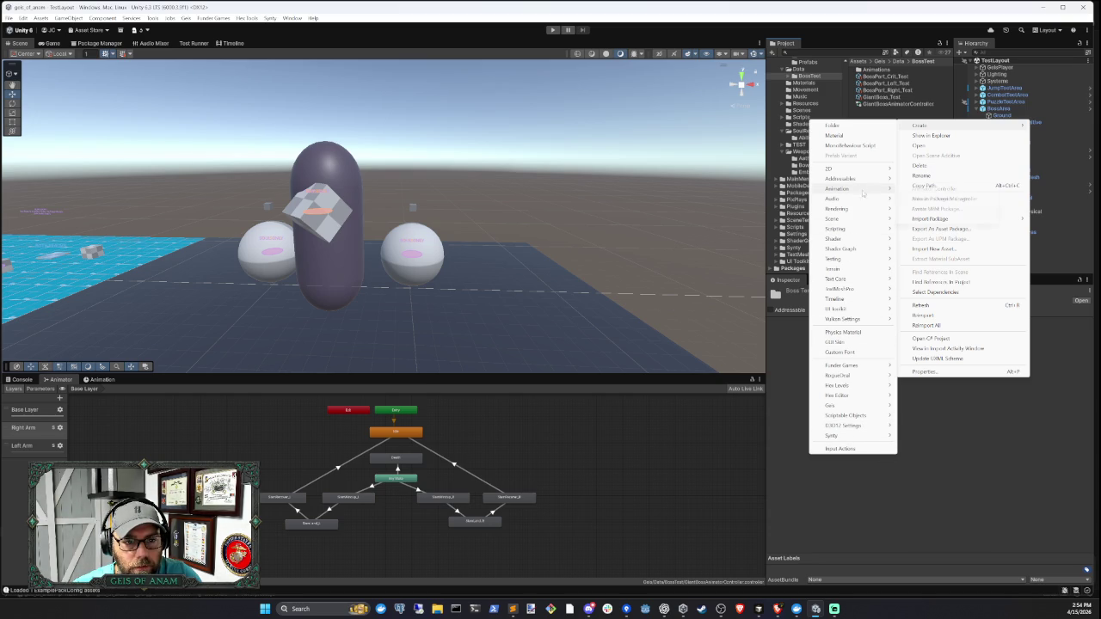
mouse_move(860, 188)
click(948, 209)
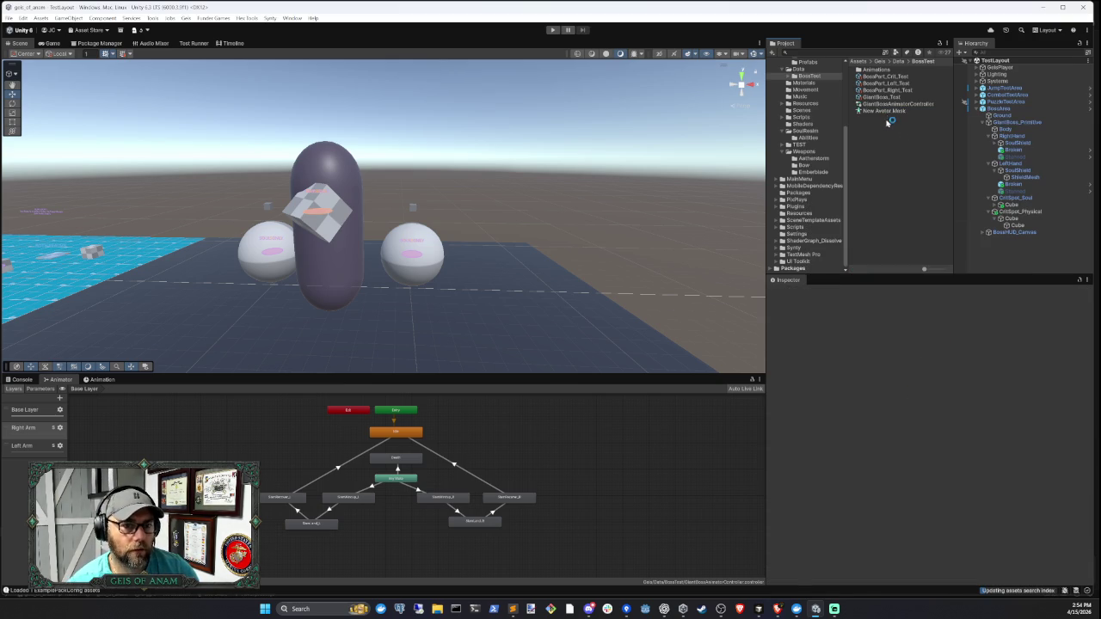
key(ctrl+d)
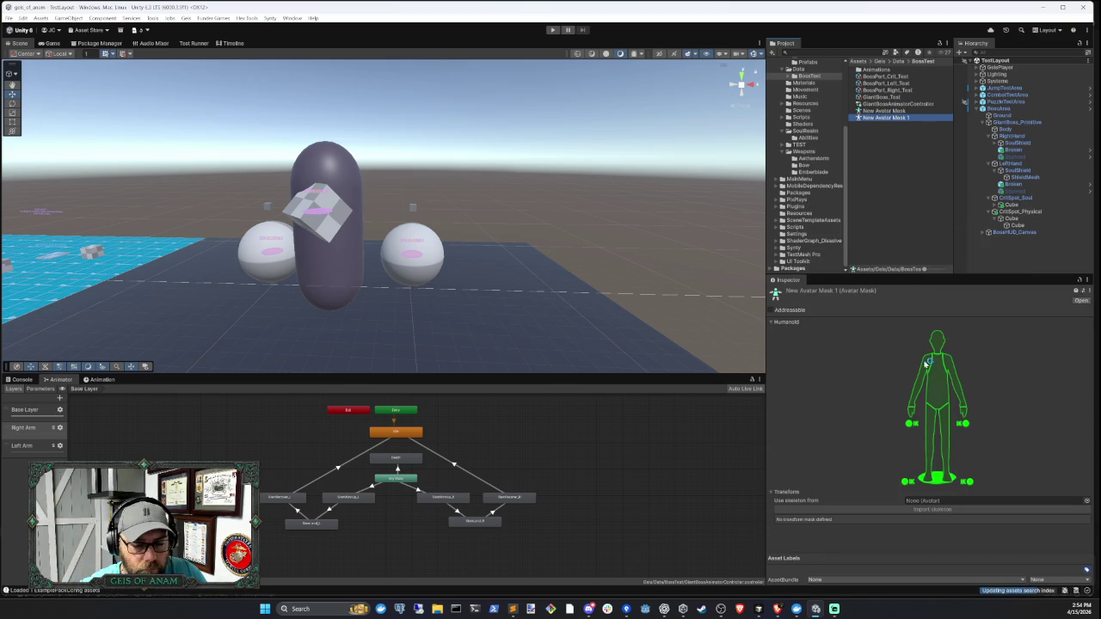
- Try assigning the boss as the mask's skeleton, then select the first new mask
click(939, 513)
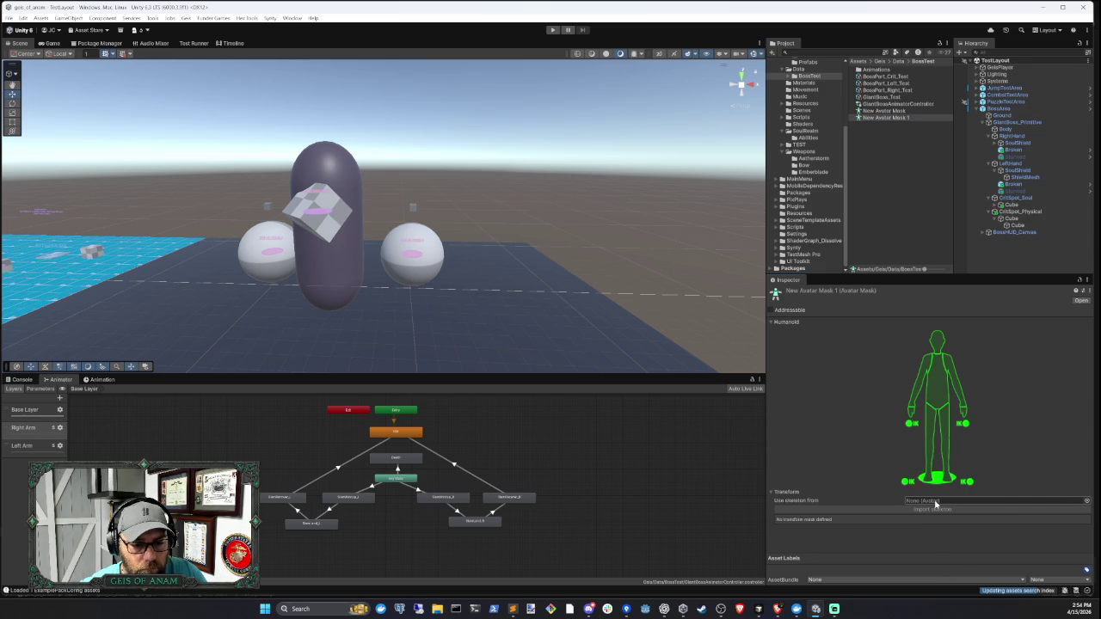
drag(1015, 126, 942, 503)
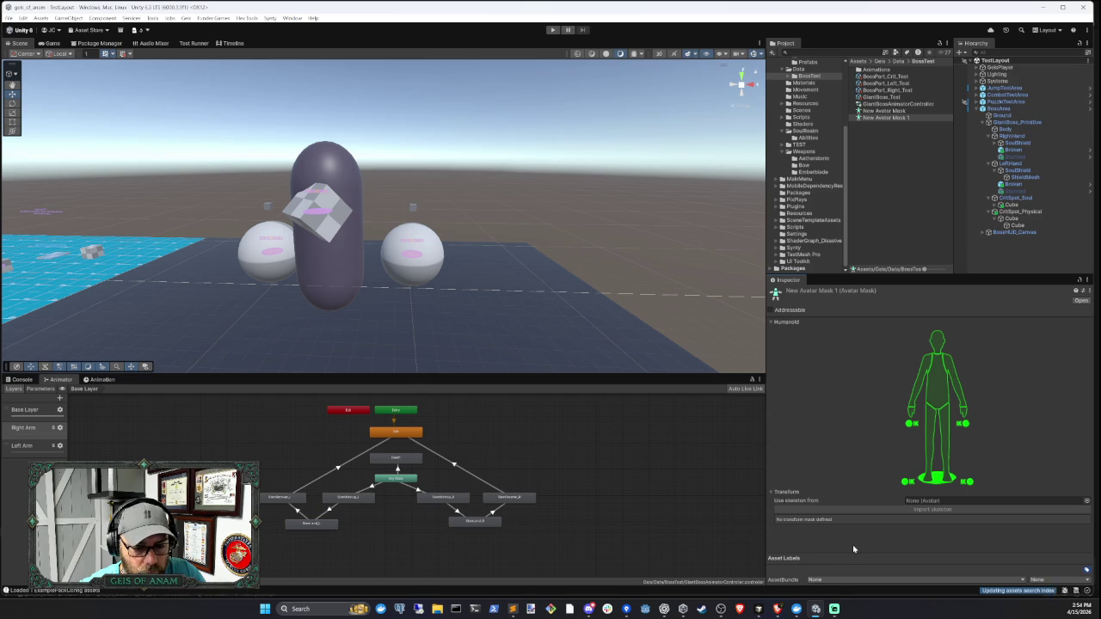
click(886, 111)
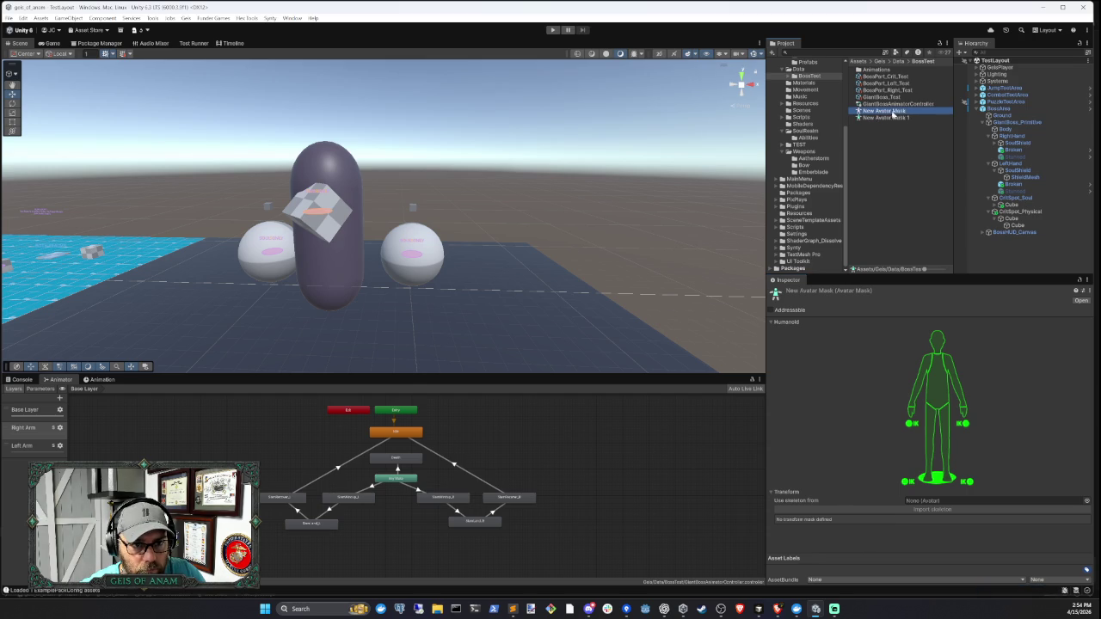
- Rename the first avatar mask to 'Boss Left Arm Mask'
key(F2)
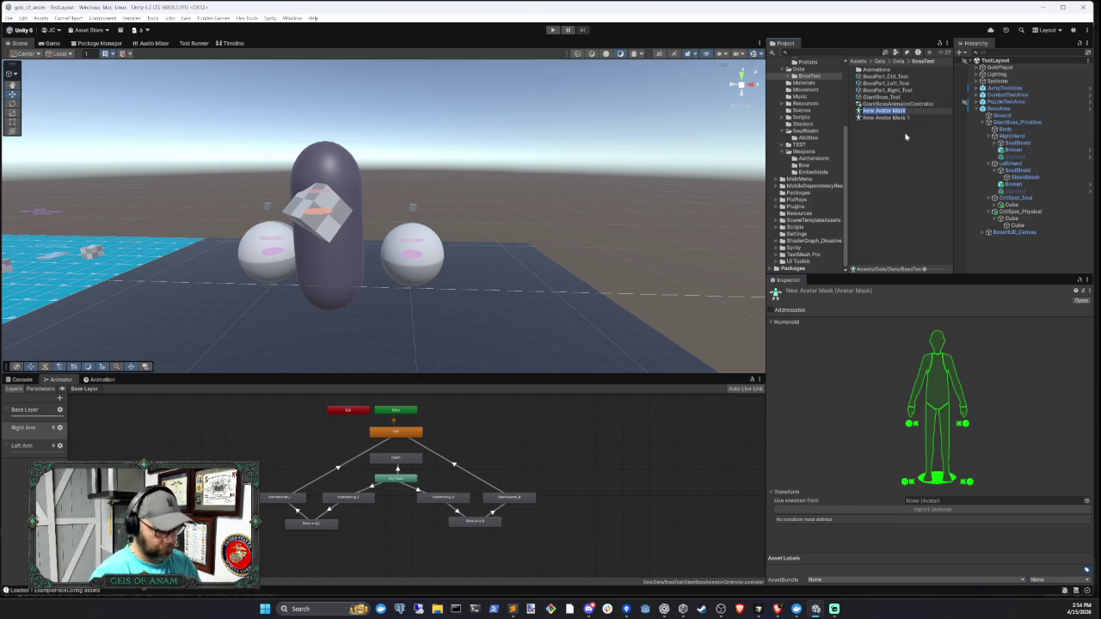
text(Left Arm Mask)
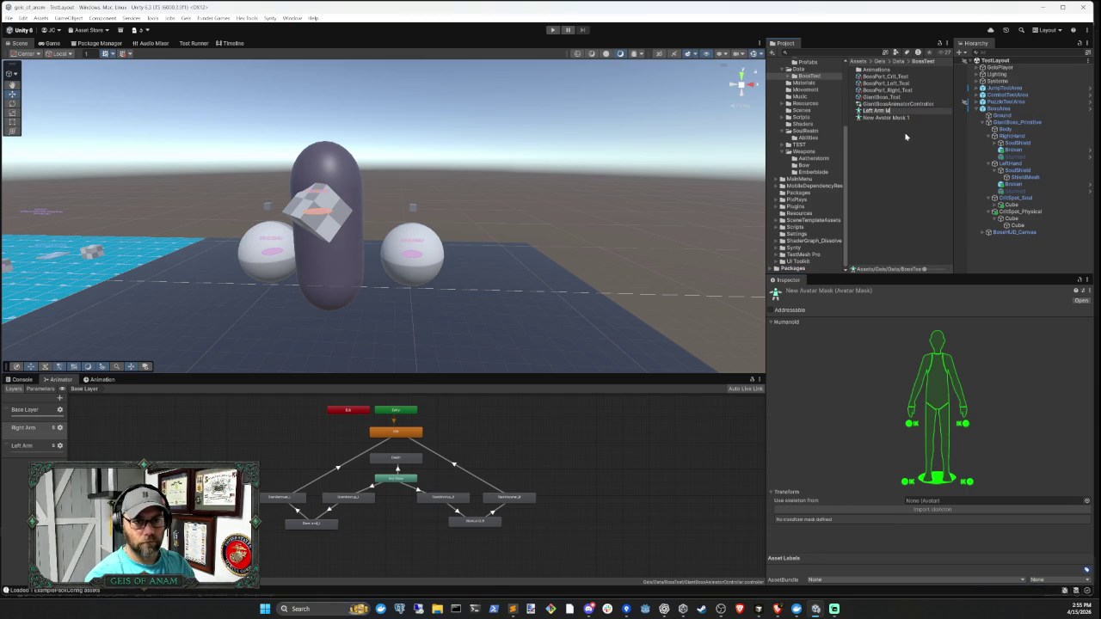
key(Return)
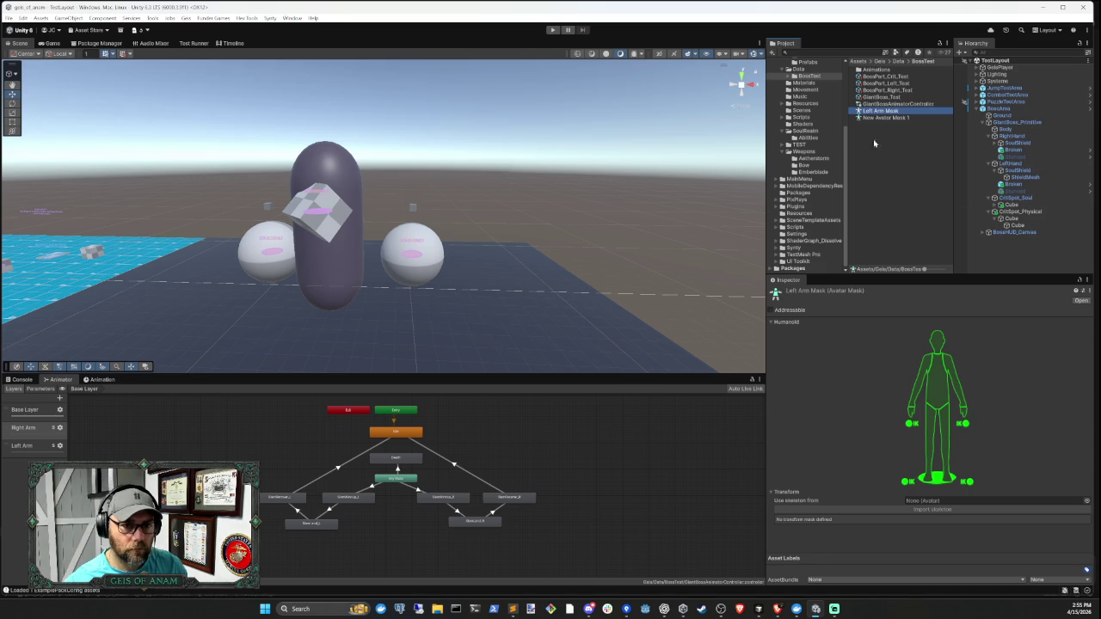
drag(869, 111, 857, 112)
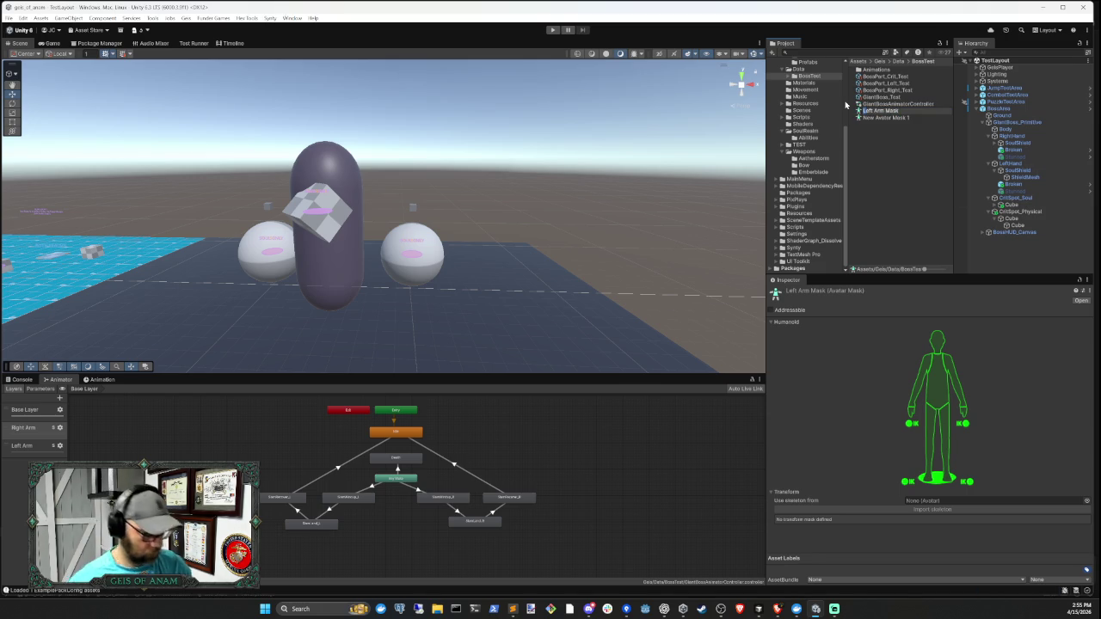
text(Boss)
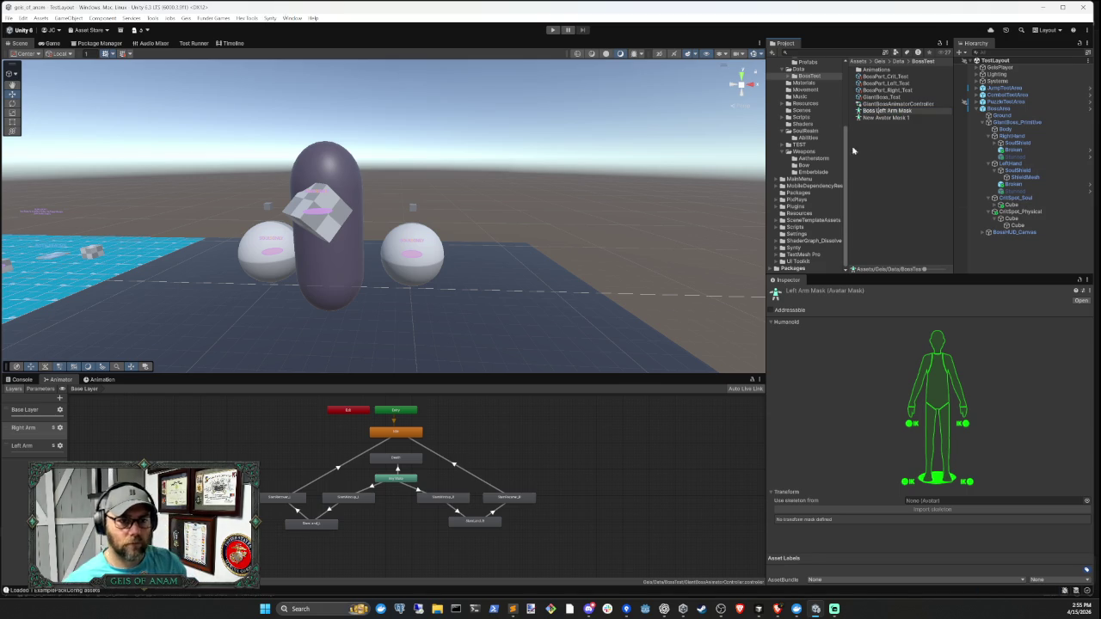
key(Return)
- Rename New Avatar Mask 1 to 'Boss Right Arm Mask'
click(895, 118)
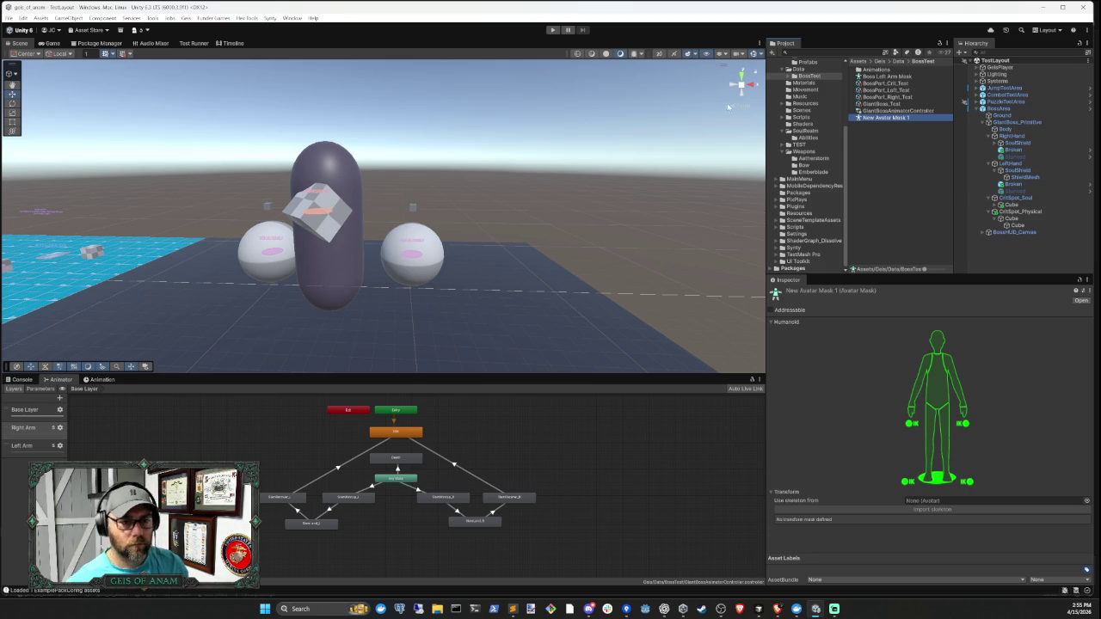
key(F2)
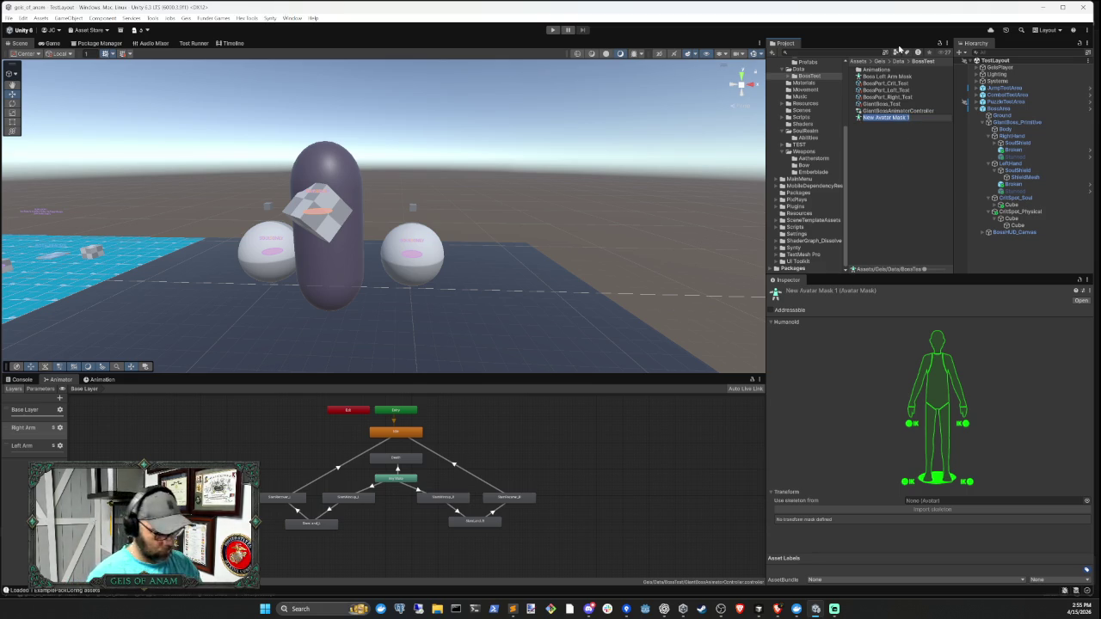
text(Boss Right Arm)
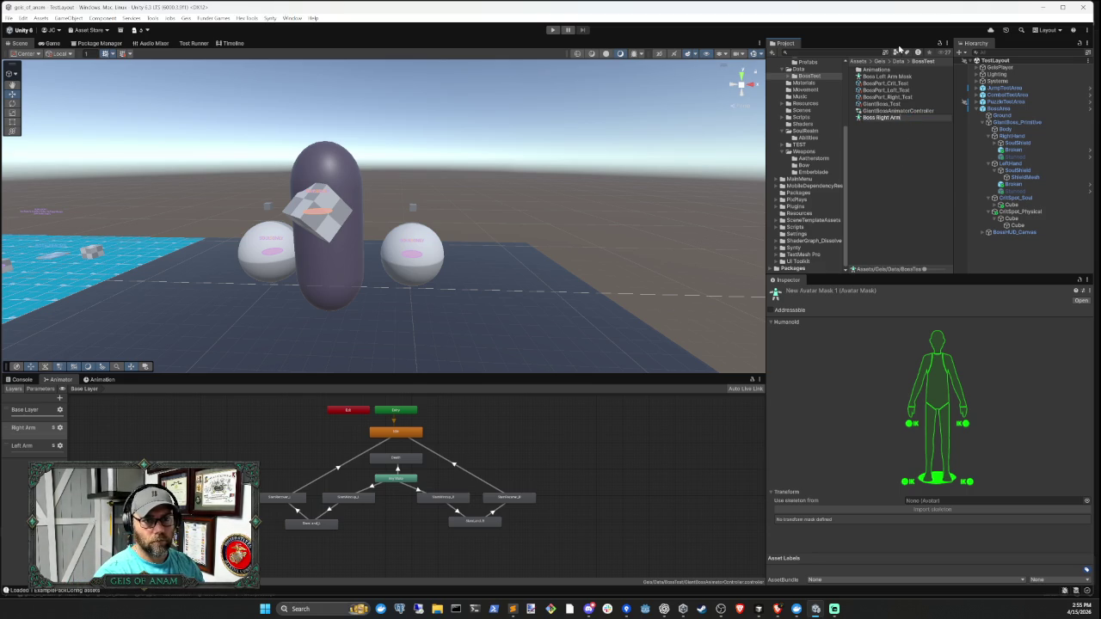
text( Mask)
key(Return)
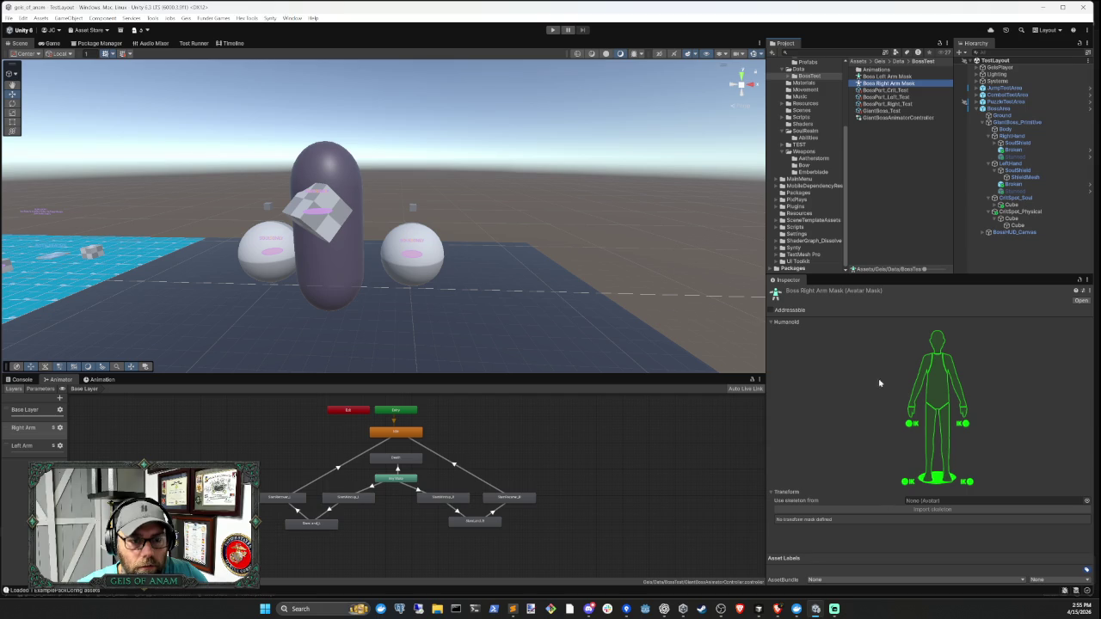
click(758, 608)
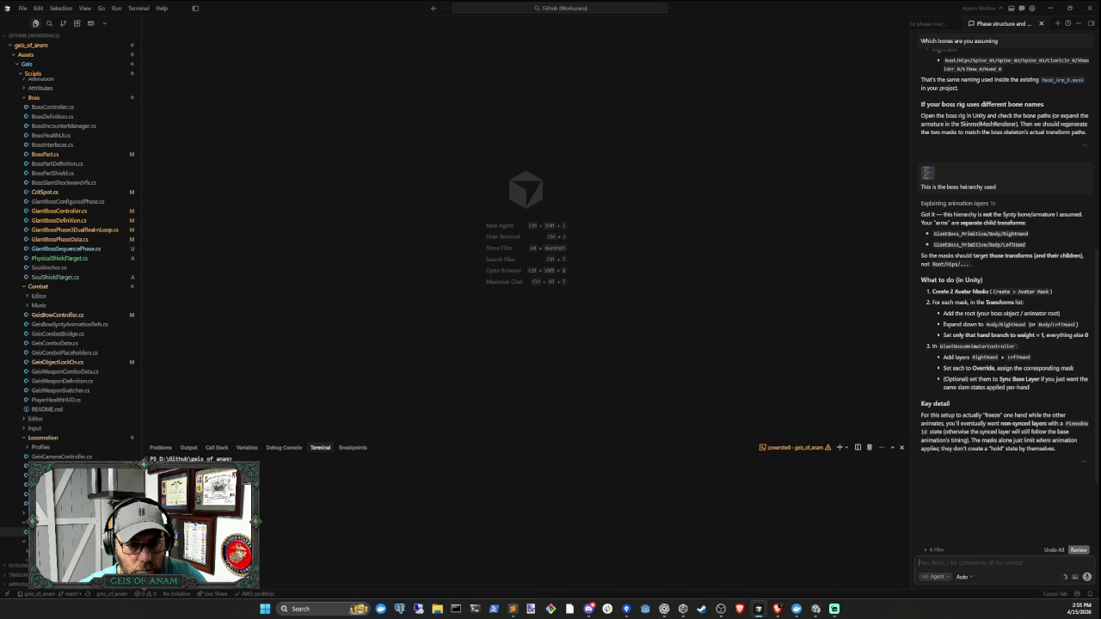
- Try the boss as a mask skeleton source and confirm its Animator has no Avatar
click(815, 609)
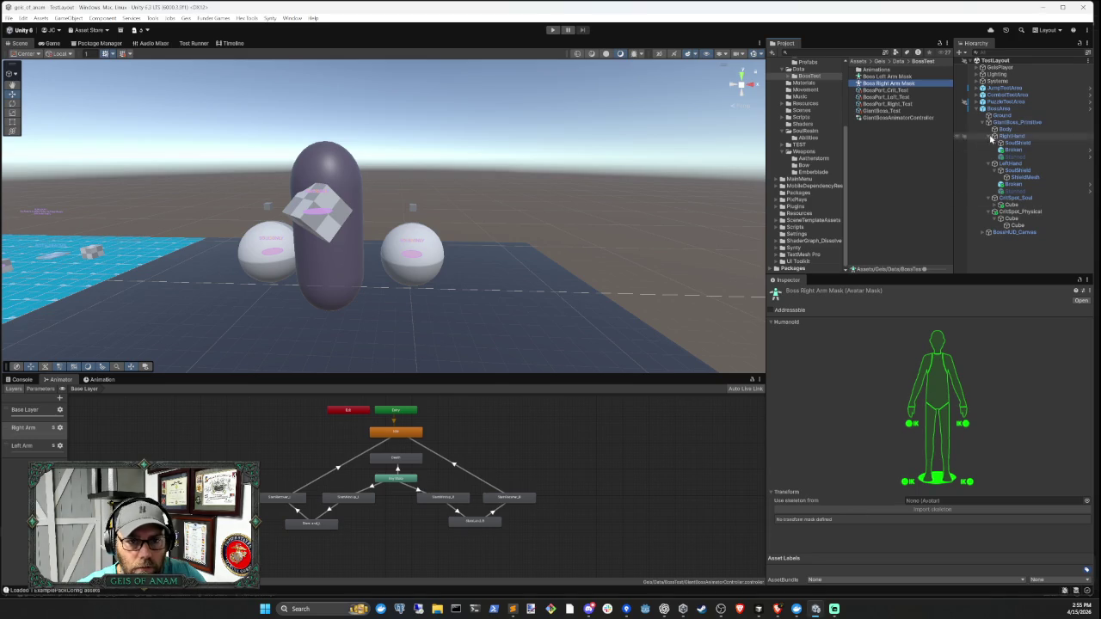
click(1023, 123)
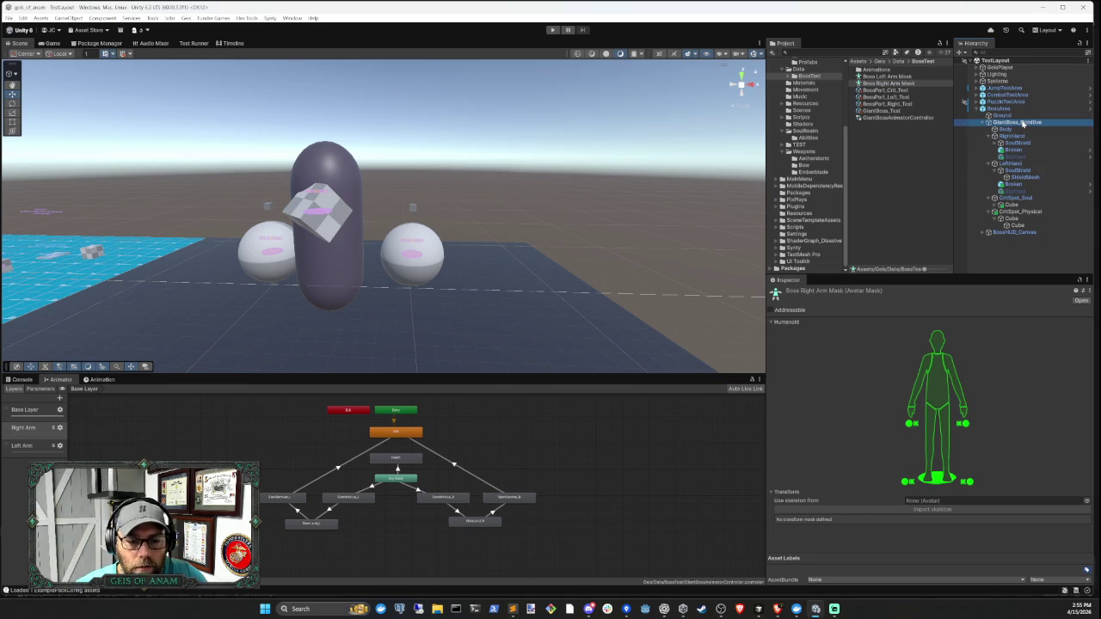
mouse_move(1023, 123)
mouse_down()
mouse_move(939, 503)
mouse_move(933, 495)
mouse_up()
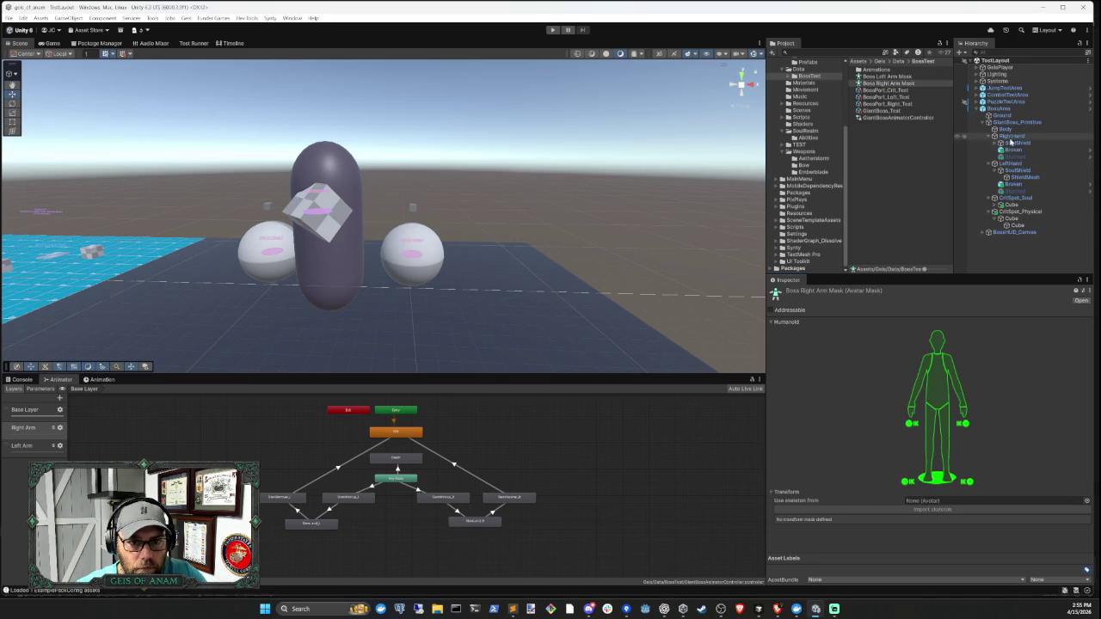
mouse_move(1011, 142)
mouse_down()
mouse_move(1015, 122)
mouse_move(1002, 110)
mouse_move(935, 503)
mouse_up()
click(997, 108)
scroll(957, 537, down, 1)
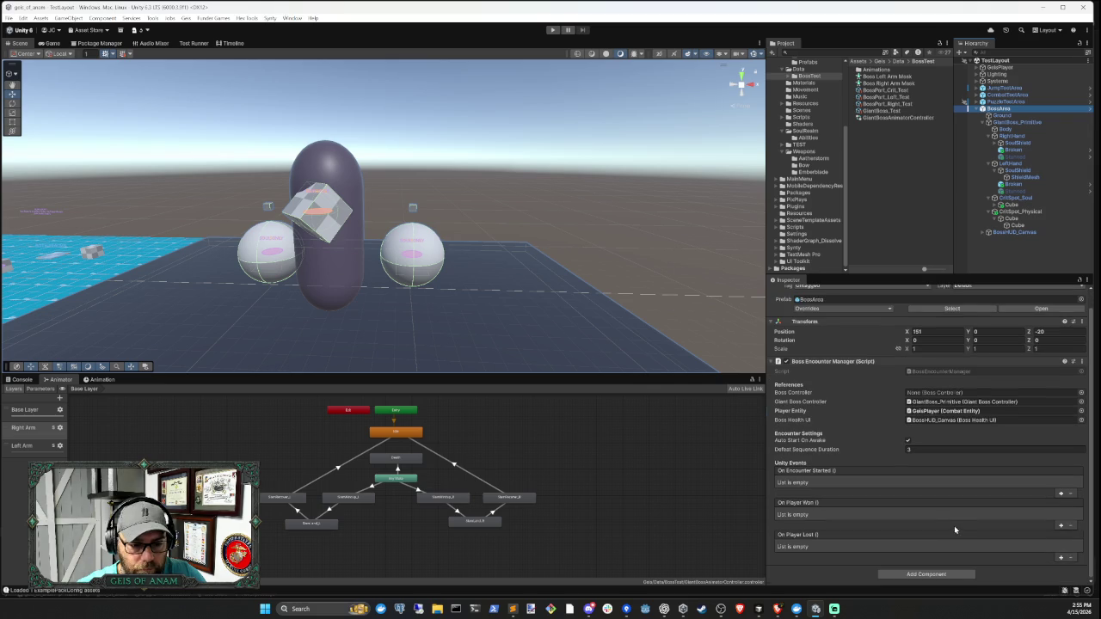
click(1017, 122)
scroll(986, 502, down, 10)
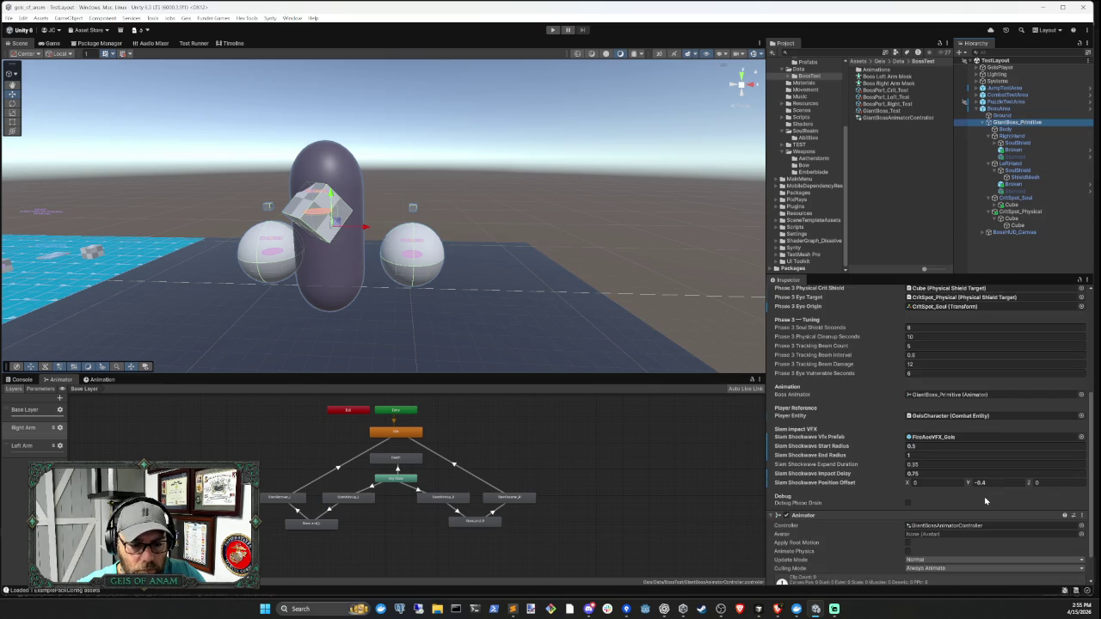
scroll(986, 501, down, 2)
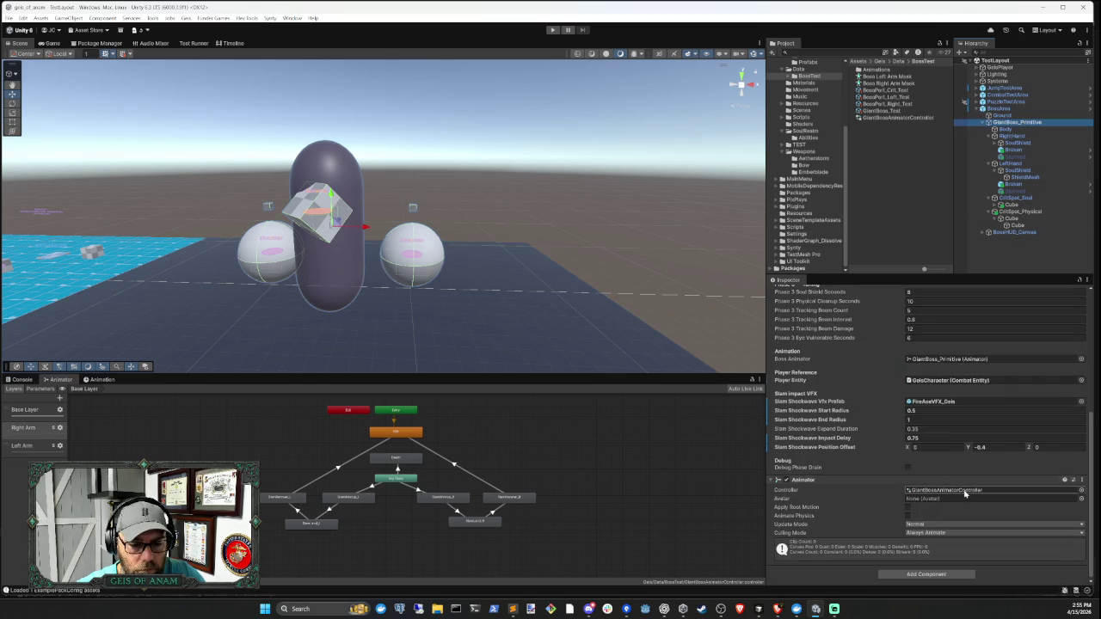
click(933, 501)
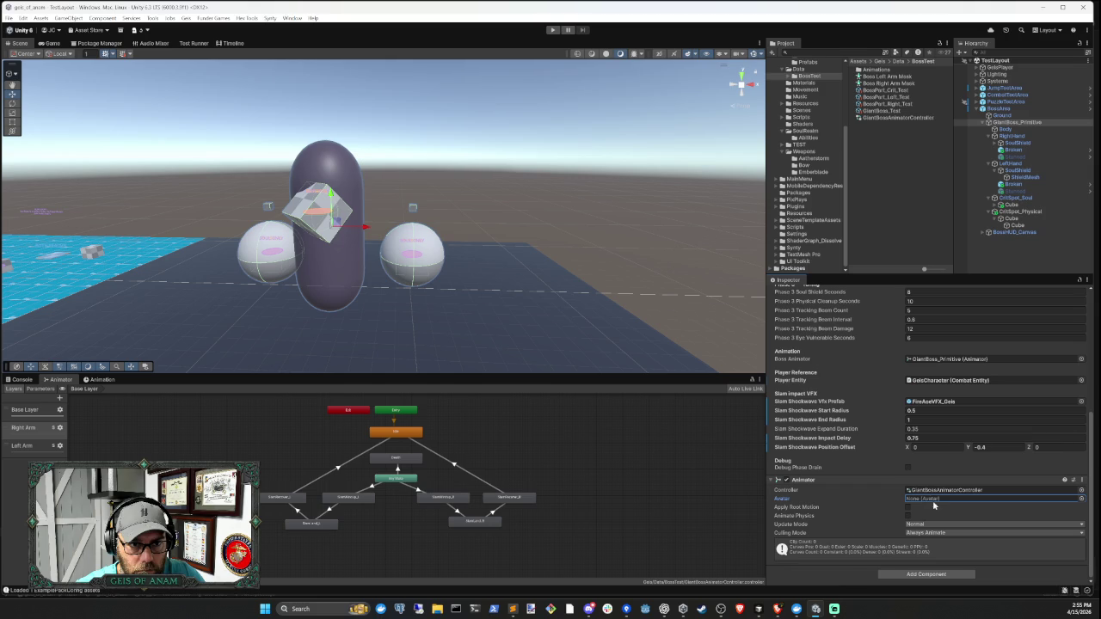
- Review the Boss Left Arm Mask and Boss Right Arm Mask asset settings
click(881, 77)
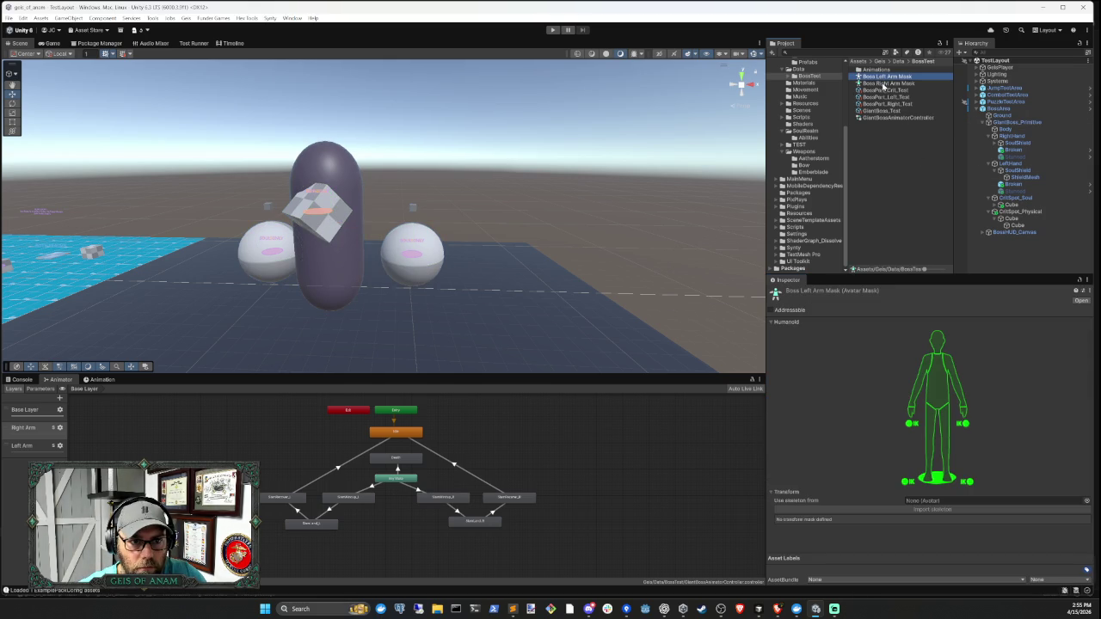
click(885, 84)
click(892, 117)
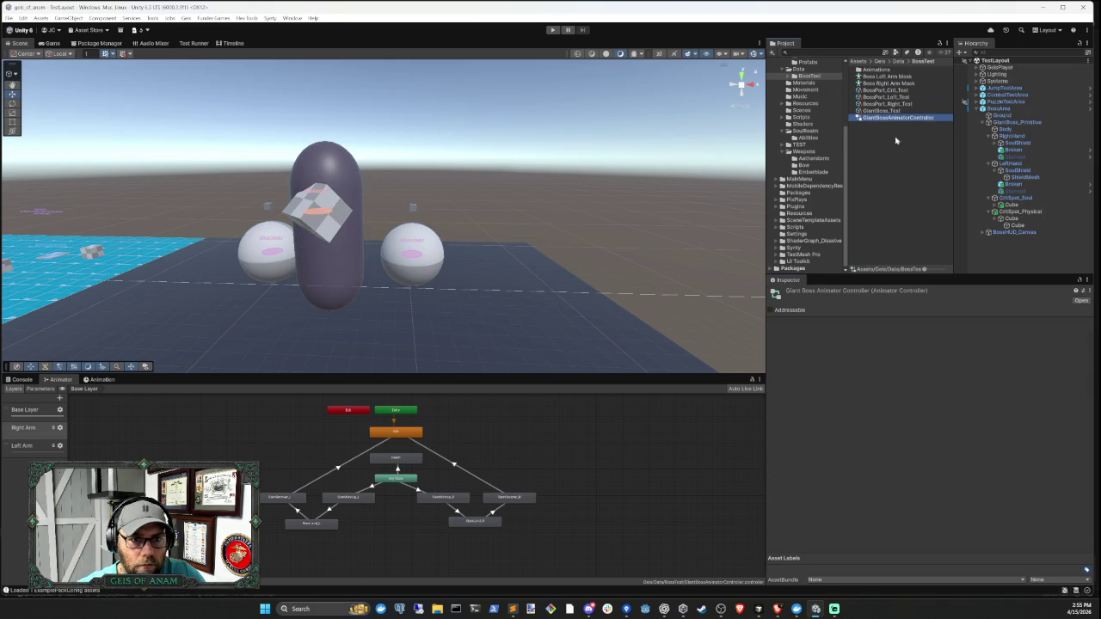
click(891, 174)
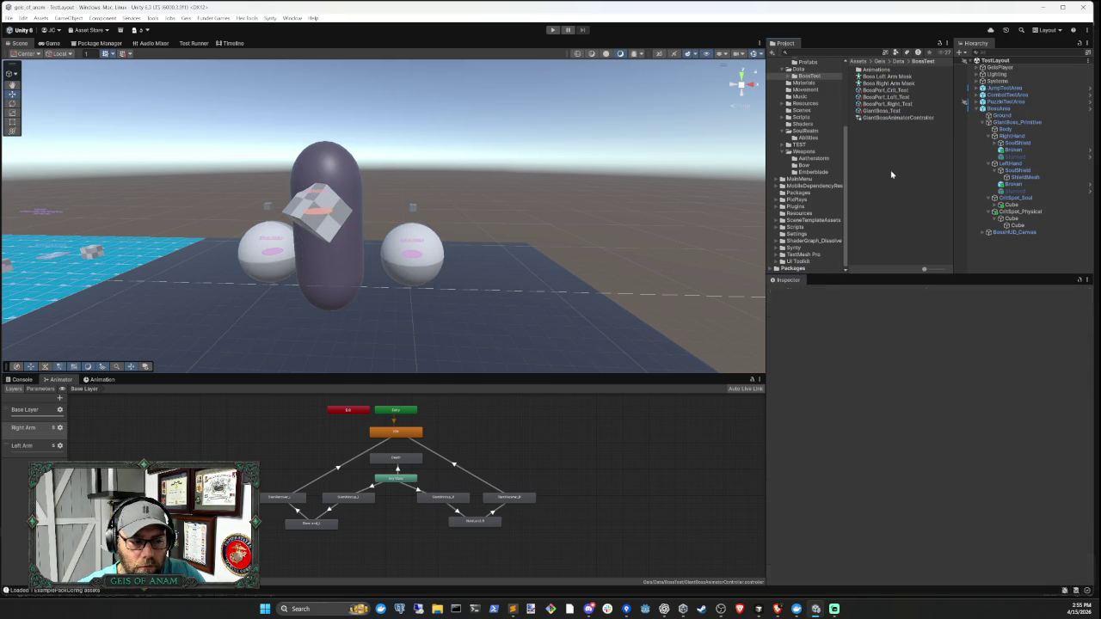
click(888, 78)
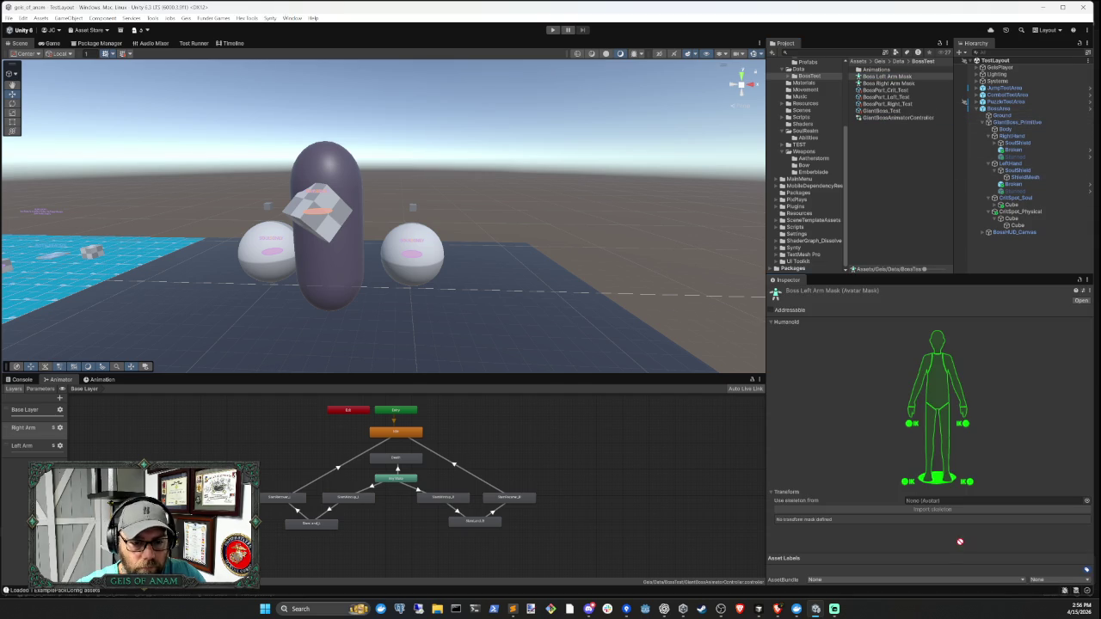
click(768, 612)
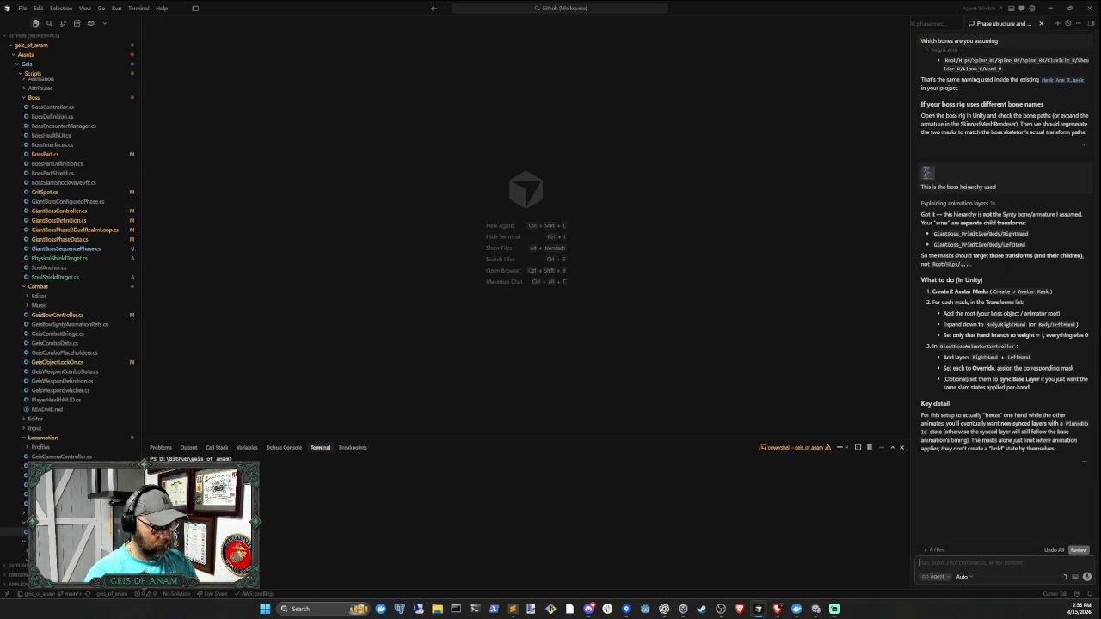
- Tell the agent 'There is no avatar for the boss currently, it's just some primitives'
text(There is no a)
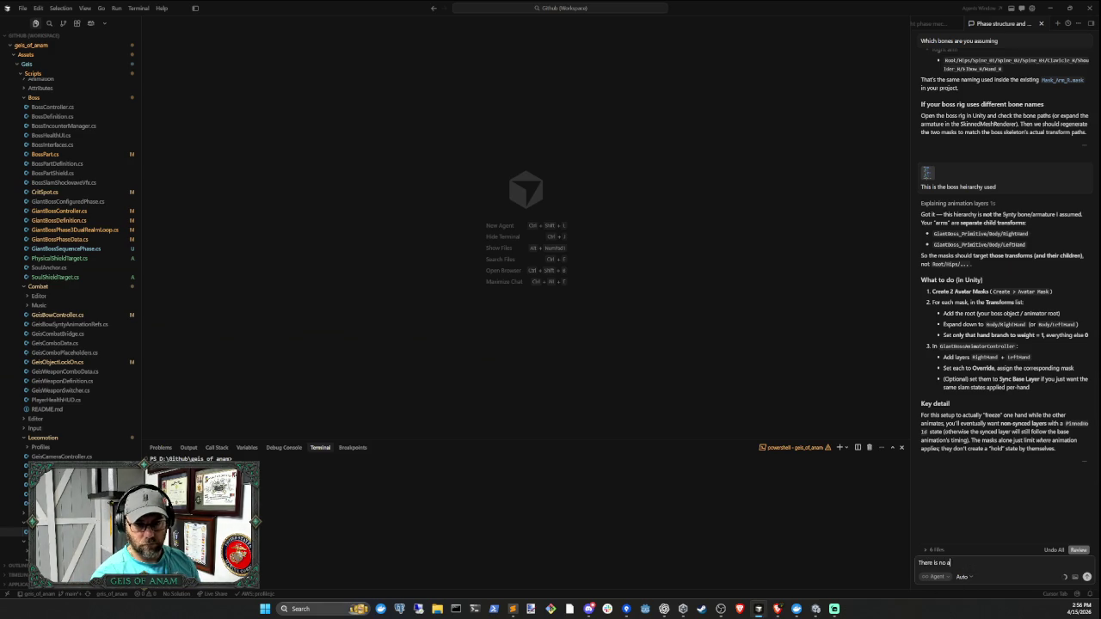
text(vatar for th)
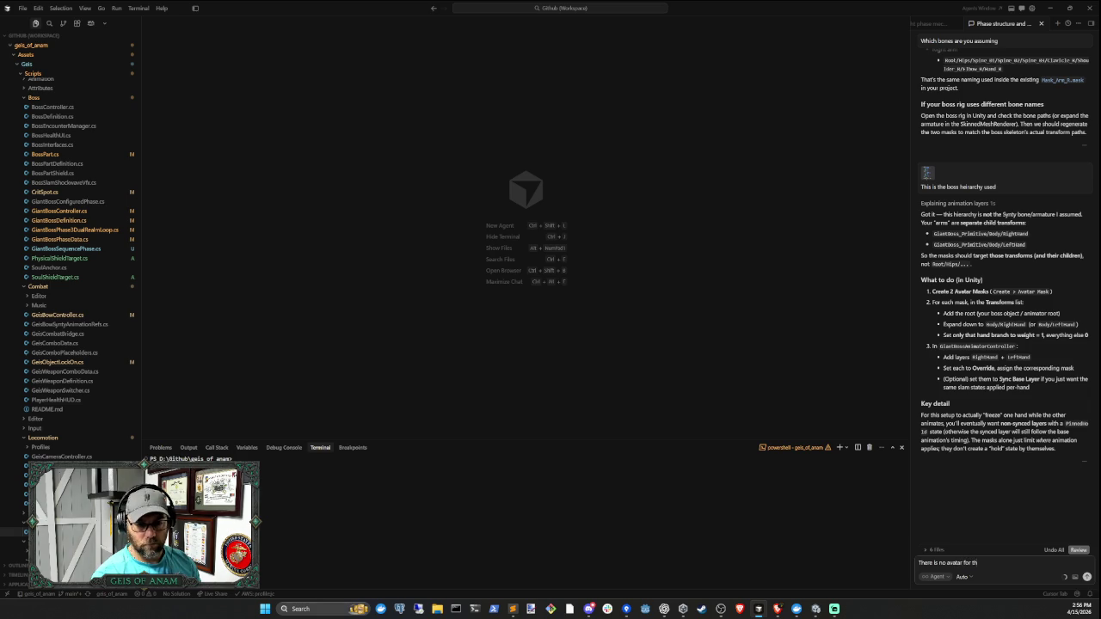
text(e boss currentl)
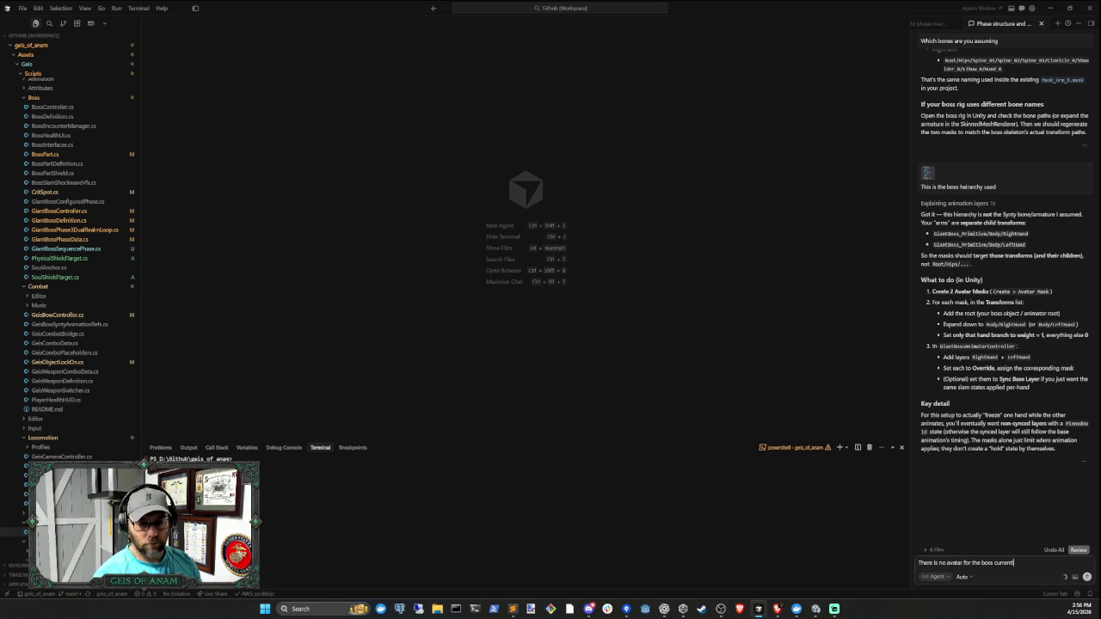
text(y, it's just)
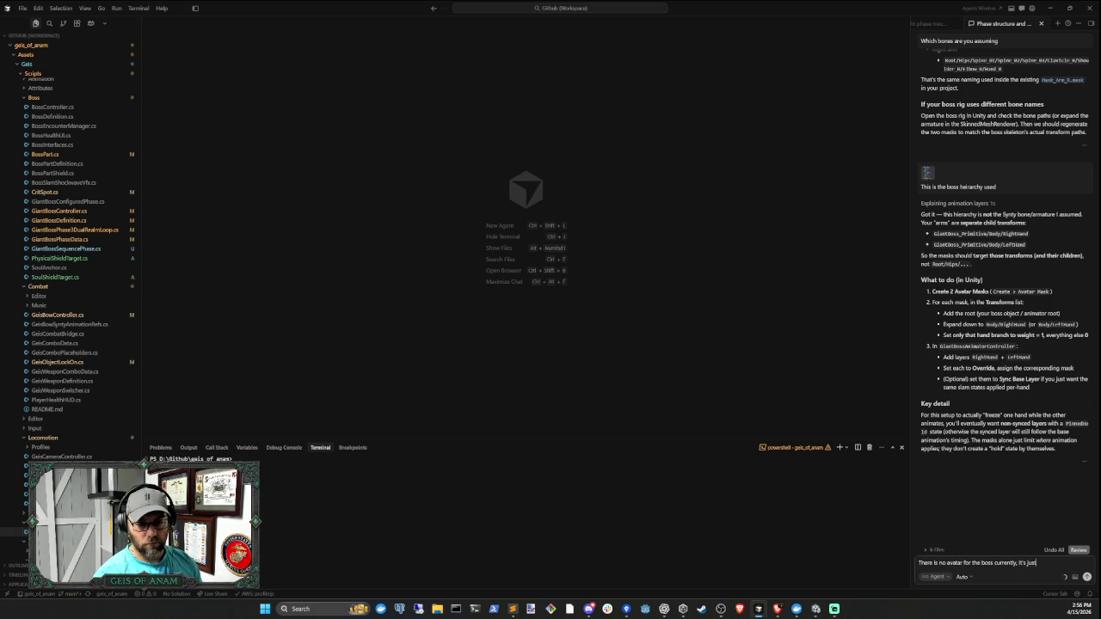
text( som)
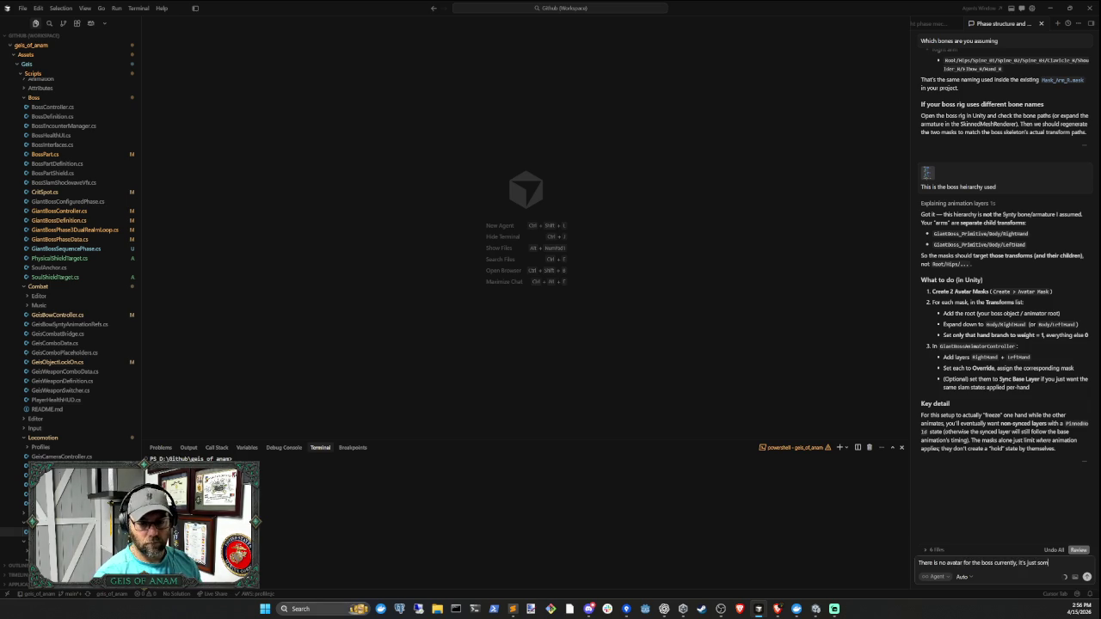
text(e primitives)
key(Return)
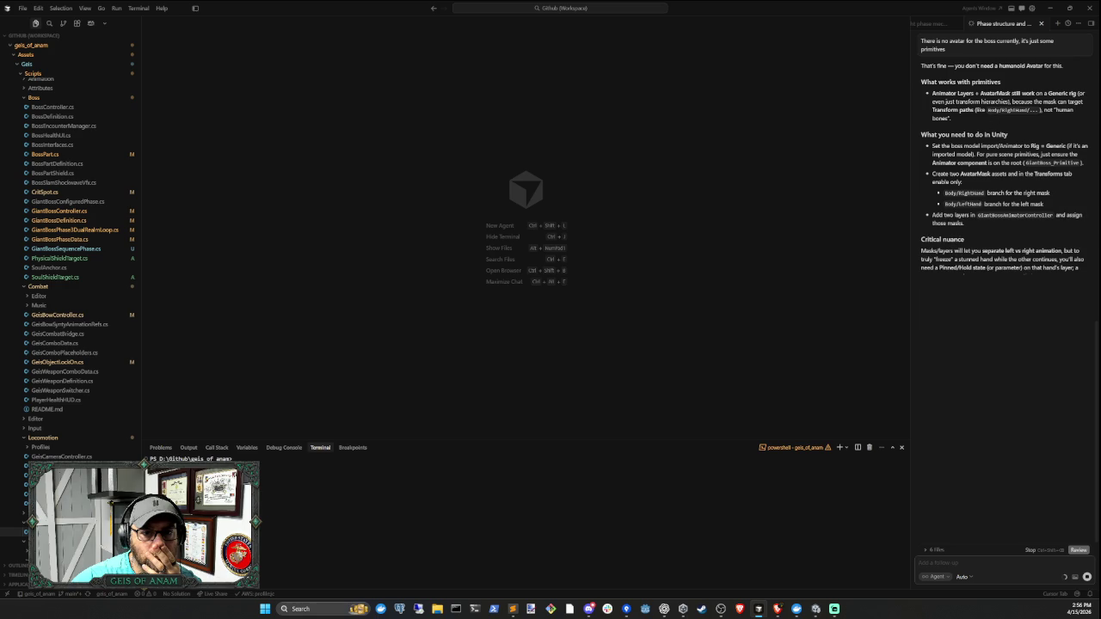
scroll(1035, 148, up, 1)
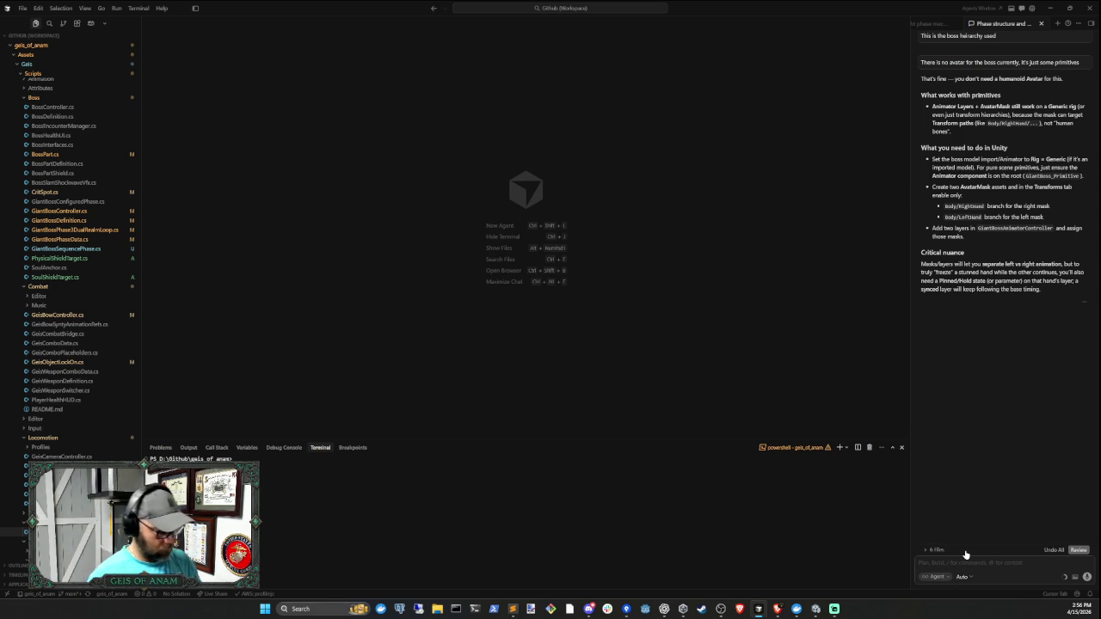
- Send a follow-up saying the boss is hand-composed from Unity objects, not a model
text(There is)
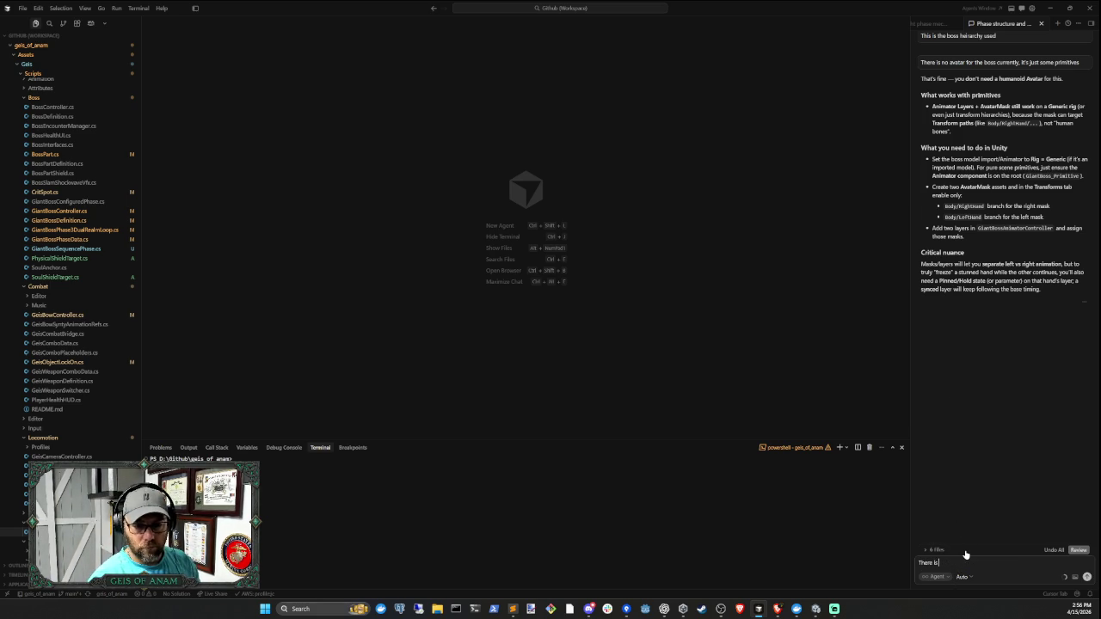
text( no boss)
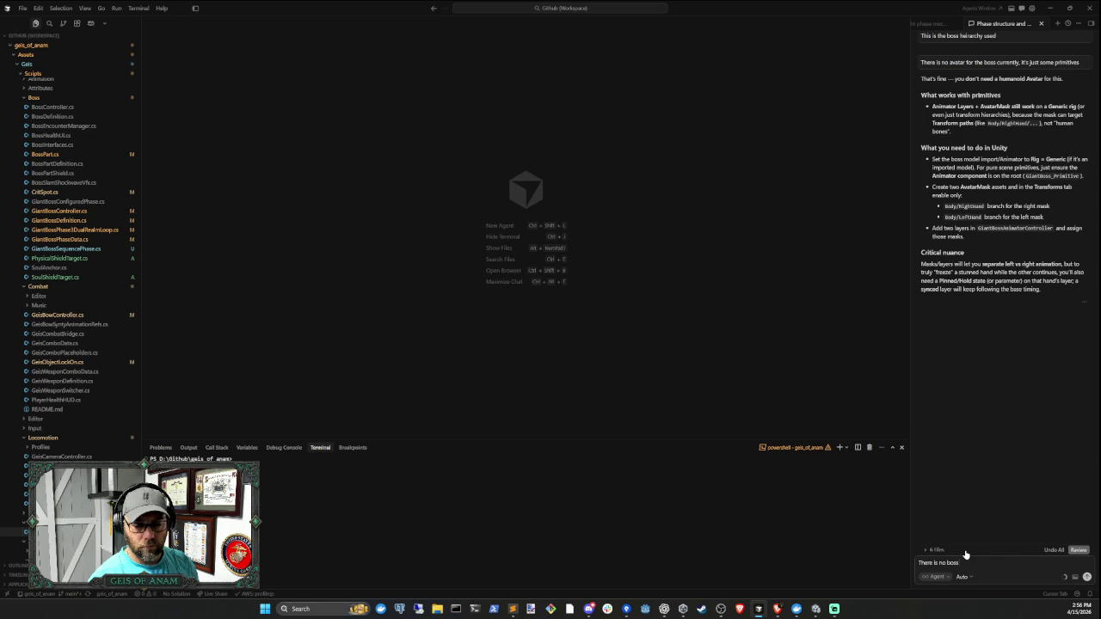
text( model, I co)
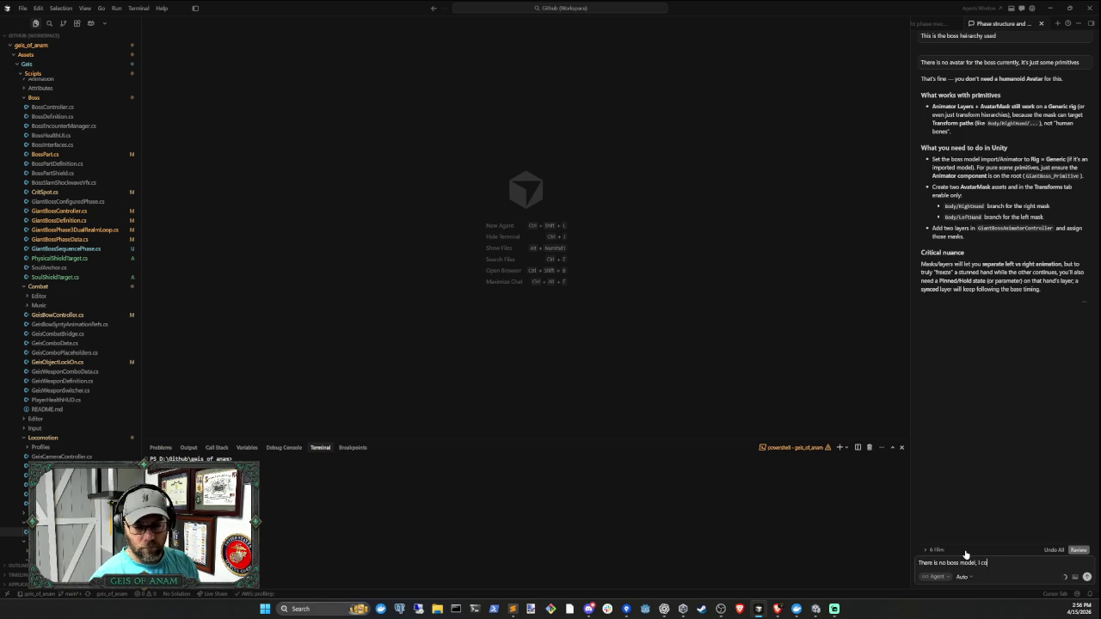
text(mposed it by)
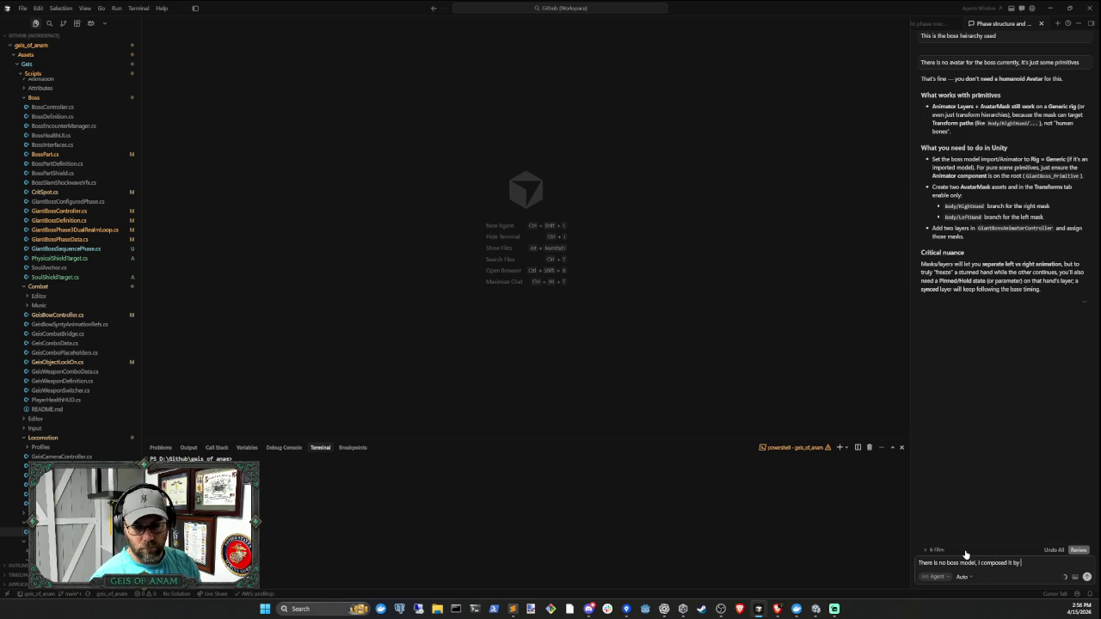
text( hand)
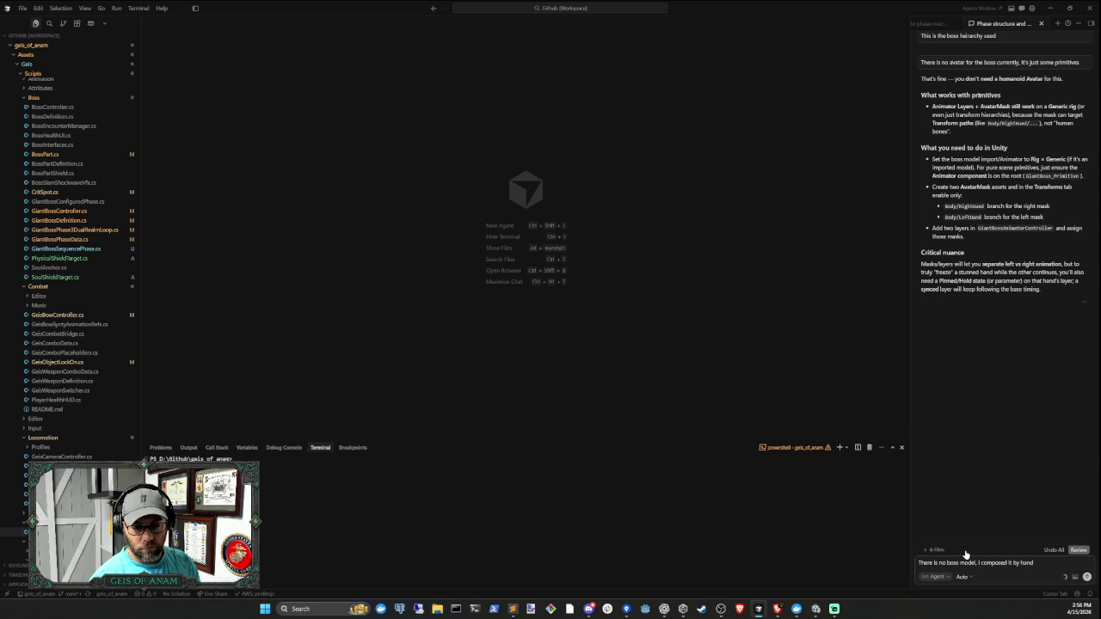
text( with unity)
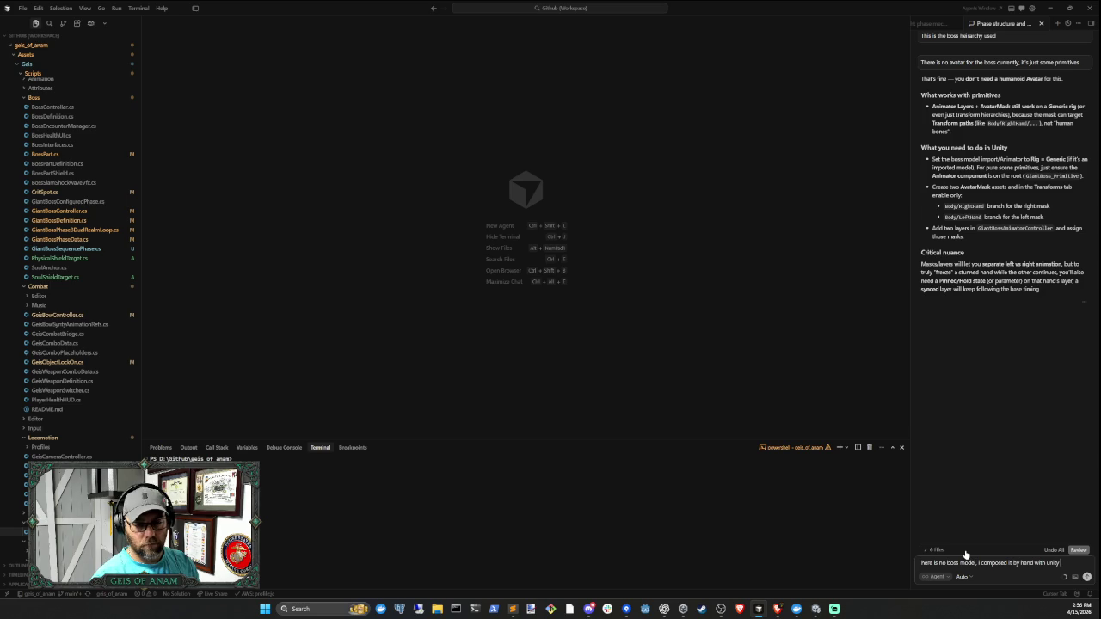
text( 3d)
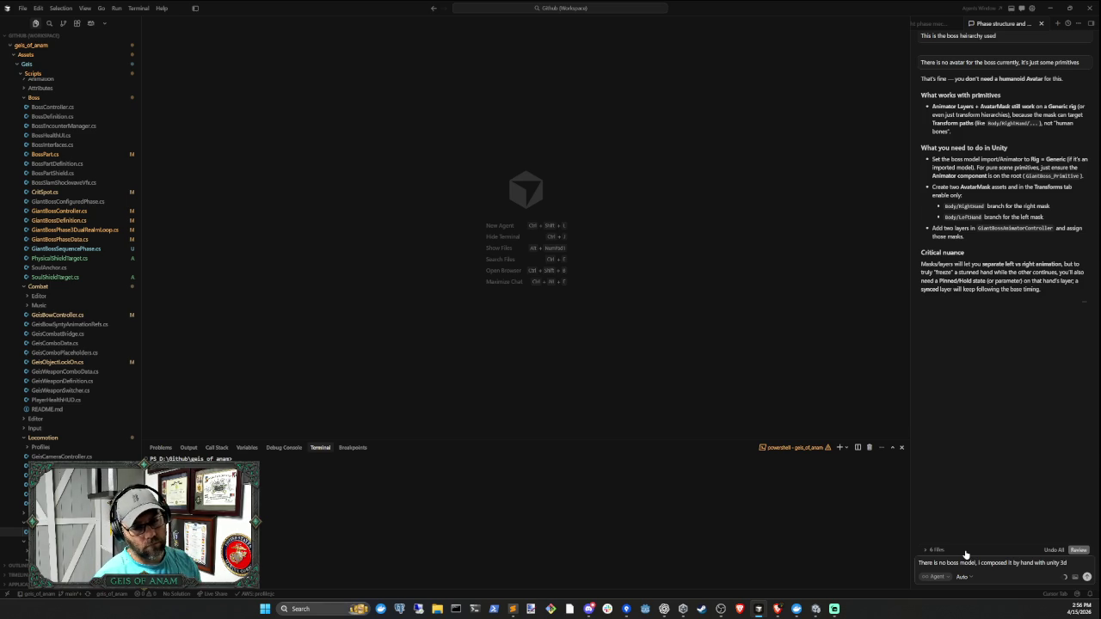
key(BackSpace)
key(BackSpace)
key(BackSpace)
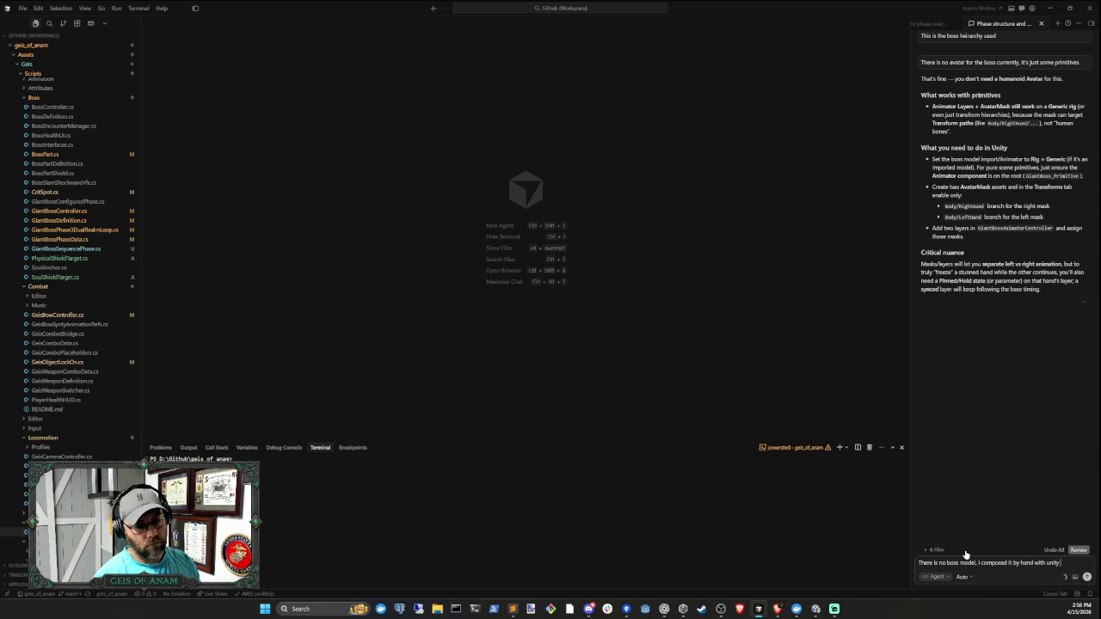
text( objects)
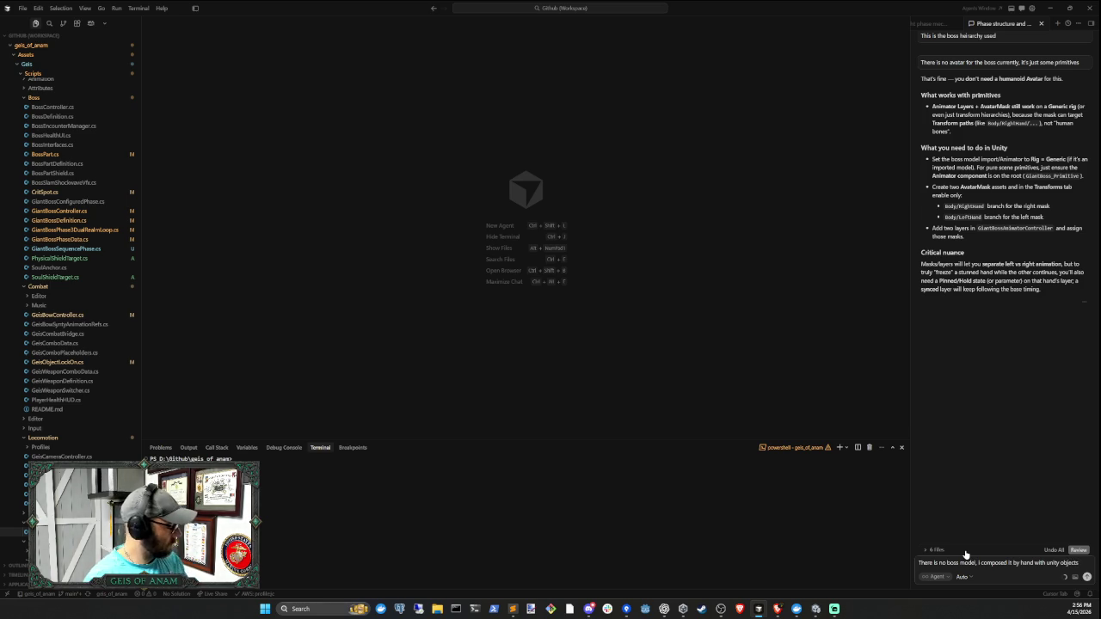
key(Return)
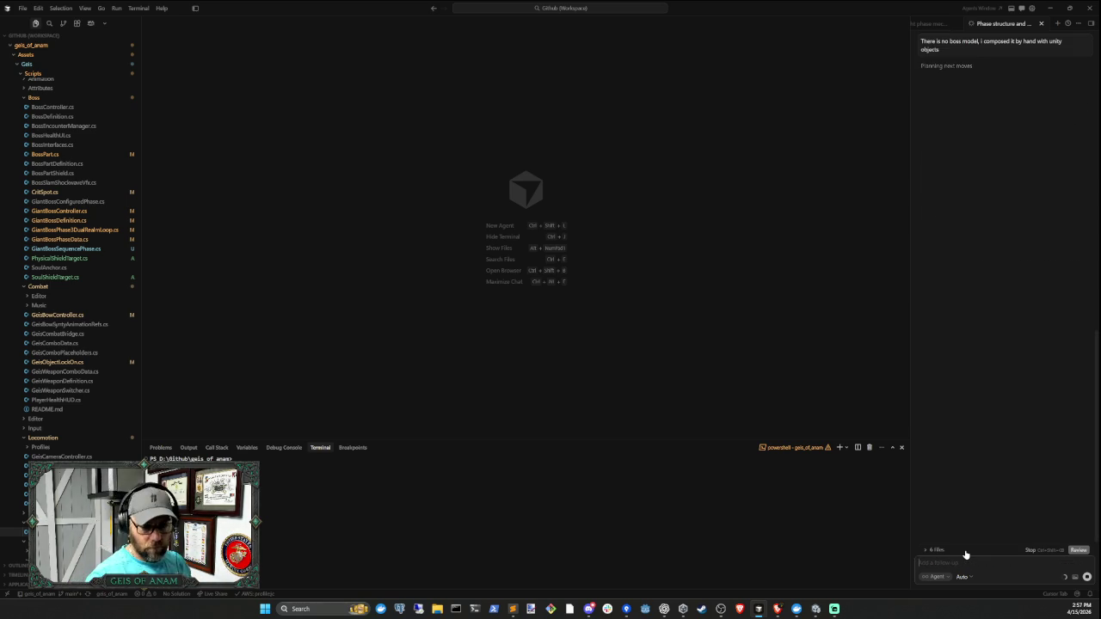
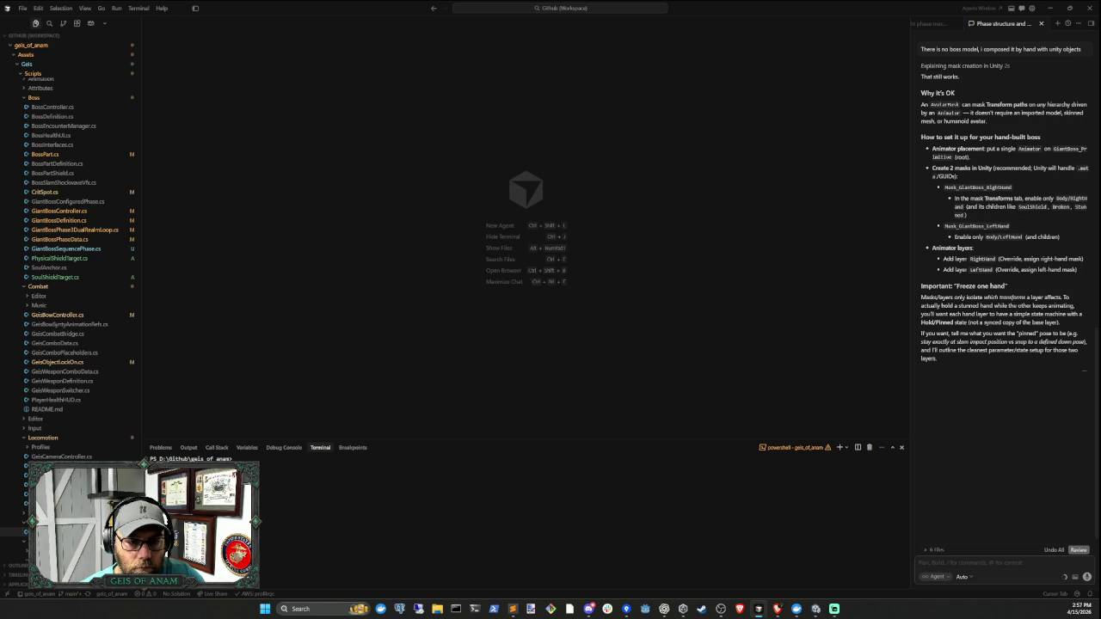
- Check the agent's avatar-mask instructions in Cursor again, then return to the Unity editor
click(816, 609)
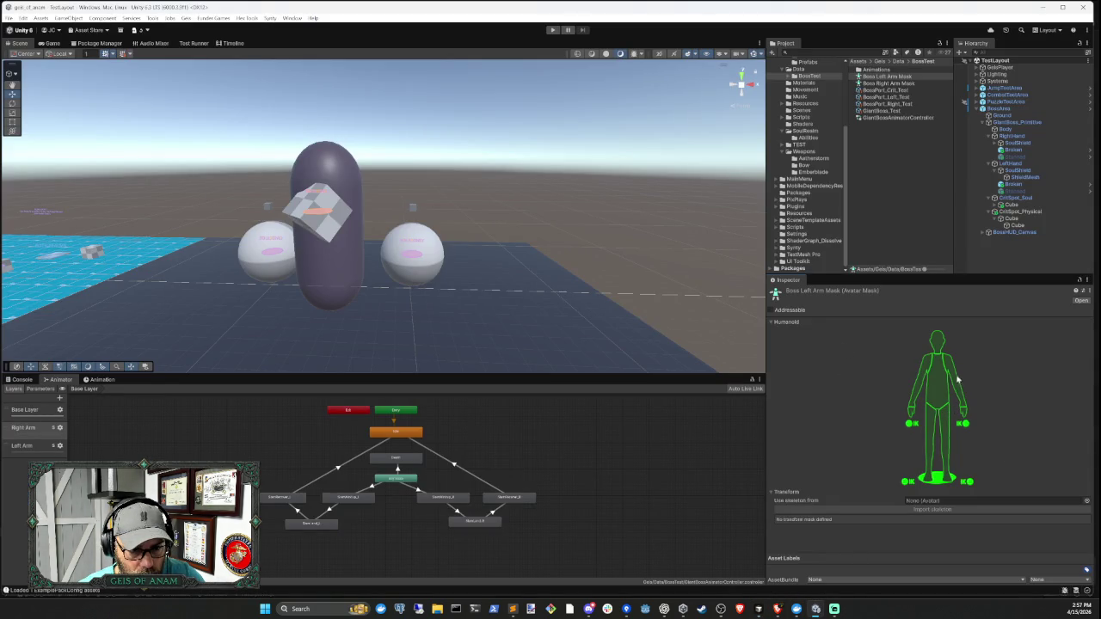
click(757, 609)
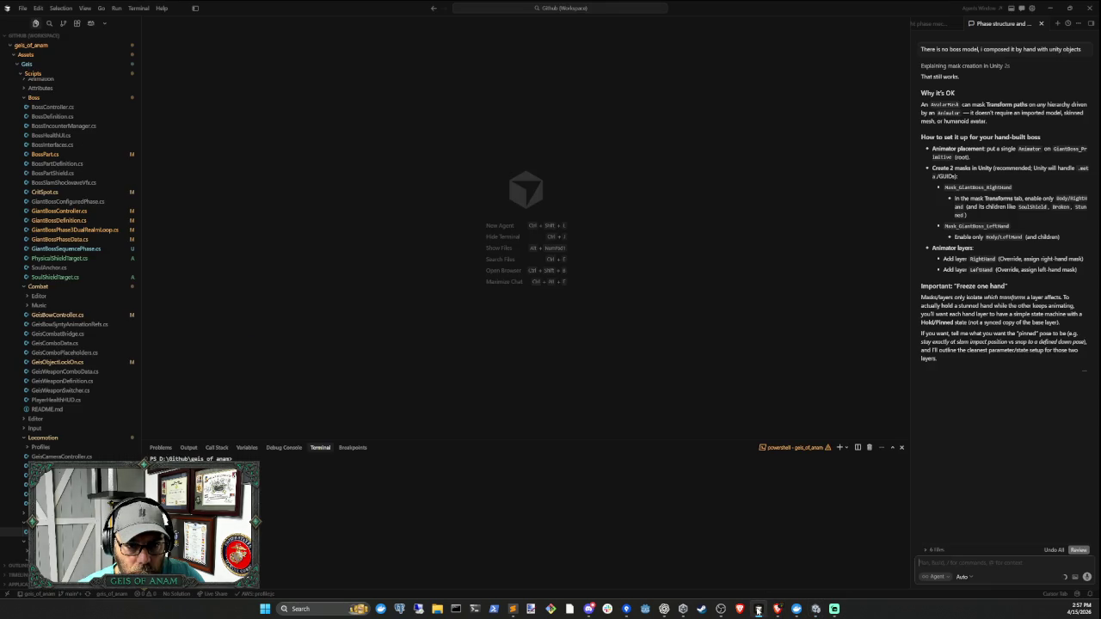
click(758, 609)
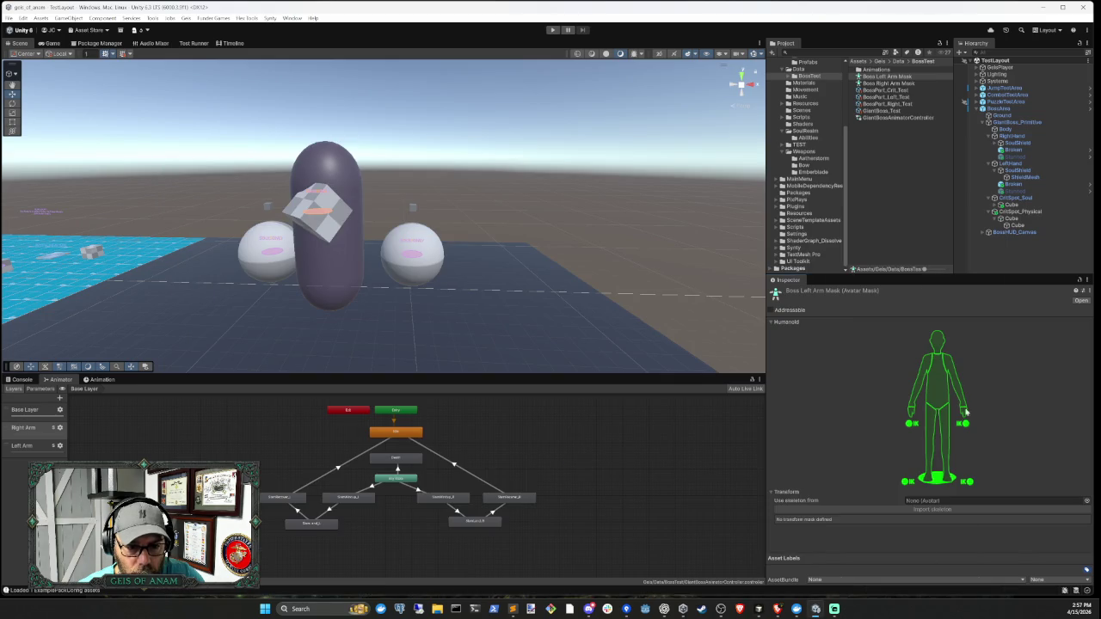
- Disable the head, right arm, both legs and root in Boss Left Arm Mask, keeping the torso
click(943, 378)
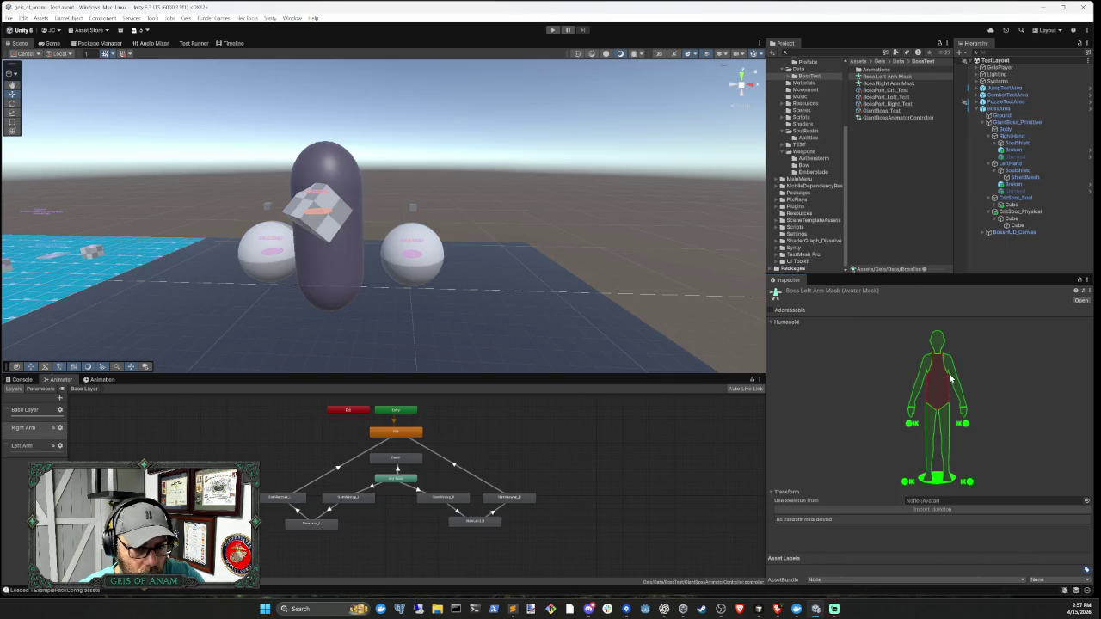
click(939, 389)
click(922, 378)
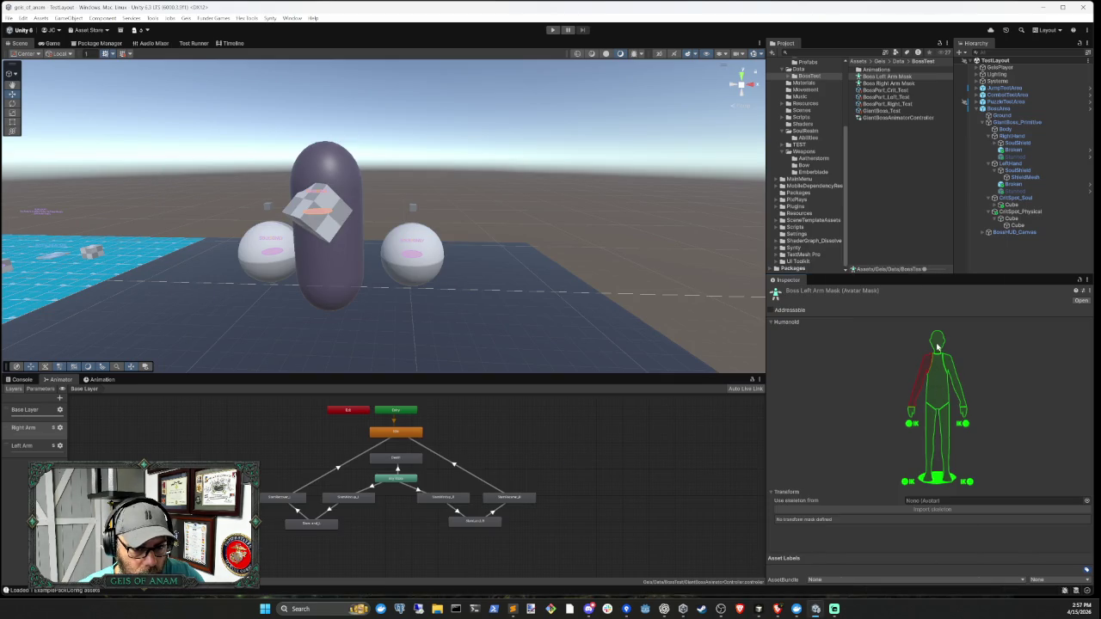
click(938, 343)
click(929, 443)
click(945, 443)
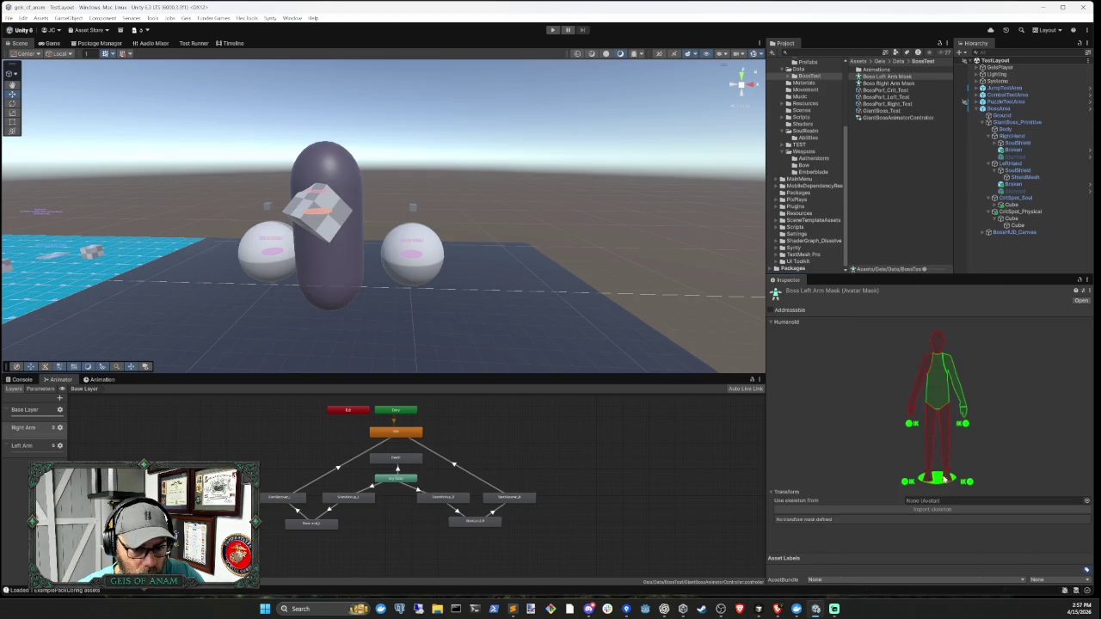
click(937, 478)
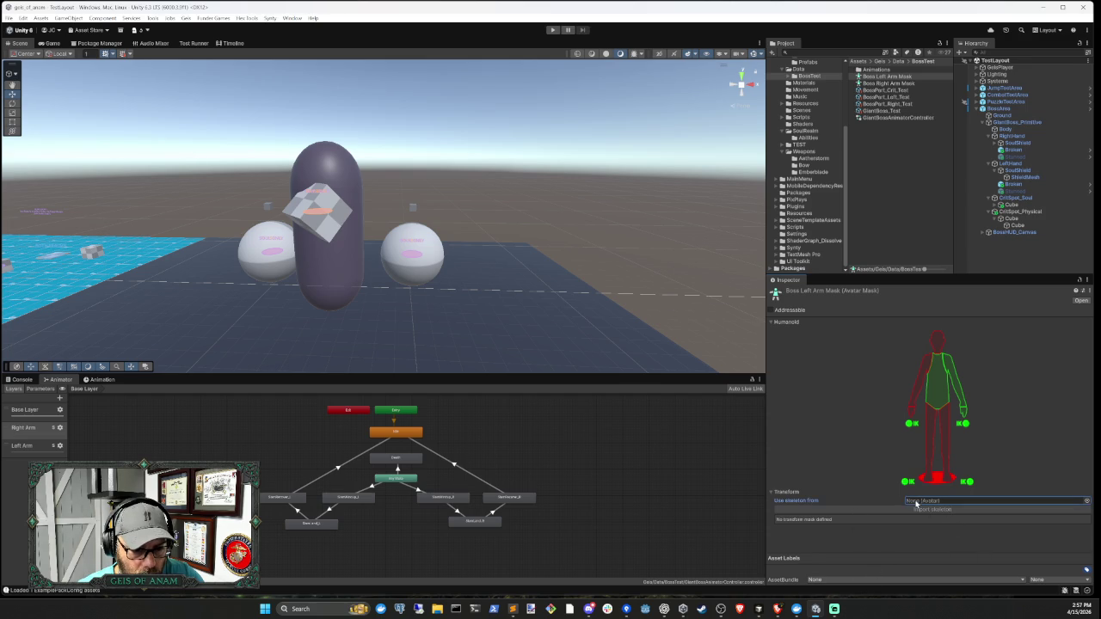
click(789, 493)
click(789, 492)
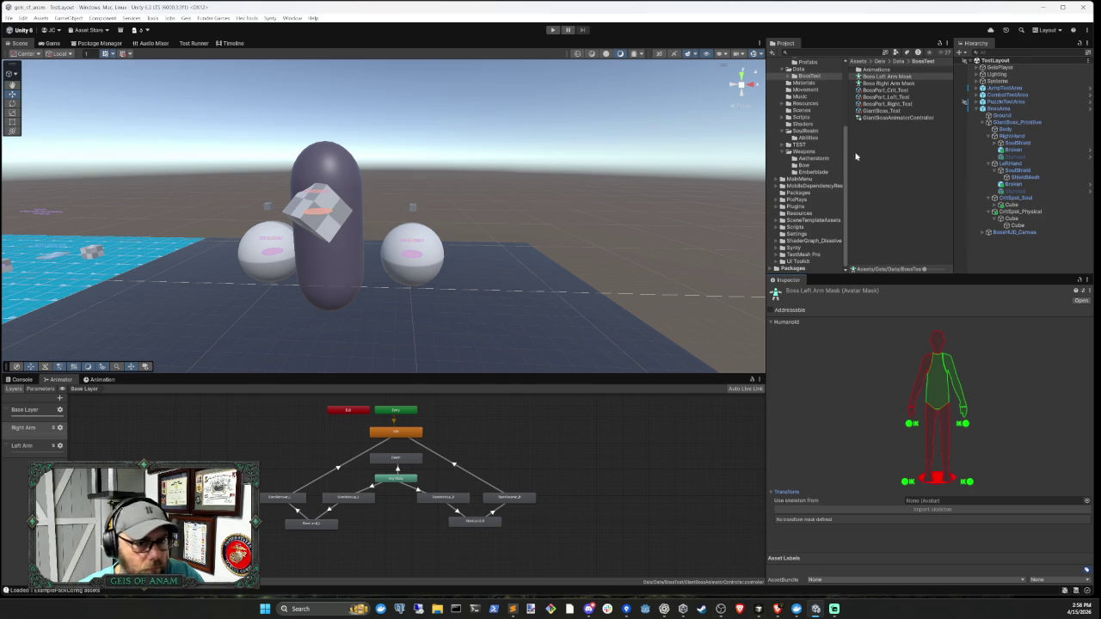
right_click(887, 124)
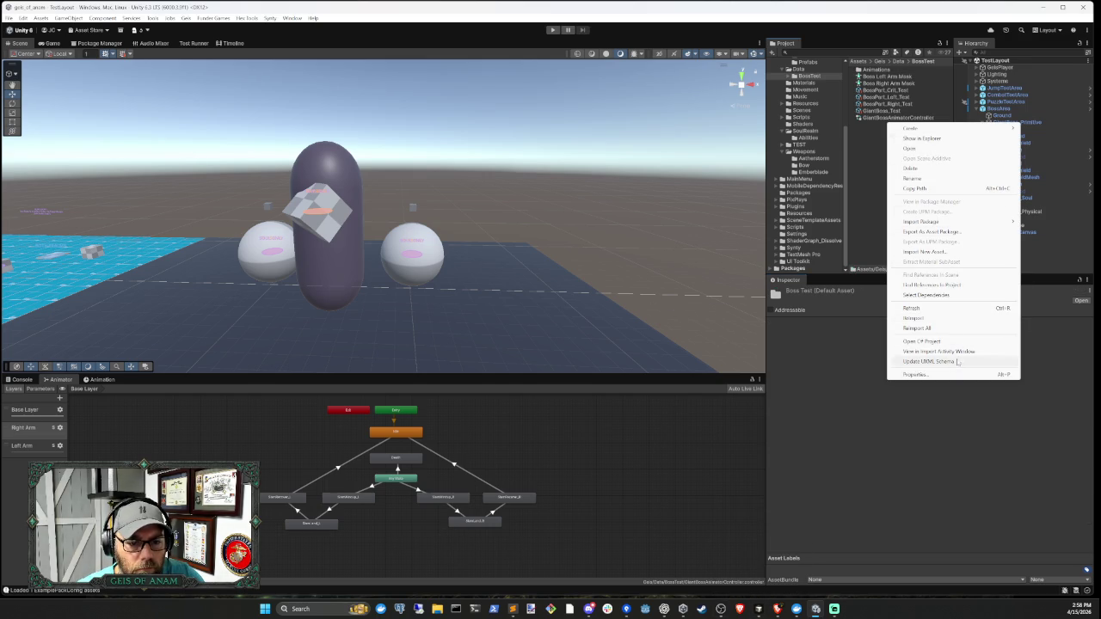
mouse_move(966, 133)
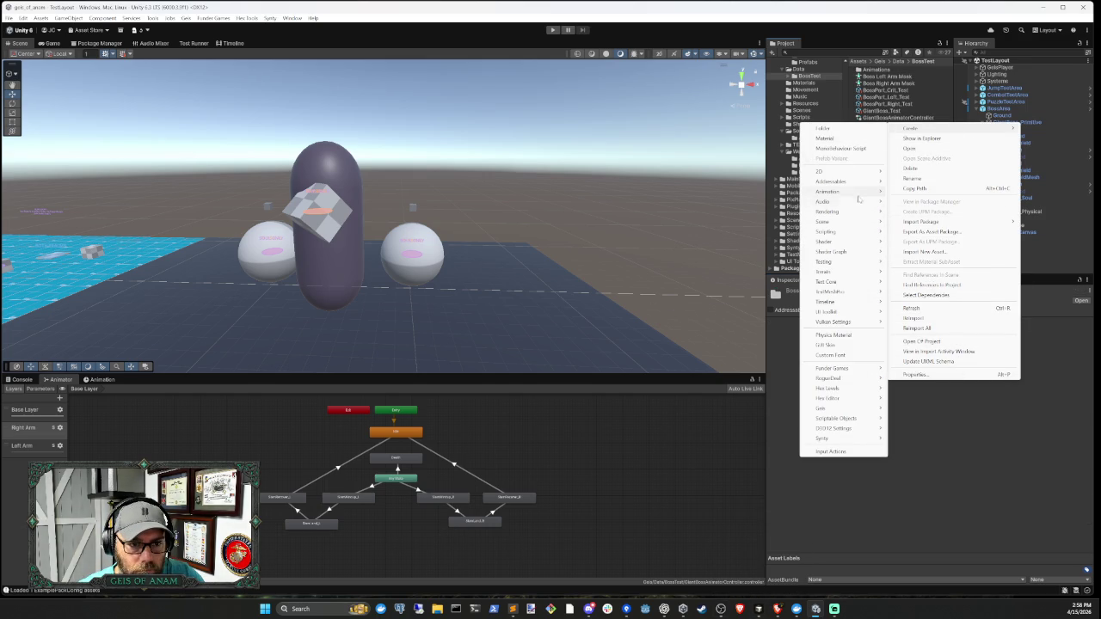
mouse_move(860, 192)
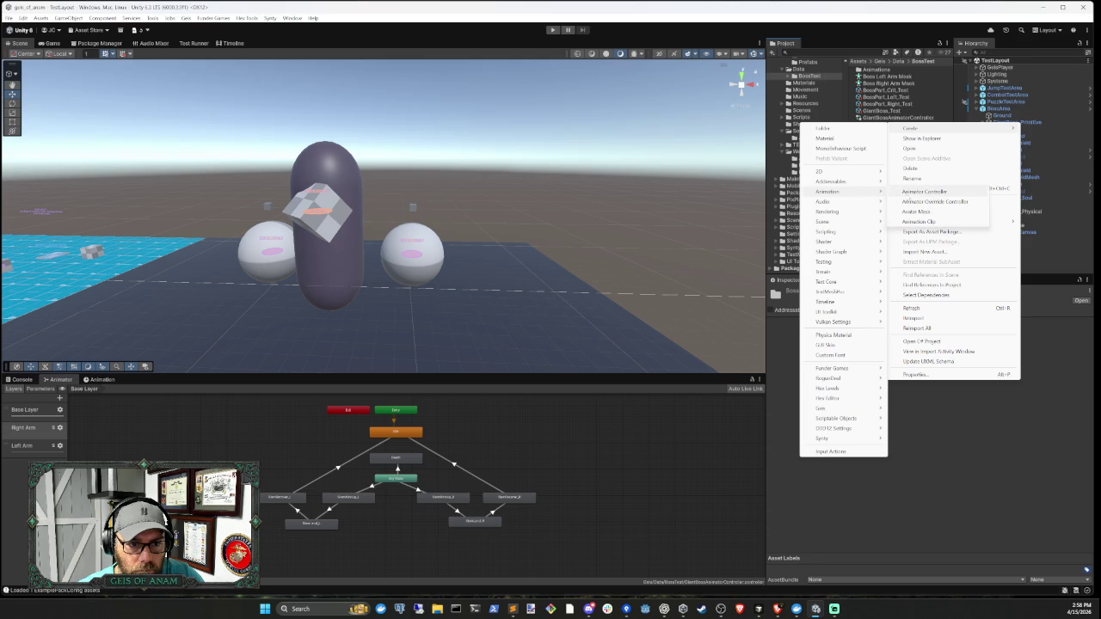
click(1047, 252)
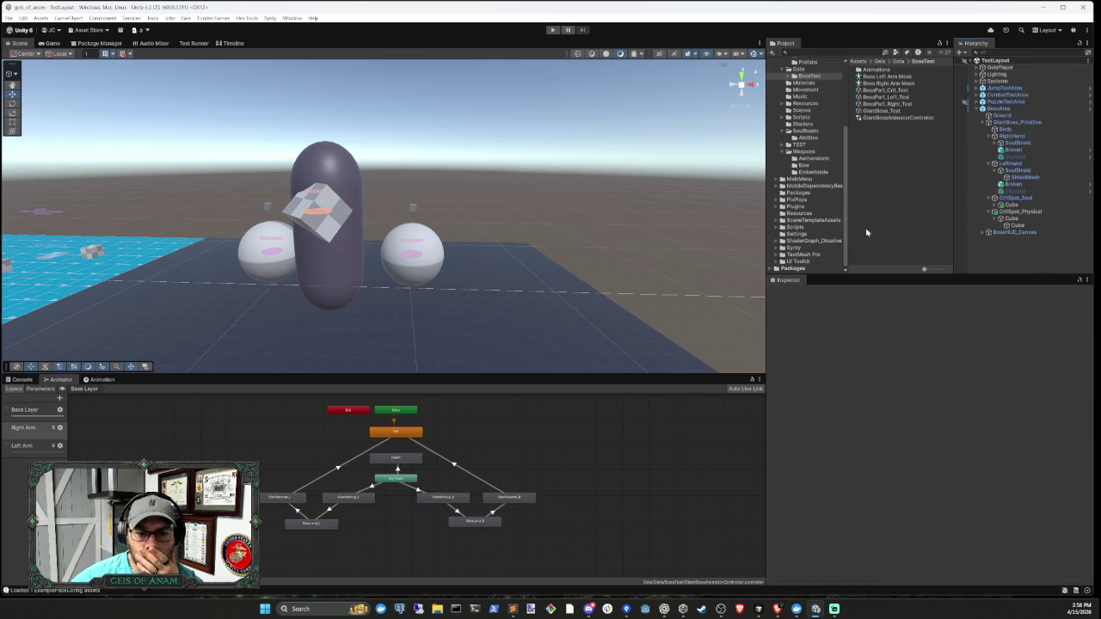
click(759, 609)
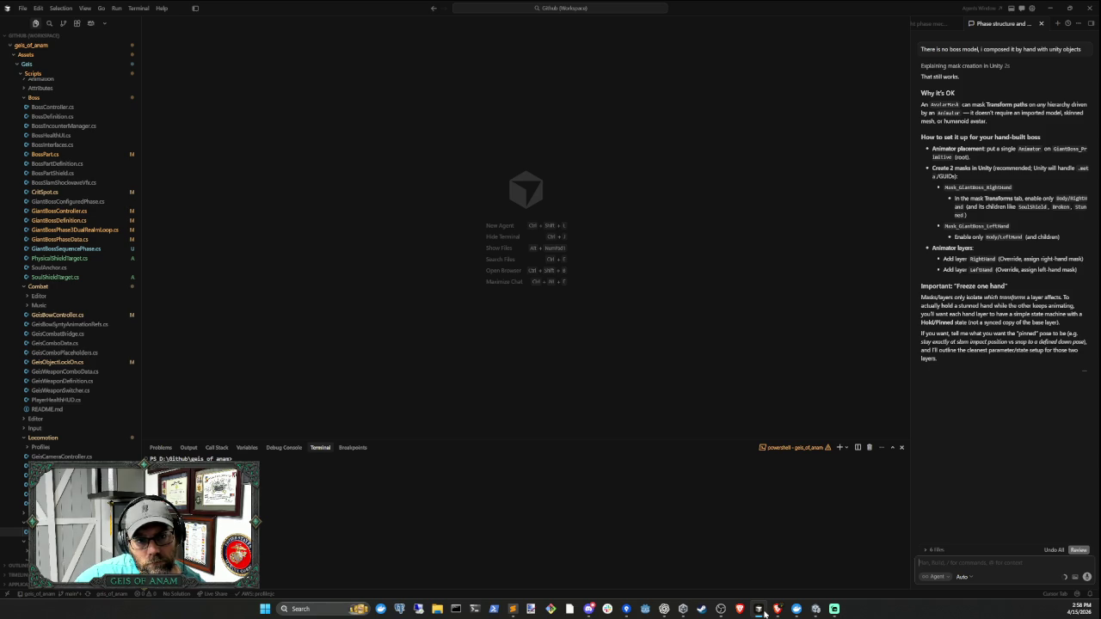
click(760, 609)
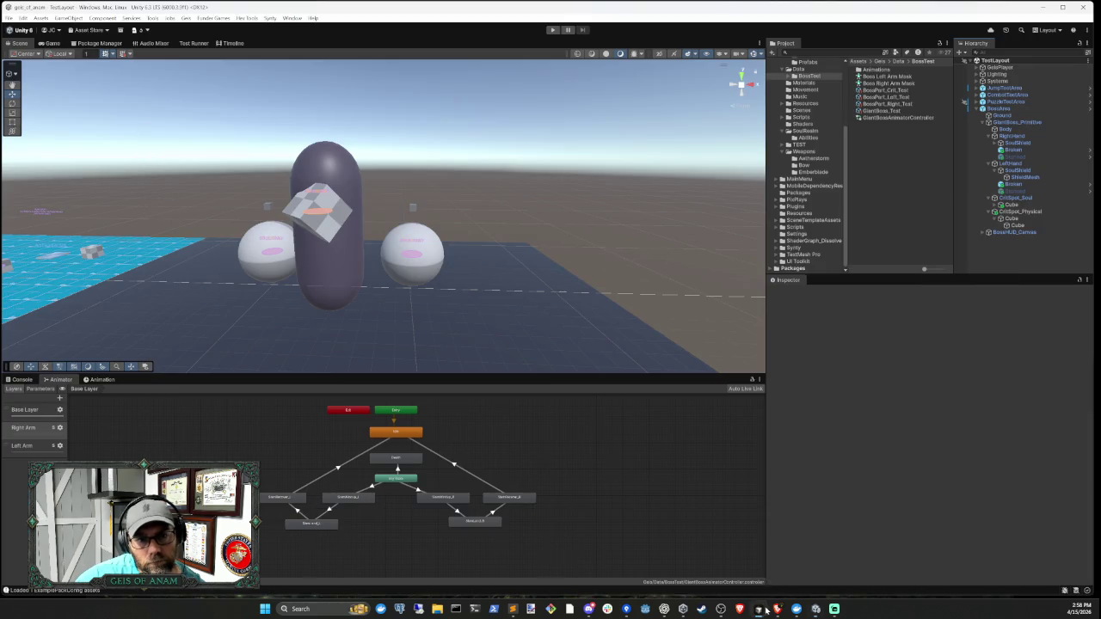
- Select the Boss Right Arm Mask asset in the Project panel
right_click(888, 164)
click(897, 76)
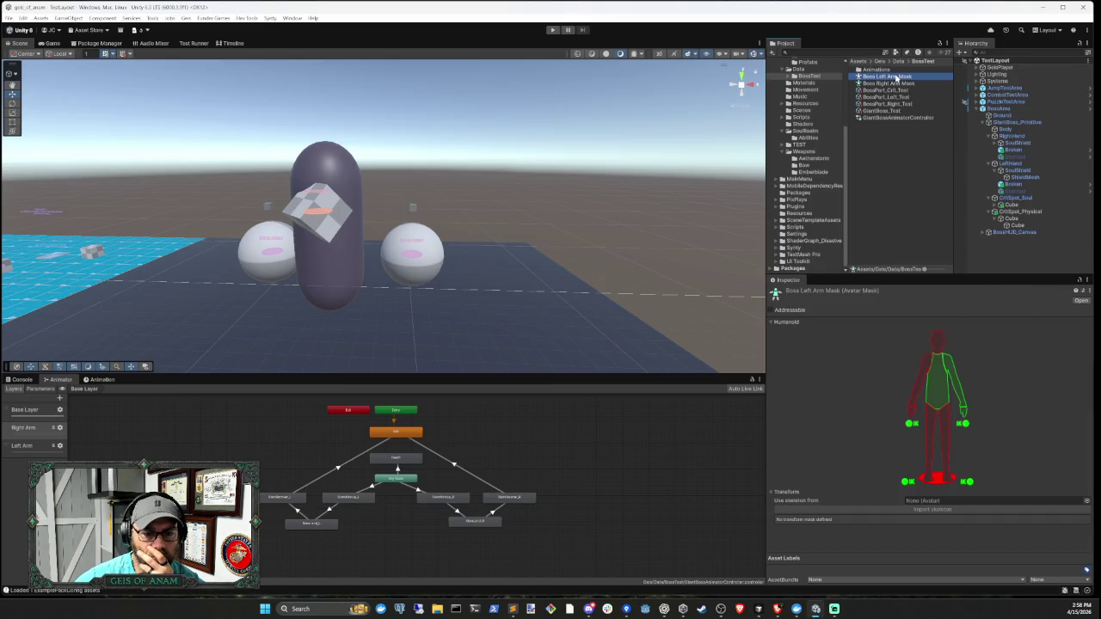
click(892, 84)
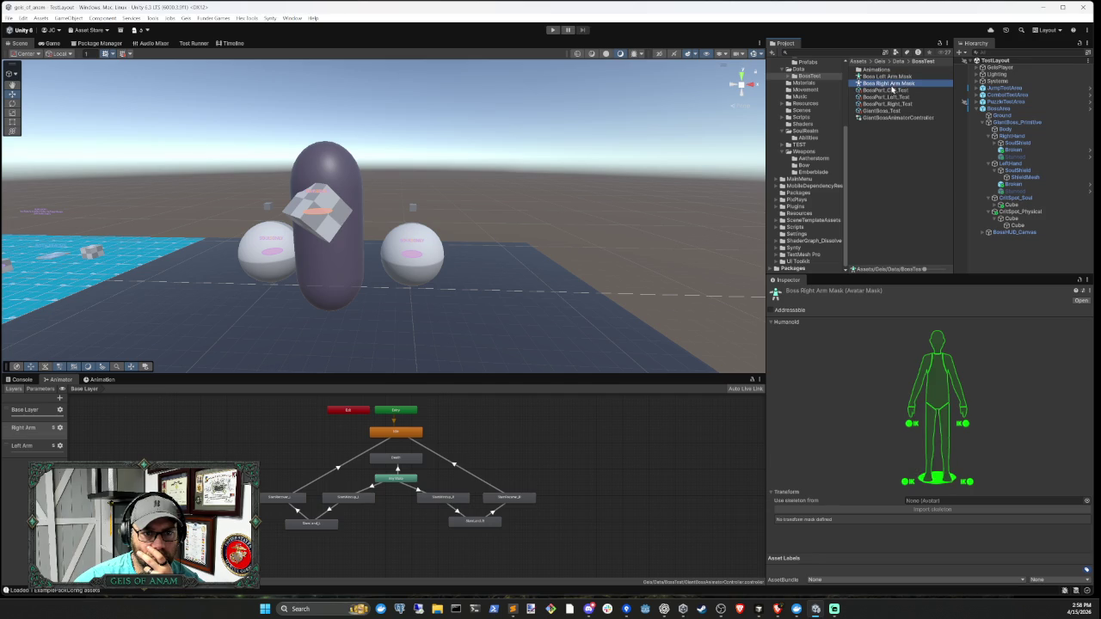
- Disable the torso, left arm, both legs, left hand IK, root and head in the Humanoid diagram
click(937, 383)
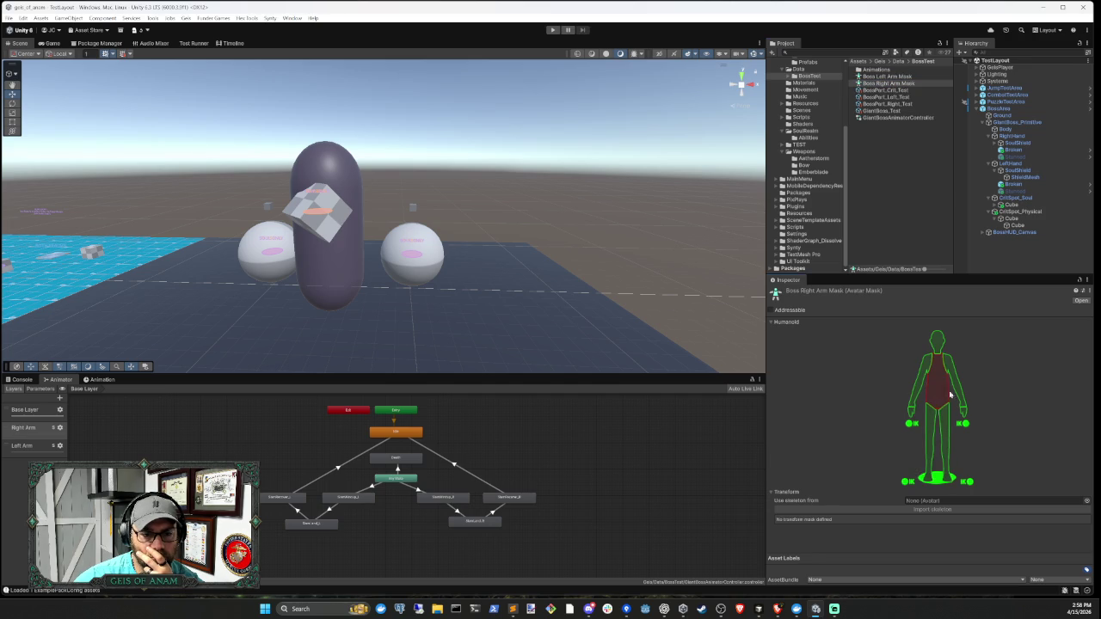
click(956, 379)
click(945, 447)
click(930, 447)
click(964, 415)
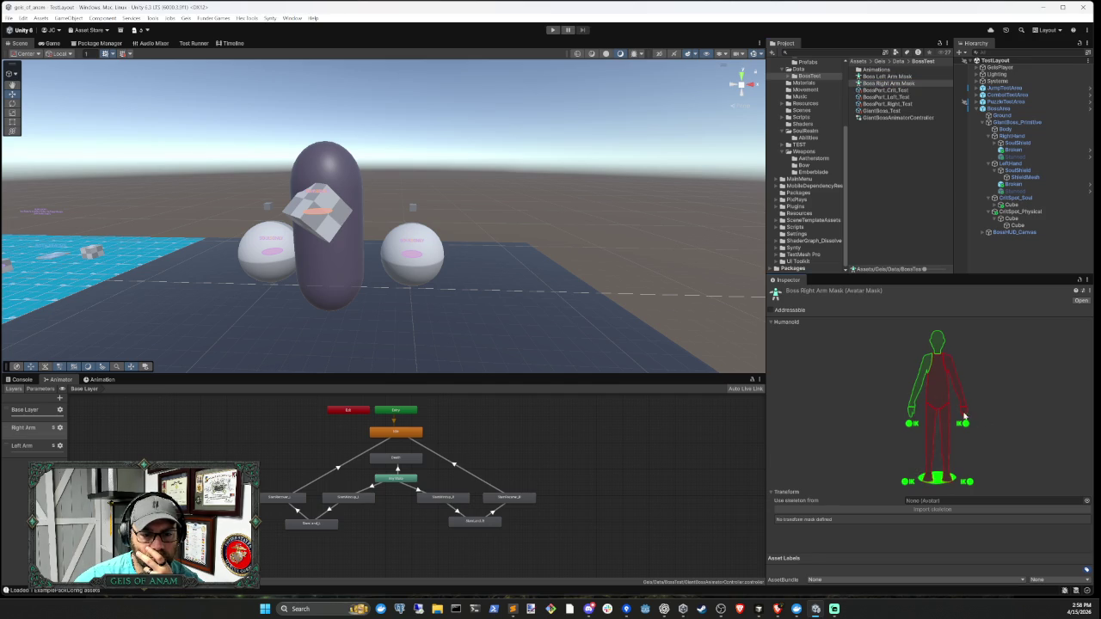
click(937, 480)
click(939, 343)
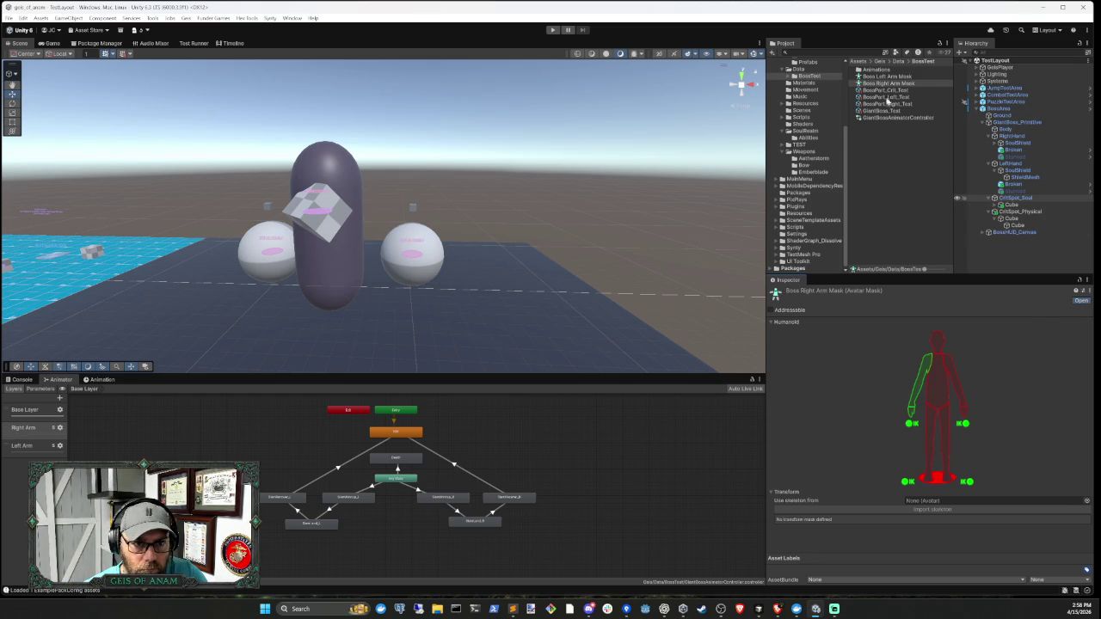
click(891, 78)
click(1083, 301)
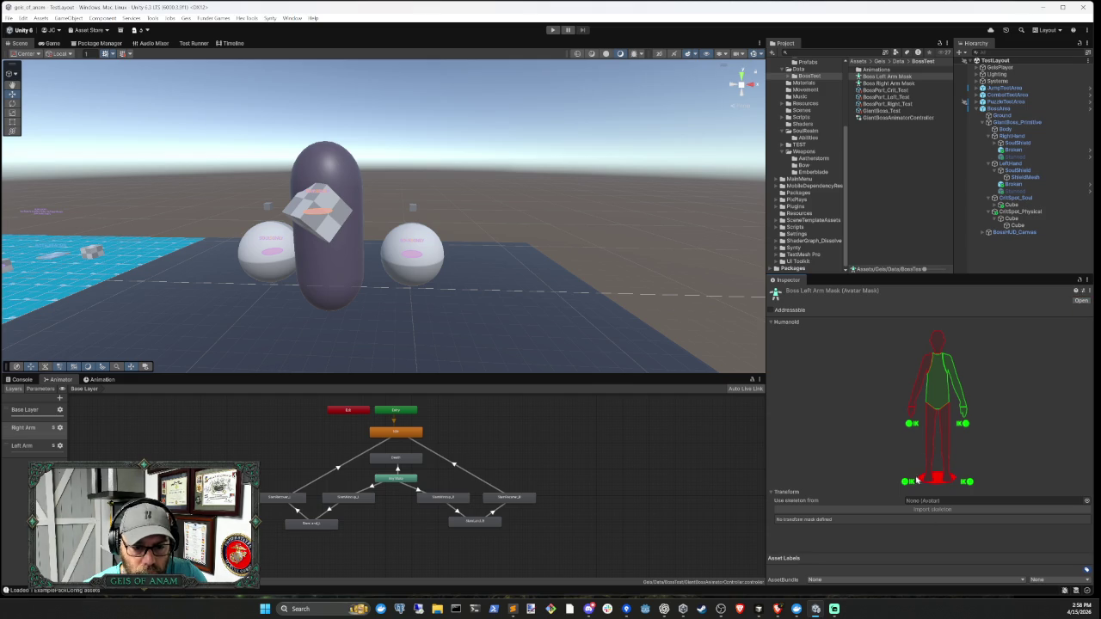
click(1086, 501)
text(b)
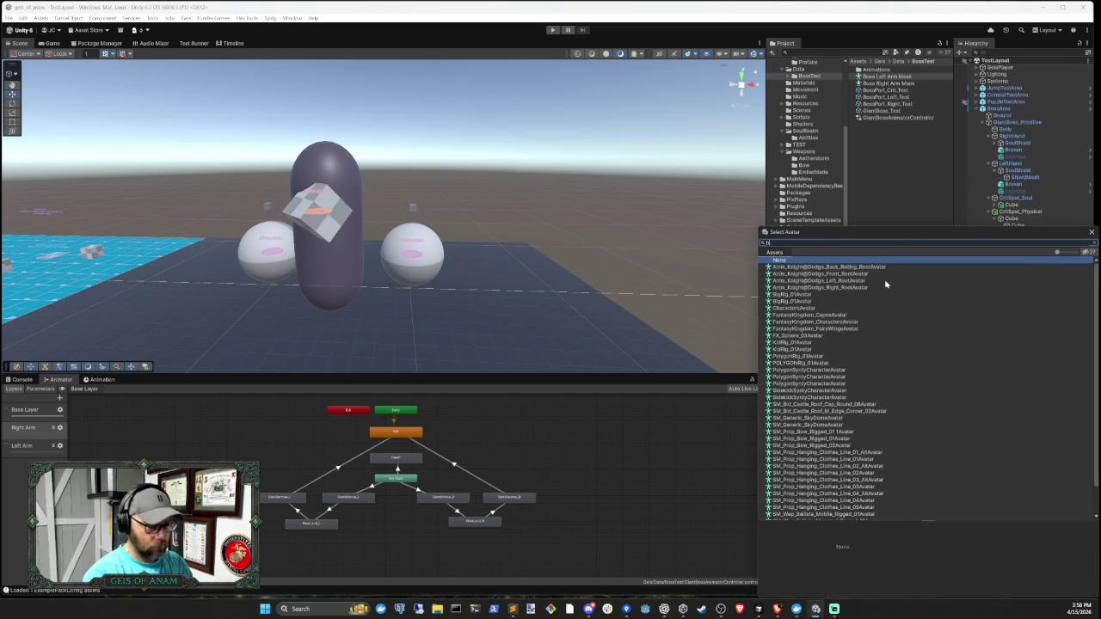
text(oss)
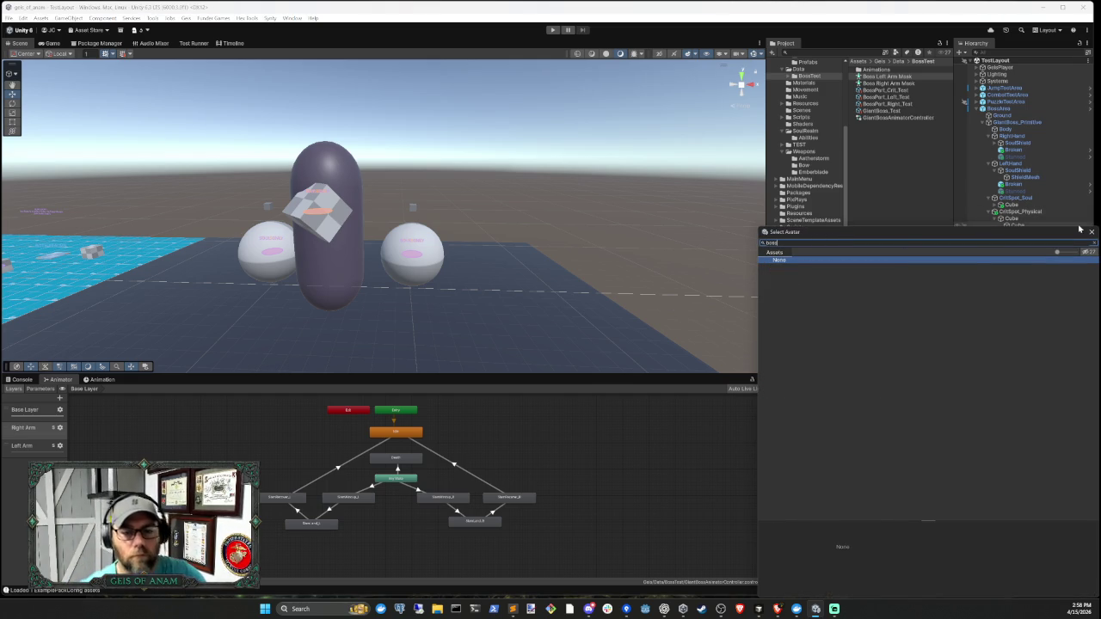
click(1090, 231)
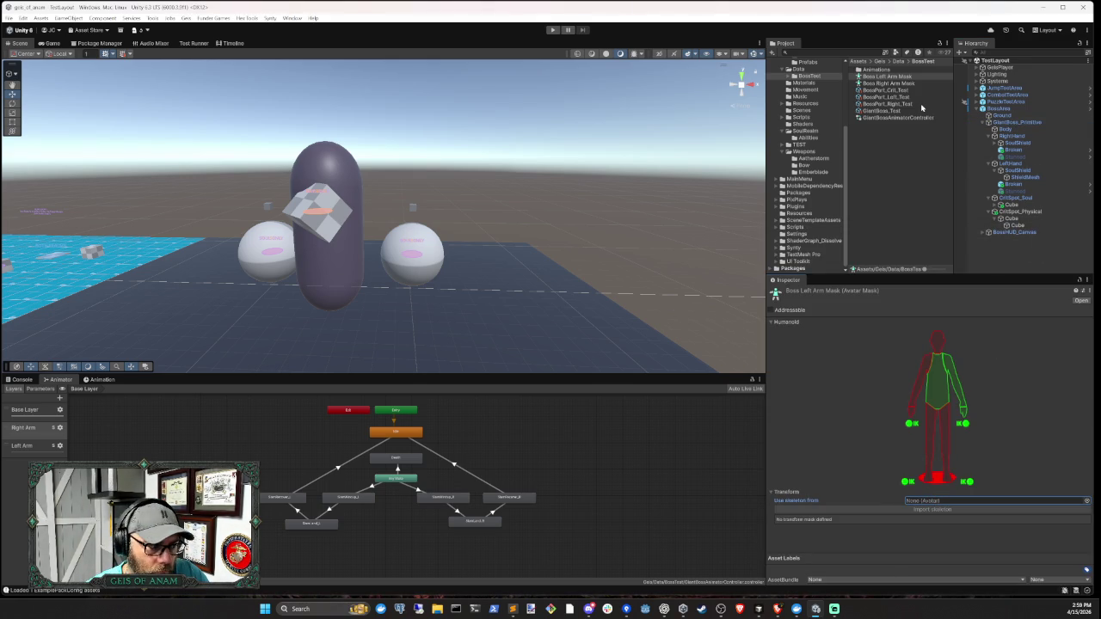
- Save GiantBoss_Primitive and BossHUD_Canvas from the BossArea prefab as their own prefabs in Scenes
click(1015, 122)
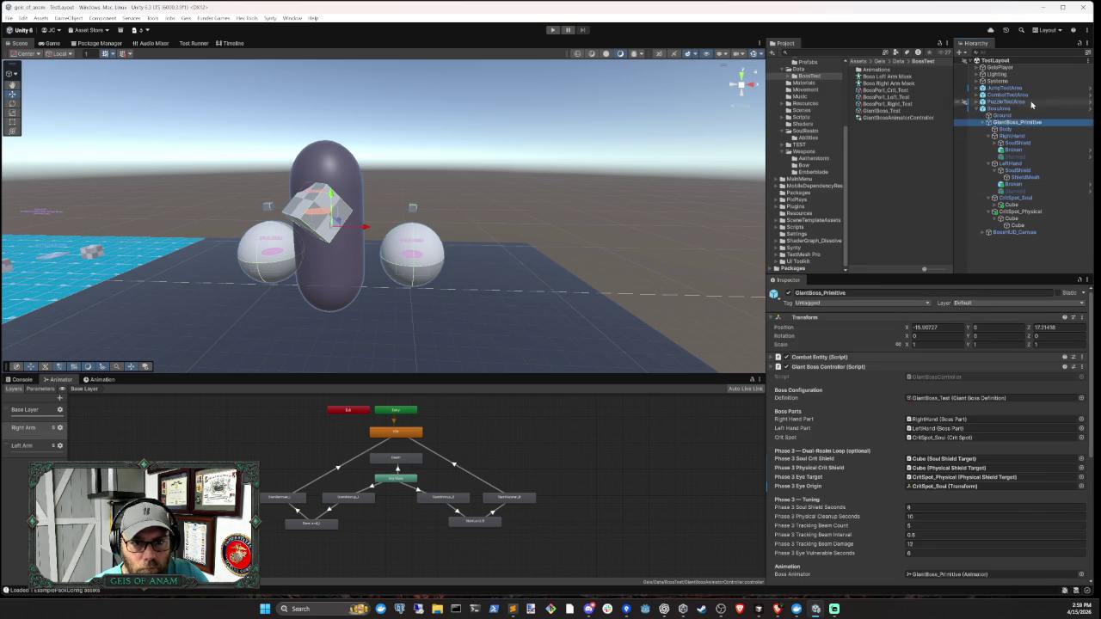
click(1089, 110)
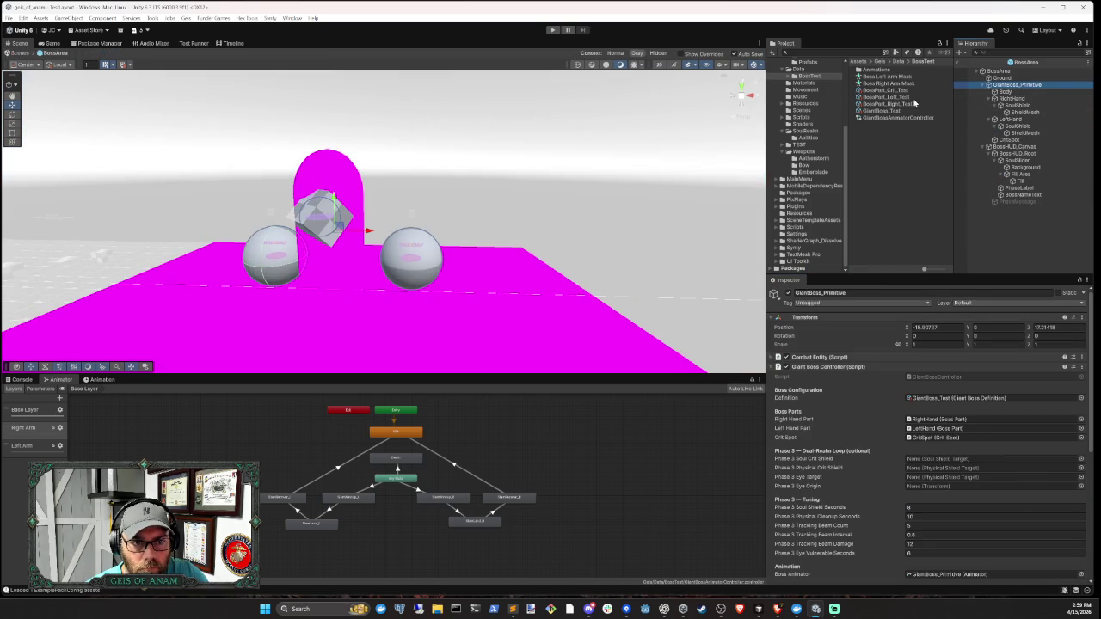
click(989, 73)
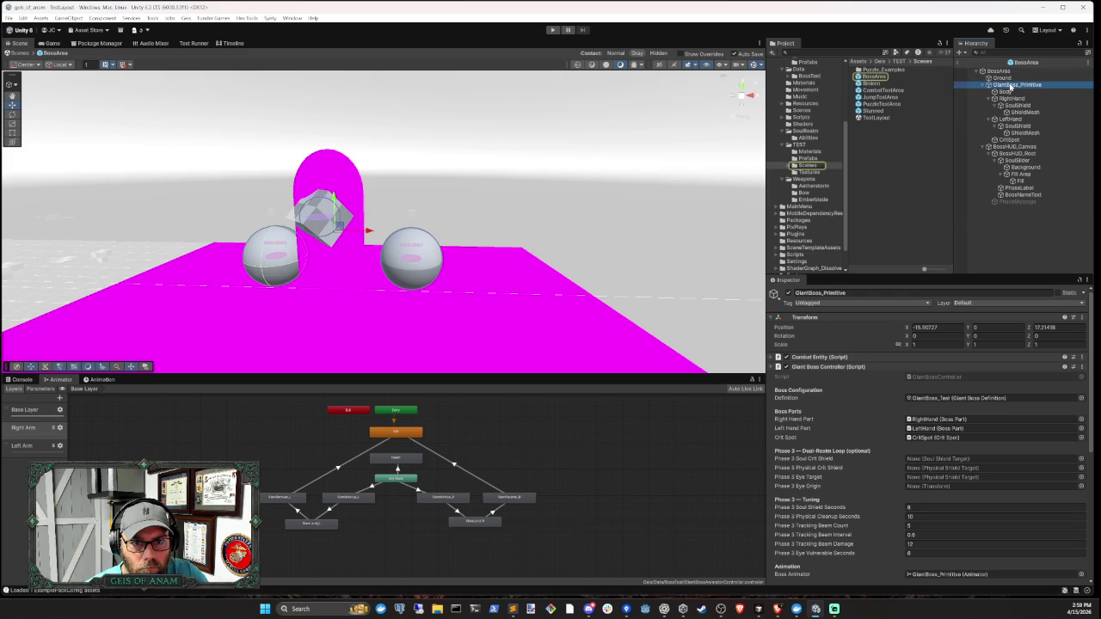
click(888, 141)
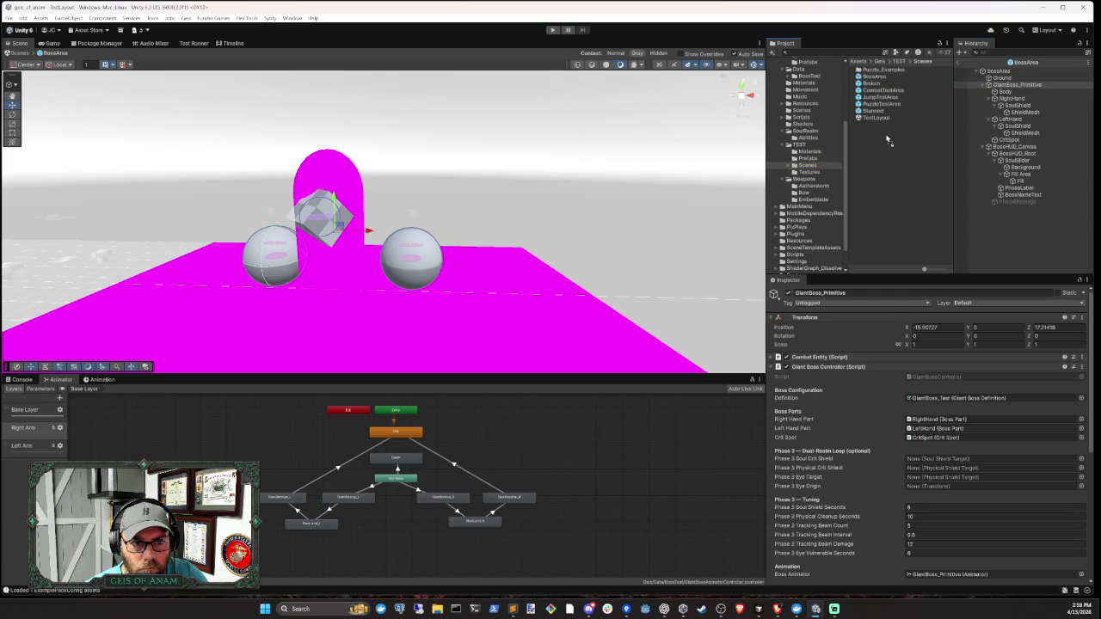
drag(889, 141, 888, 140)
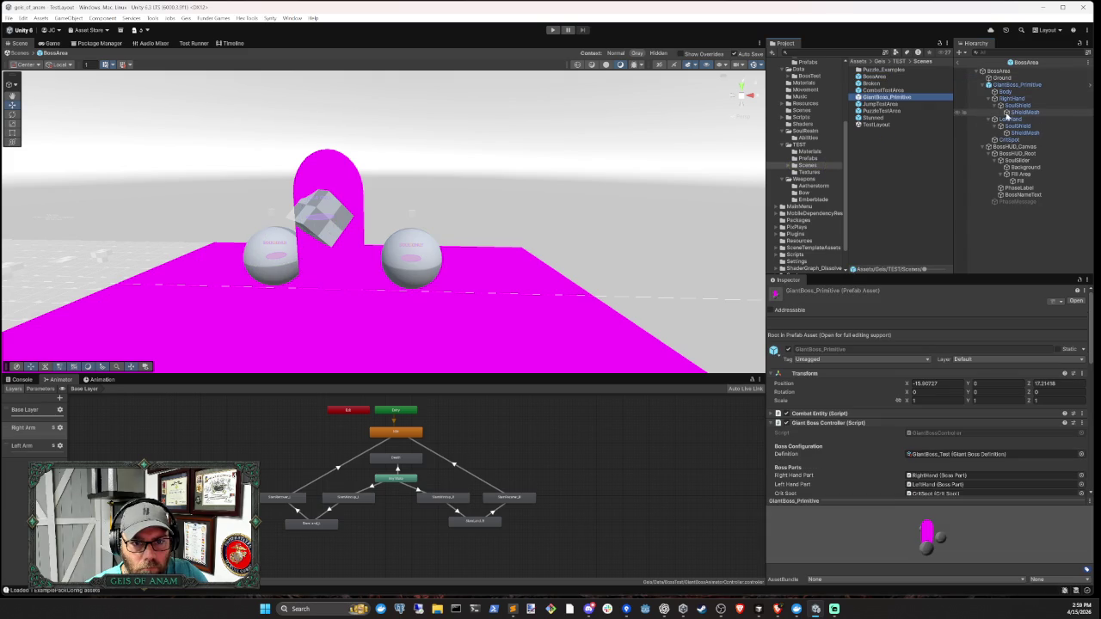
click(988, 147)
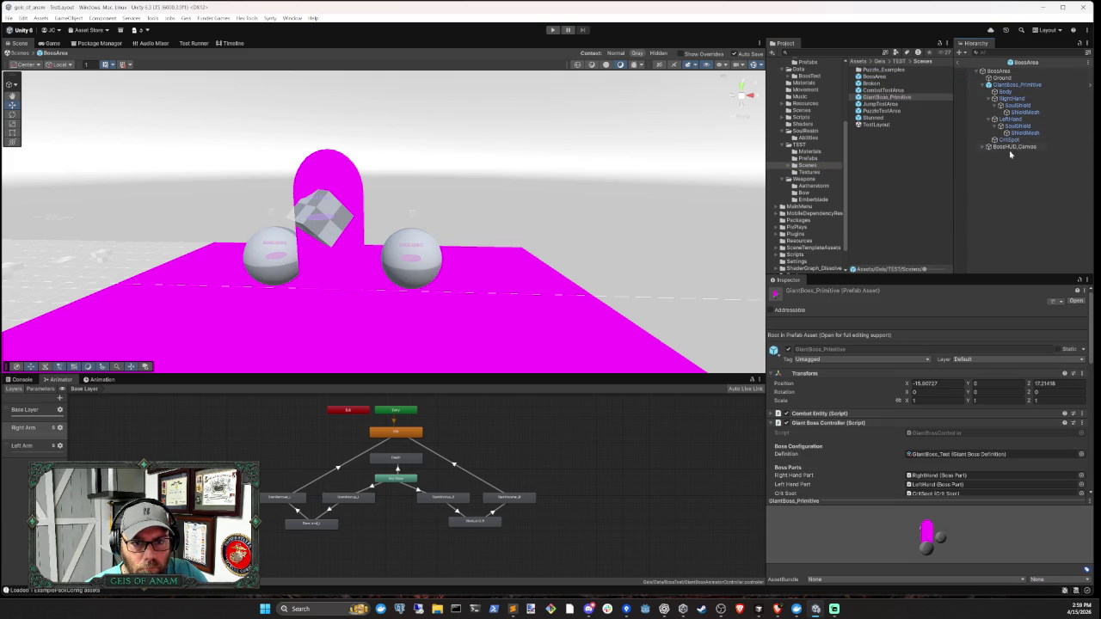
drag(877, 171, 890, 155)
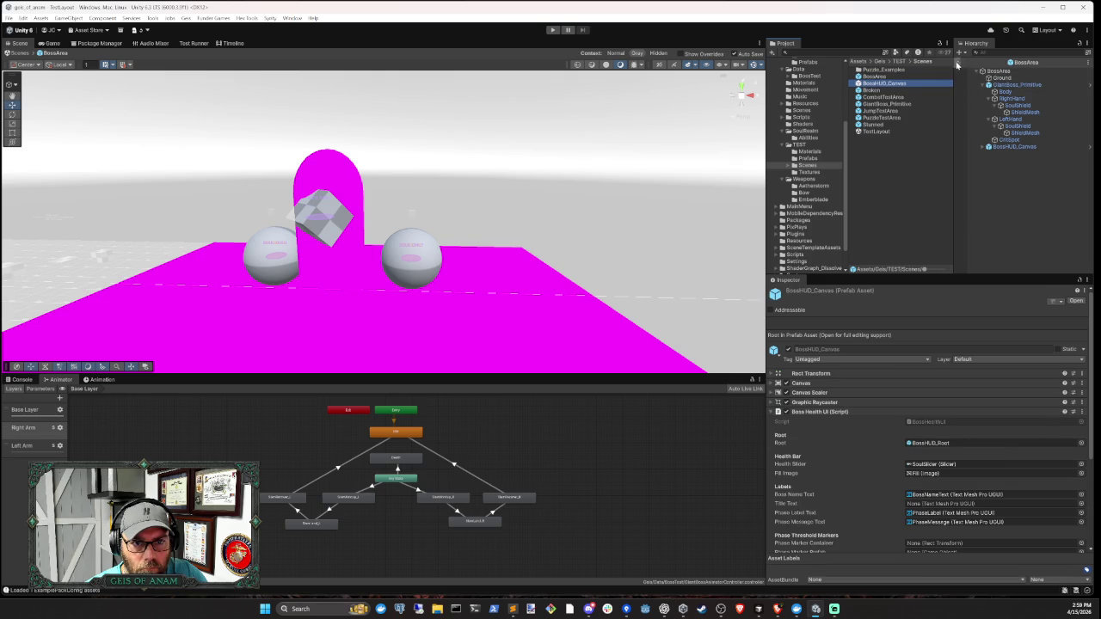
click(960, 70)
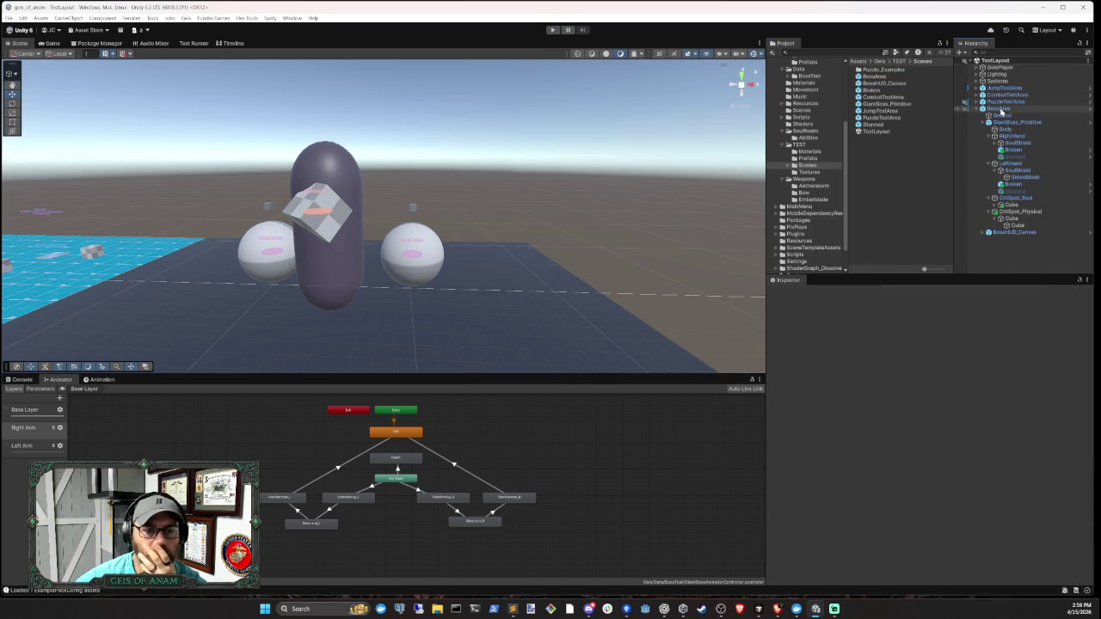
- Browse the TEST Scenes folder, select GiantBoss_Primitive in the Hierarchy and ping its prefab asset
click(808, 152)
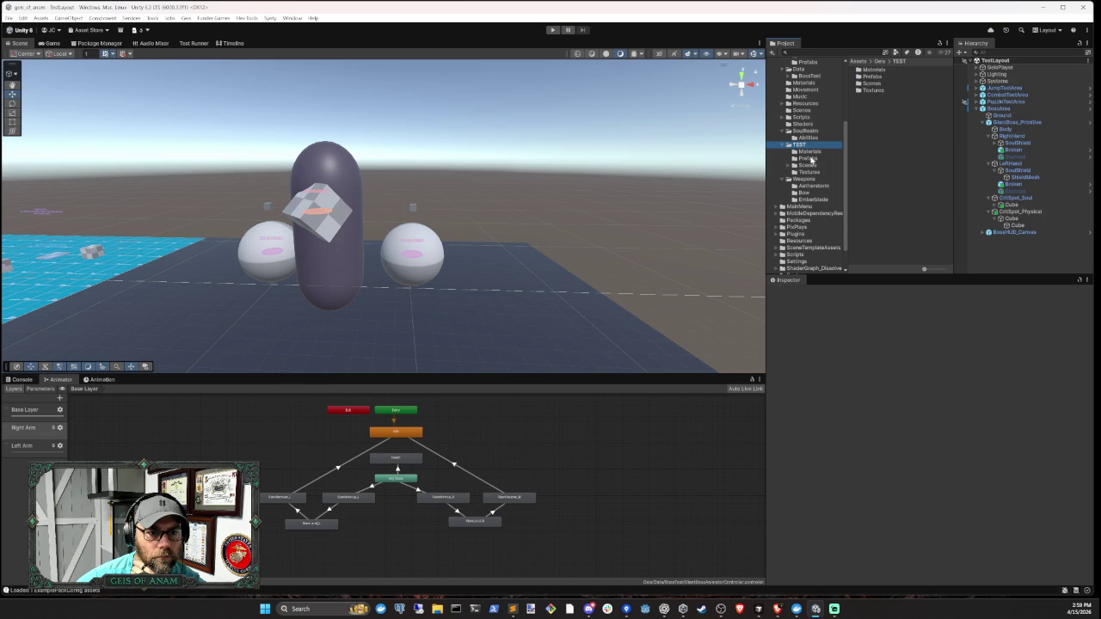
click(808, 158)
click(808, 172)
click(808, 165)
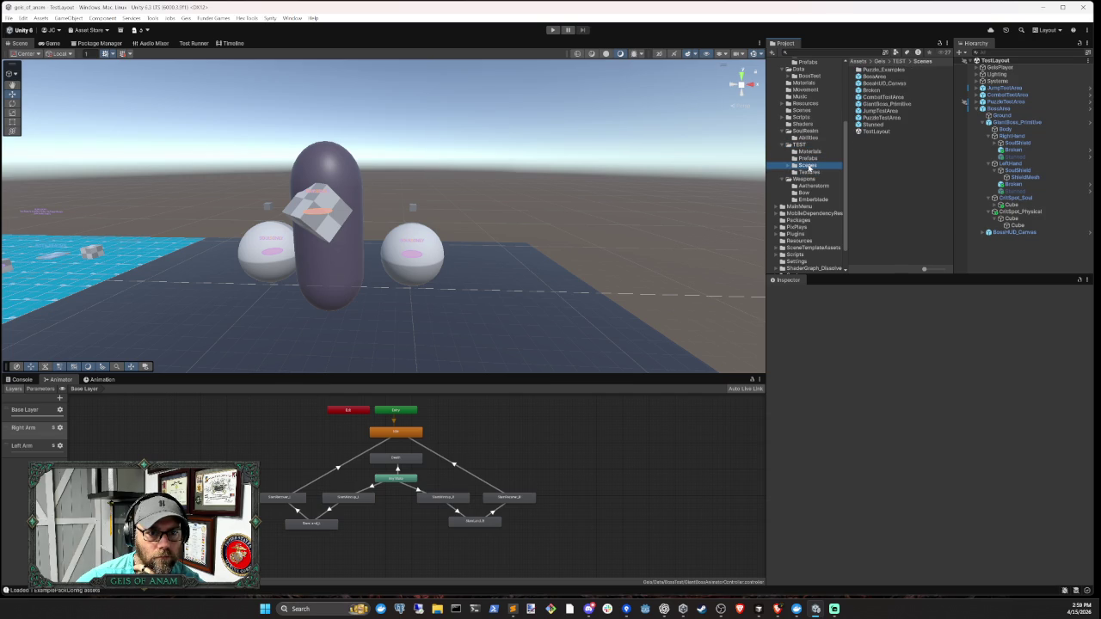
click(806, 133)
click(805, 138)
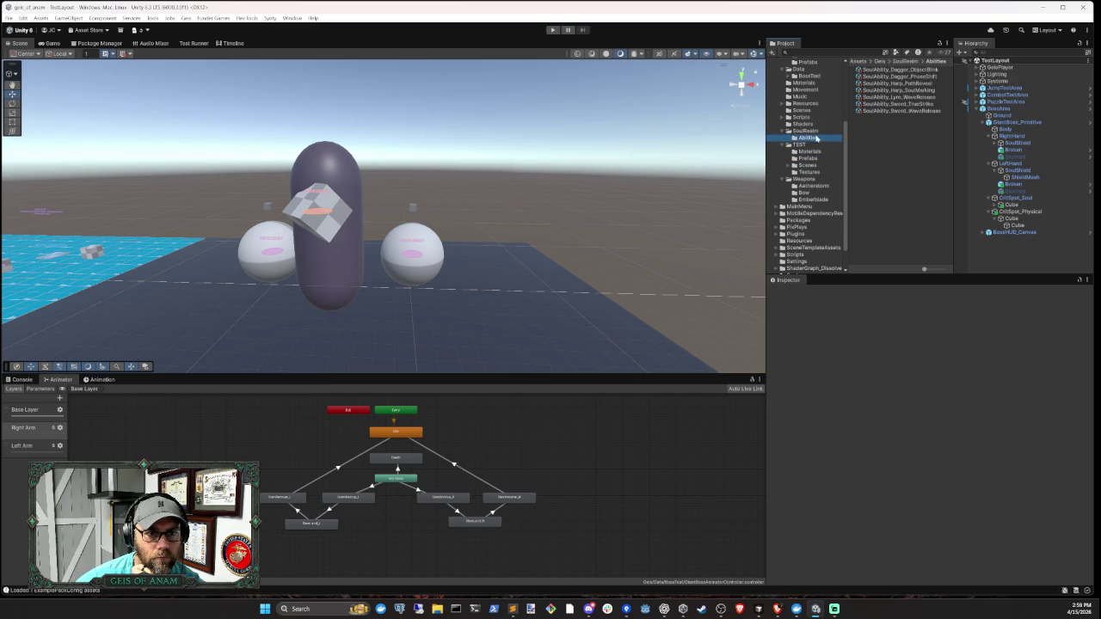
click(1017, 143)
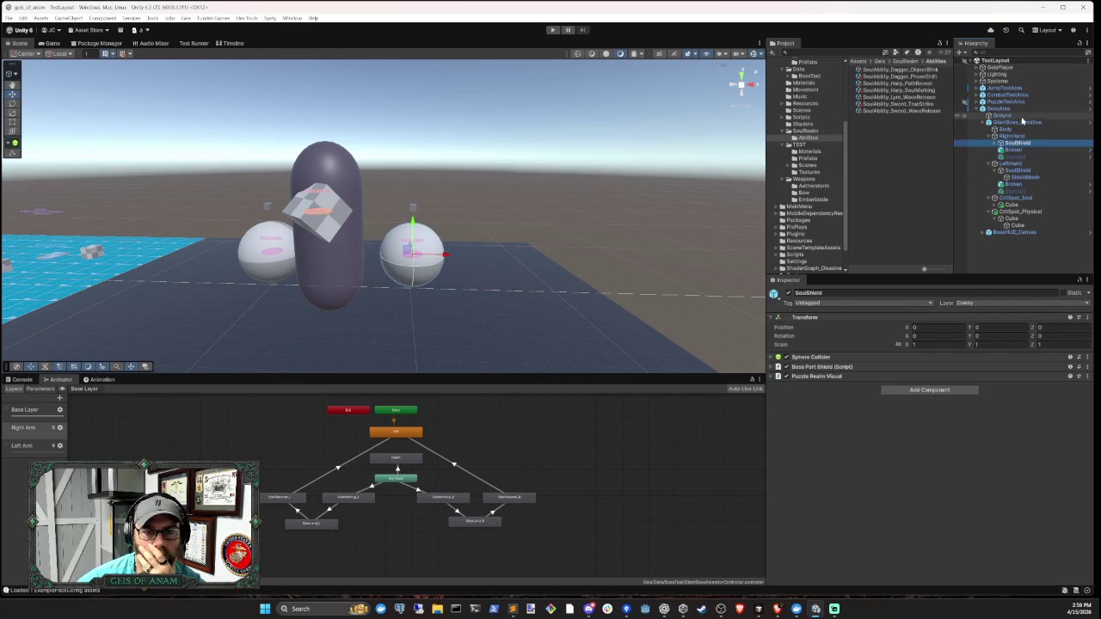
click(1017, 122)
click(974, 327)
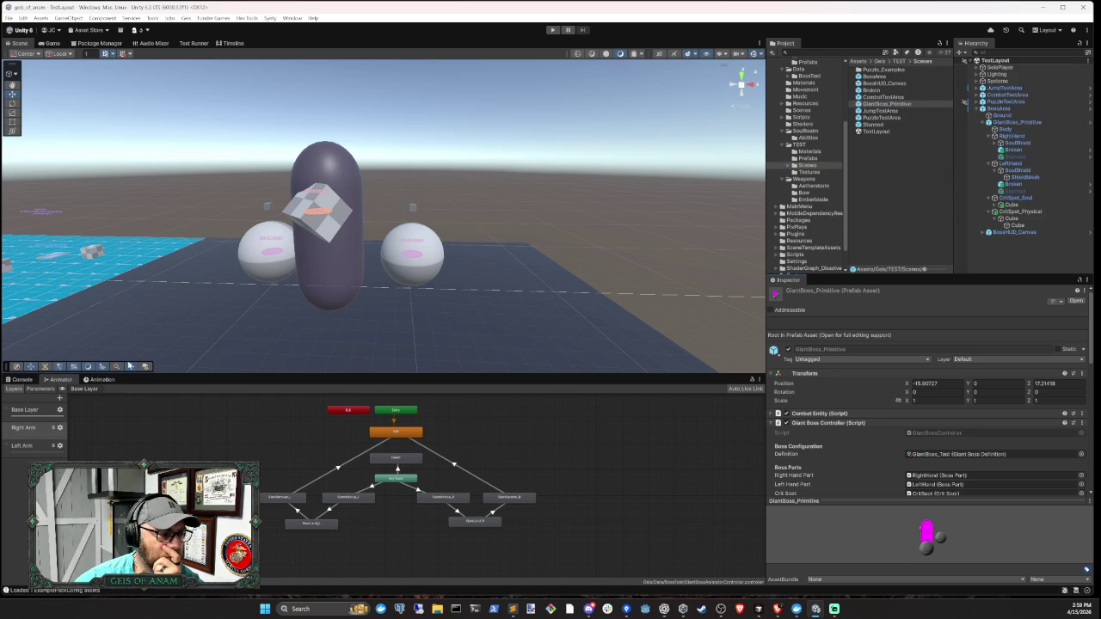
- Assign Boss Right Arm Mask as the Right Arm layer's avatar mask
click(102, 379)
click(62, 380)
click(59, 428)
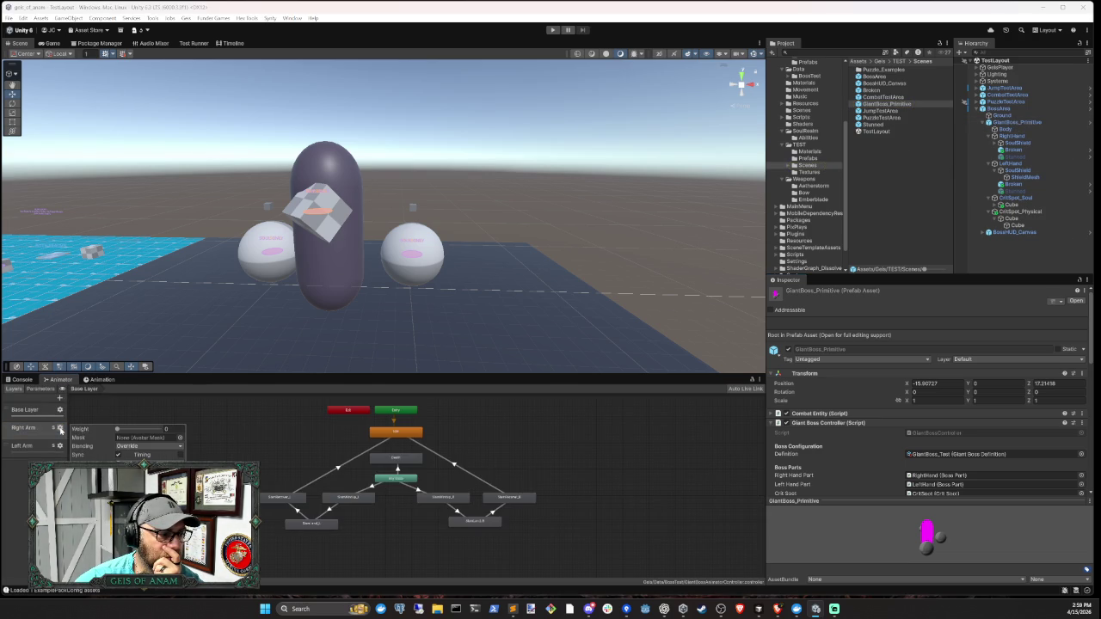
click(180, 437)
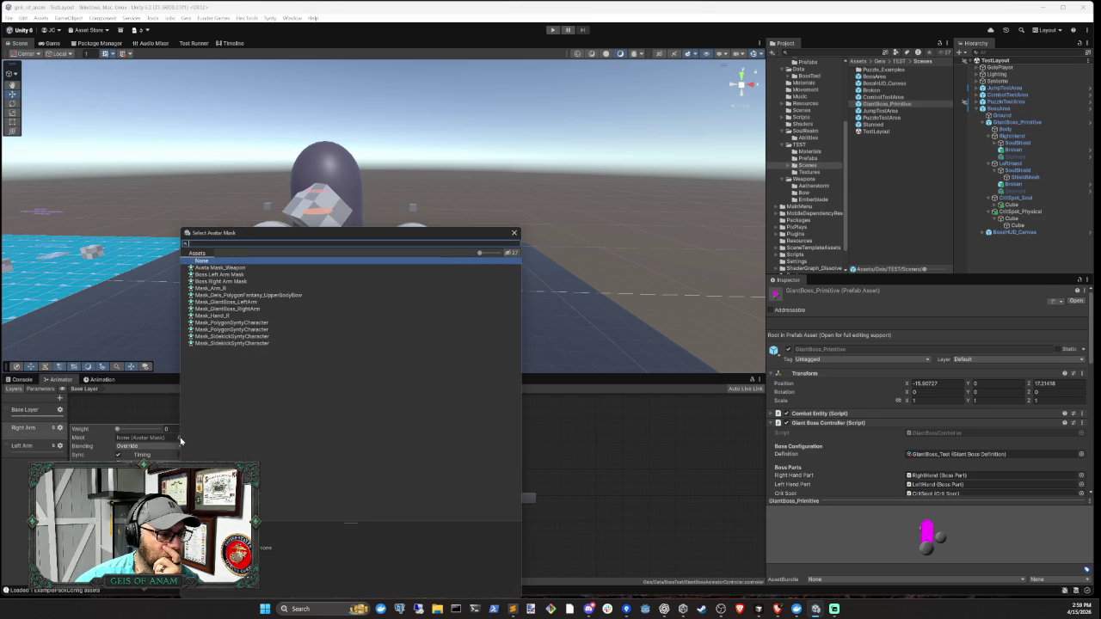
double_click(226, 275)
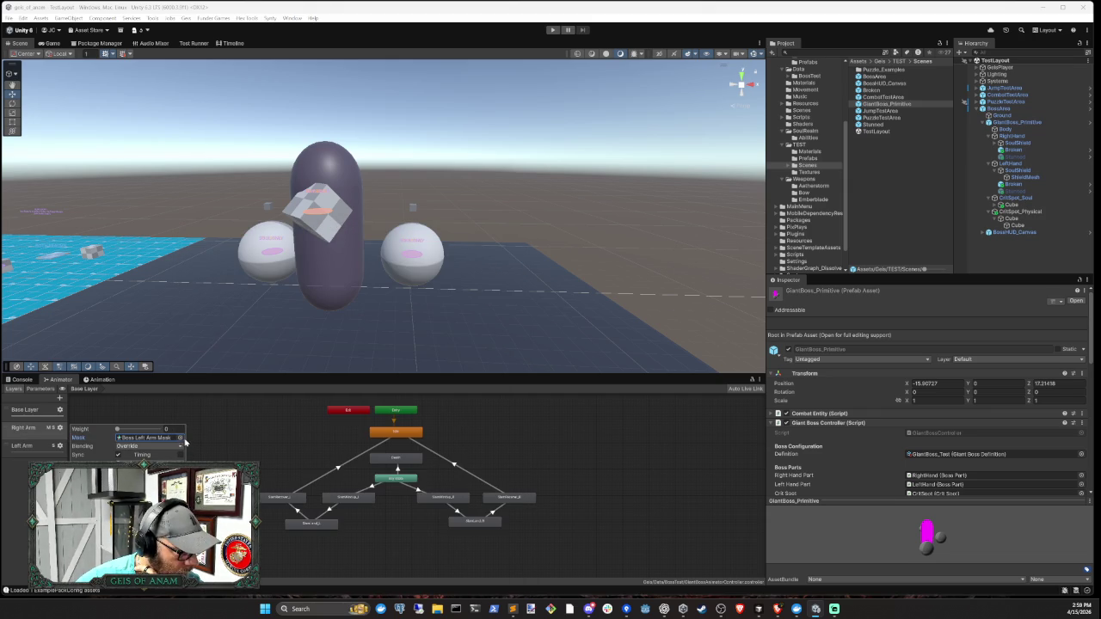
click(180, 438)
click(237, 282)
double_click(236, 282)
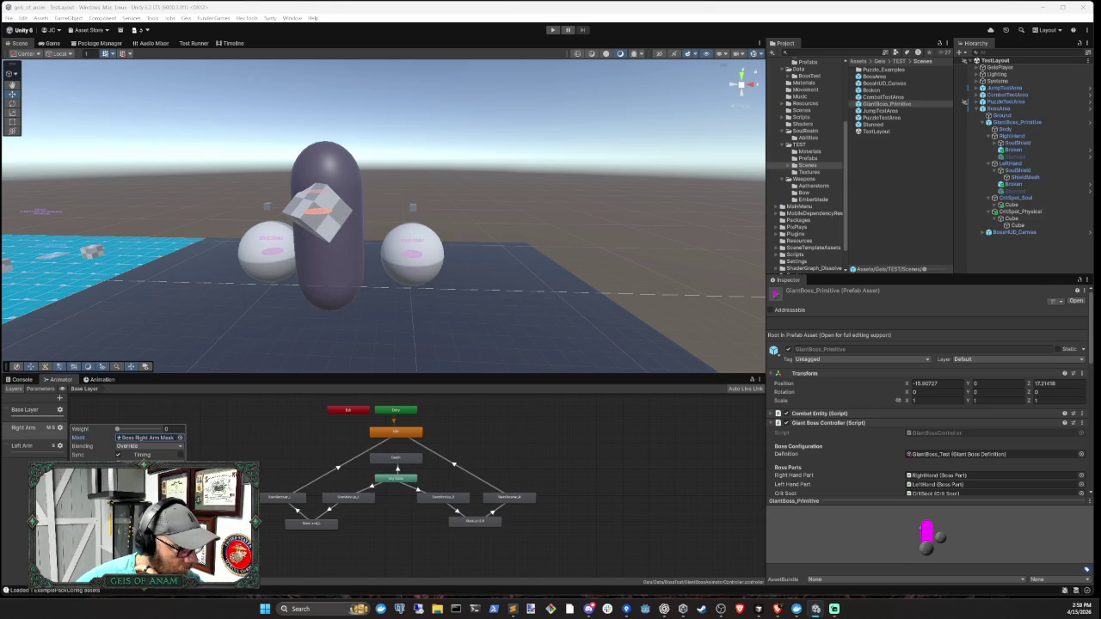
- Assign Boss Left Arm Mask as the Left Arm layer's avatar mask
click(36, 449)
click(58, 446)
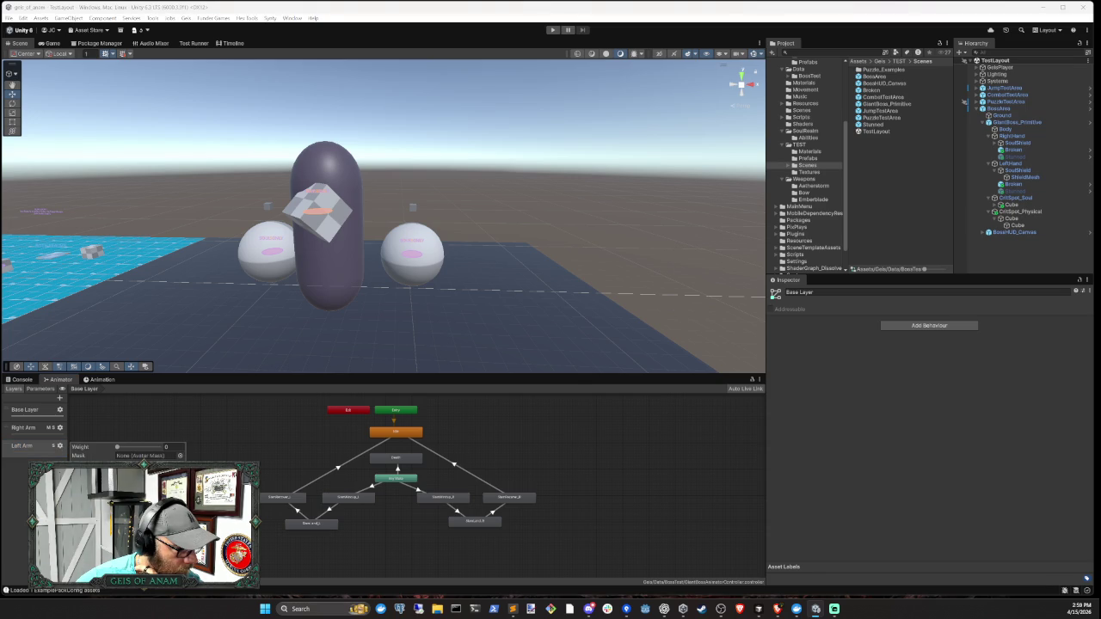
click(179, 455)
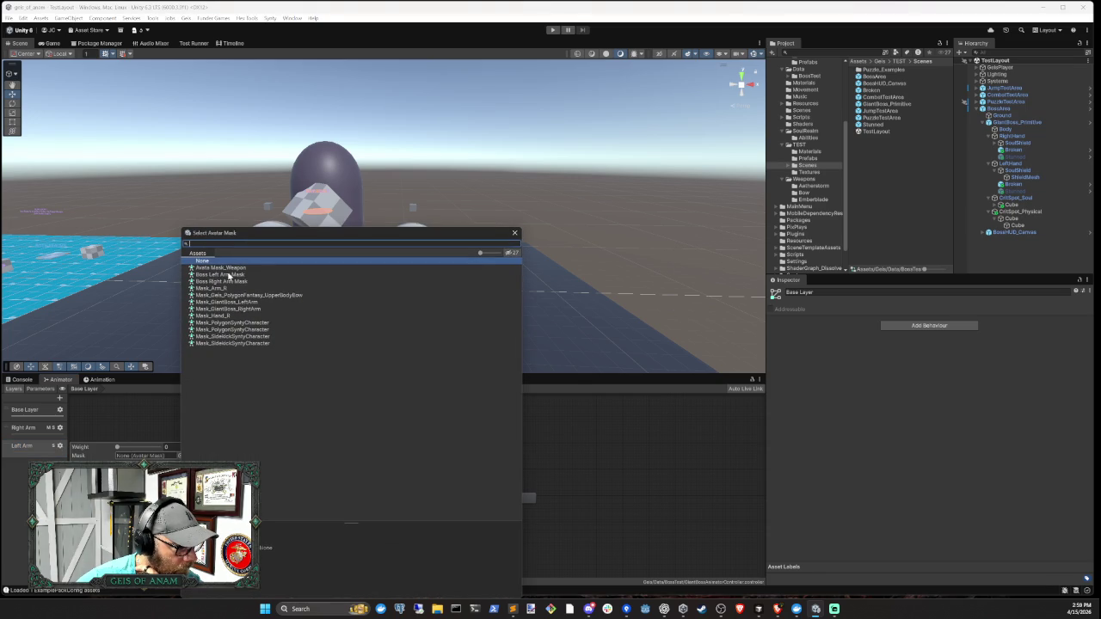
double_click(227, 275)
- Verify both arm layers' mask settings and inspect the Boss Right Arm Mask asset
click(59, 428)
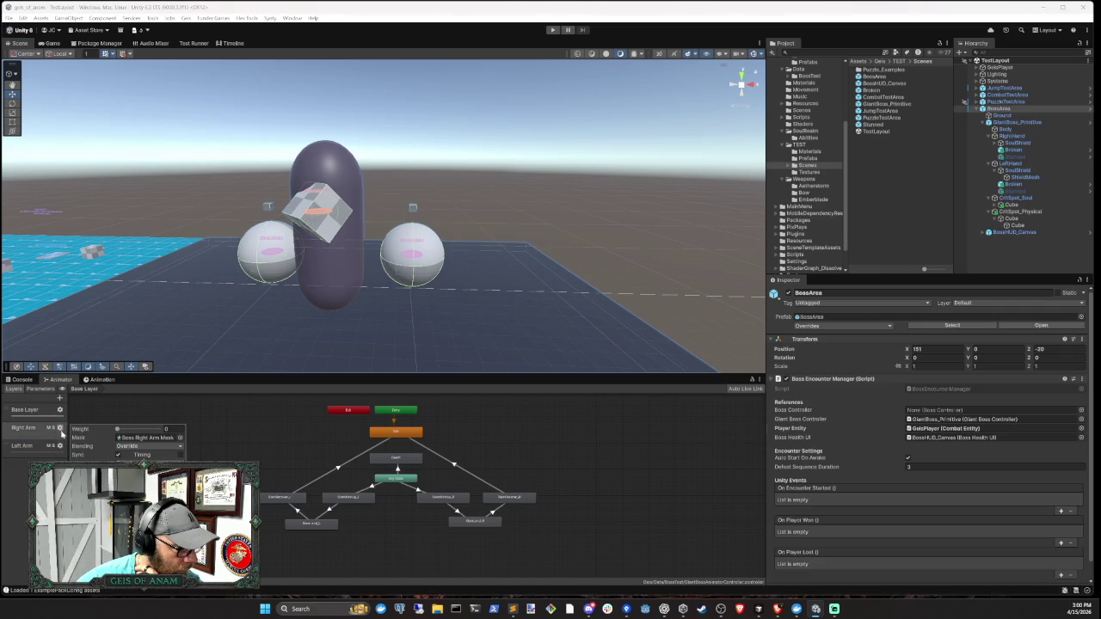
click(148, 442)
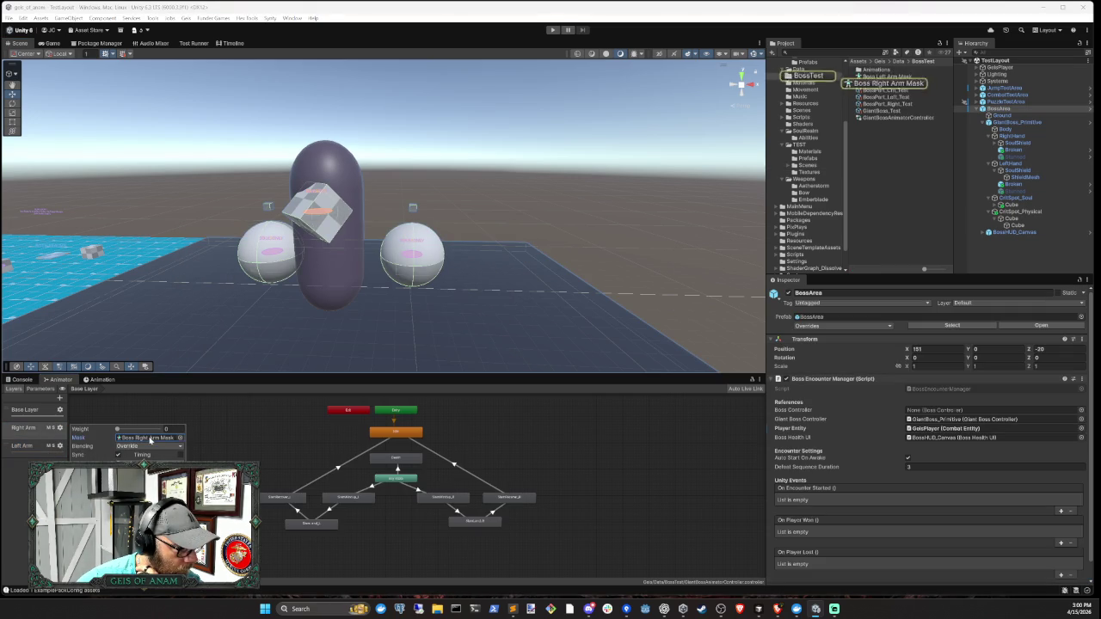
click(893, 87)
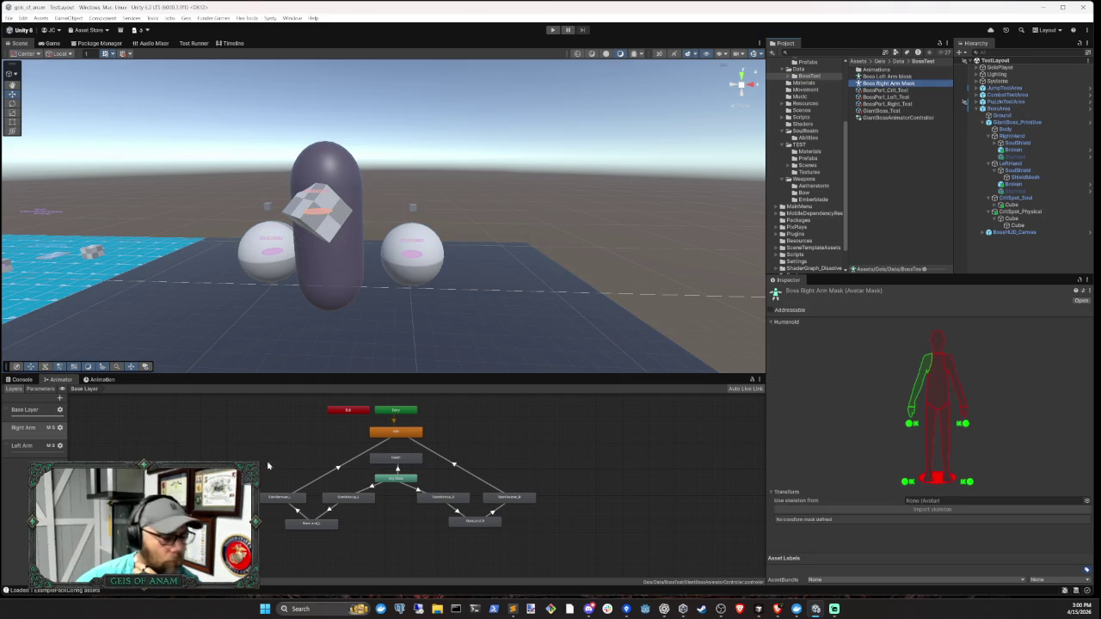
click(59, 430)
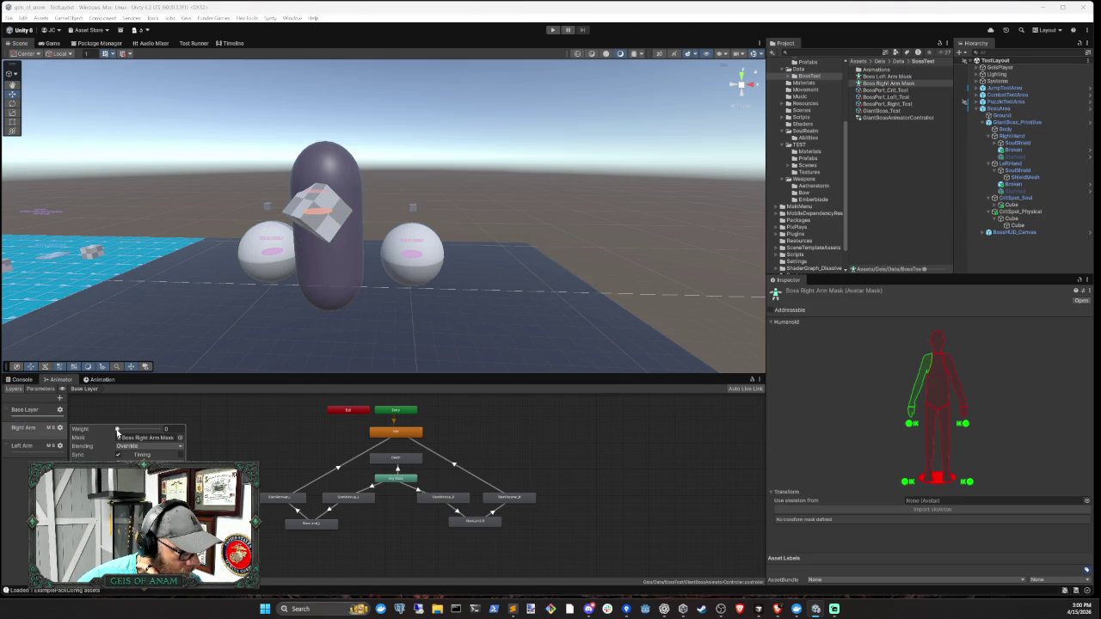
click(34, 447)
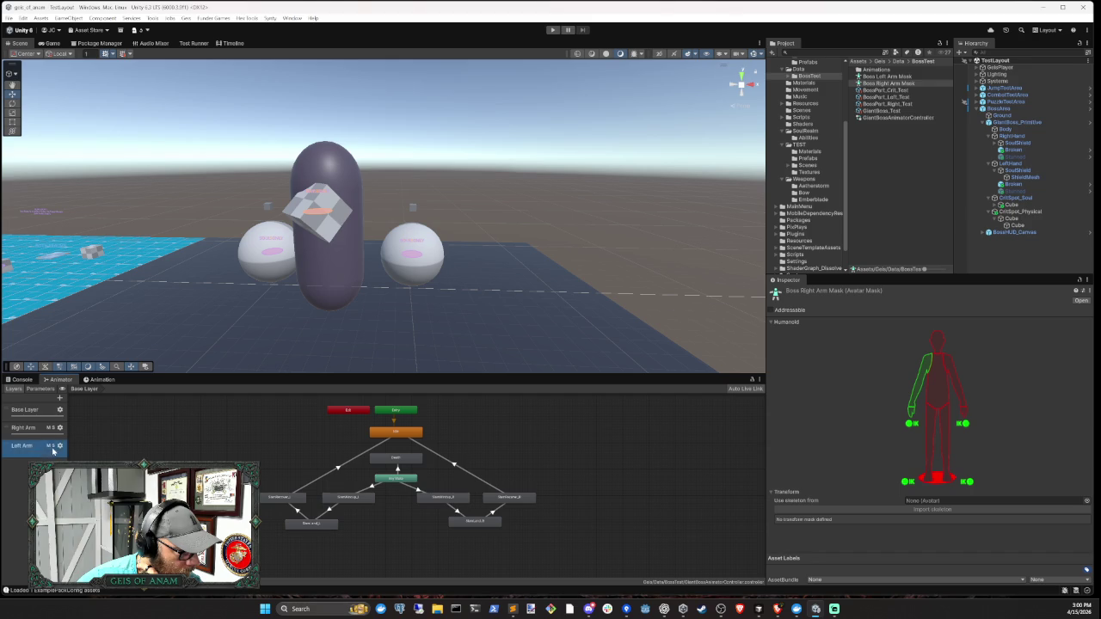
click(60, 447)
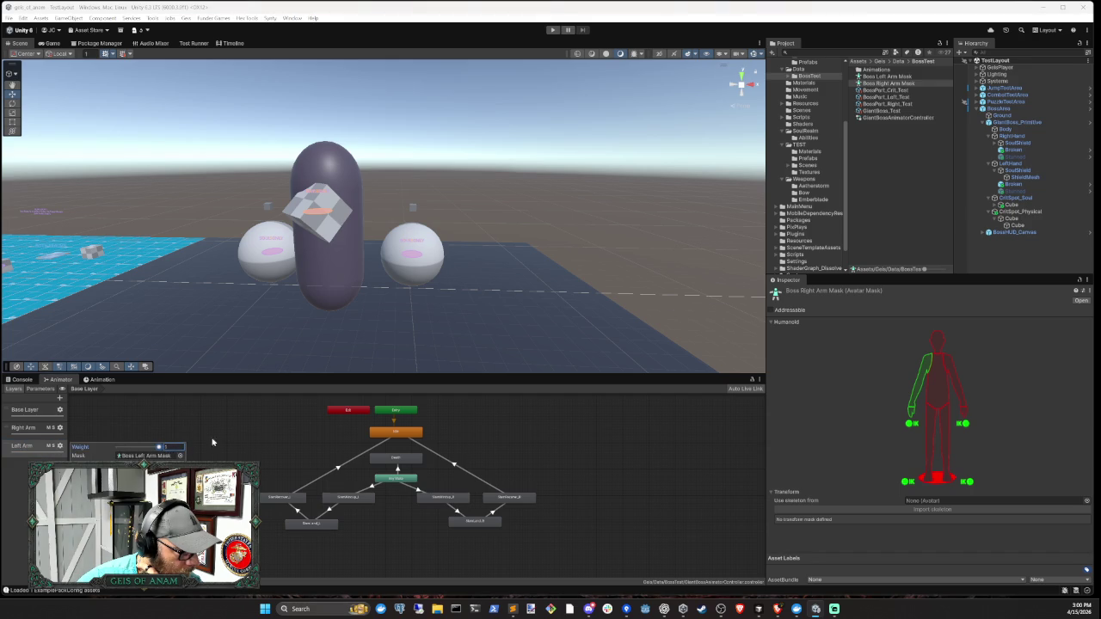
click(19, 503)
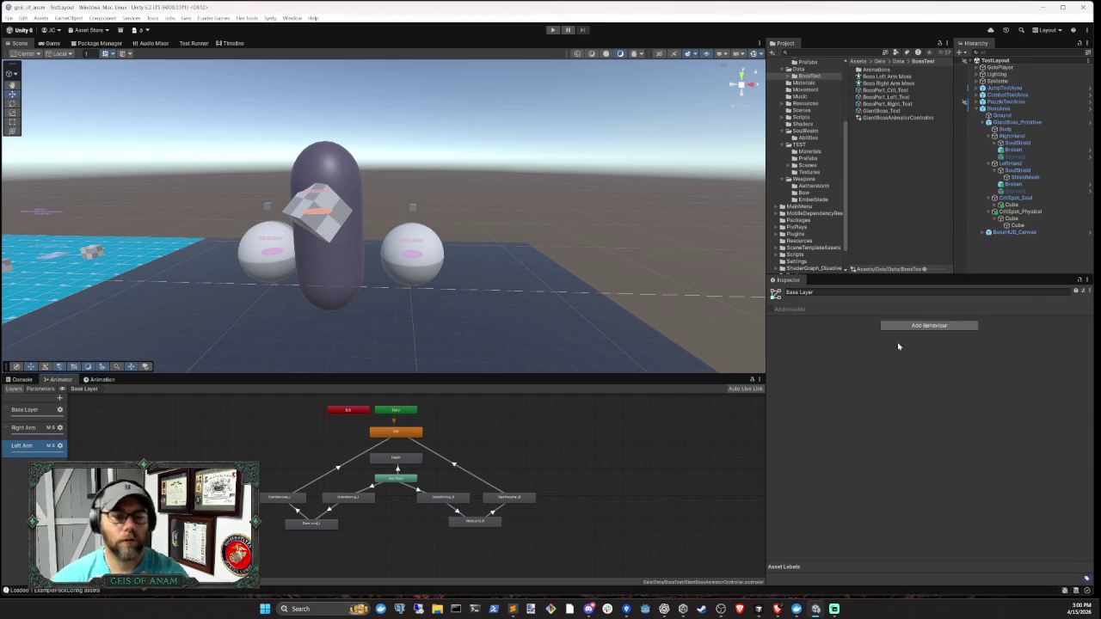
click(761, 609)
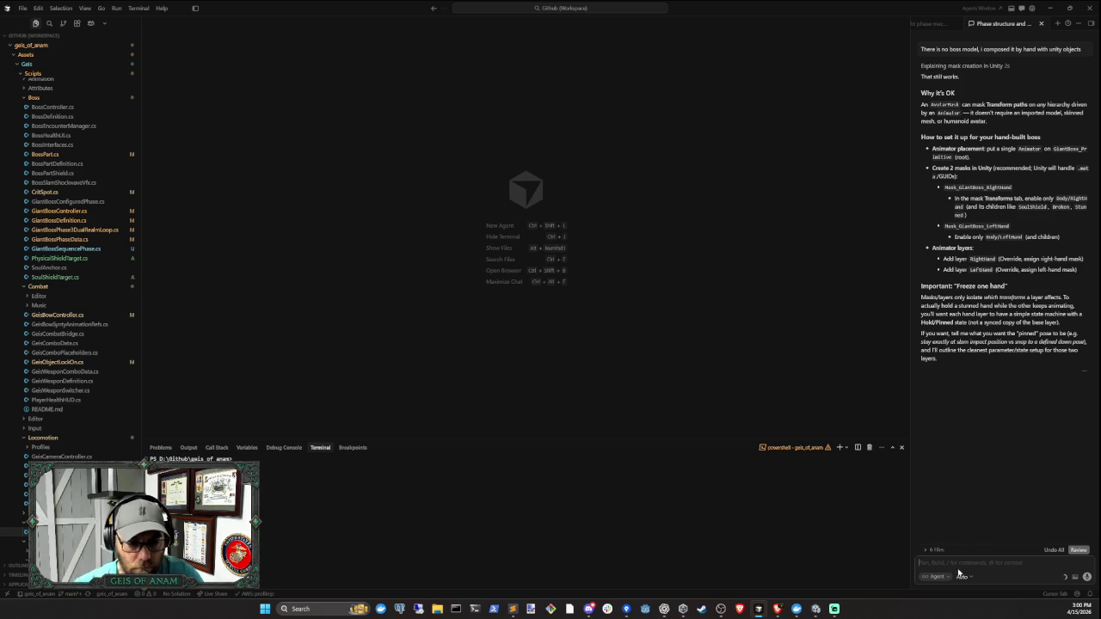
- Reply to the agent 'yeah stays at exact impact position', then return to Unity
text(yeah)
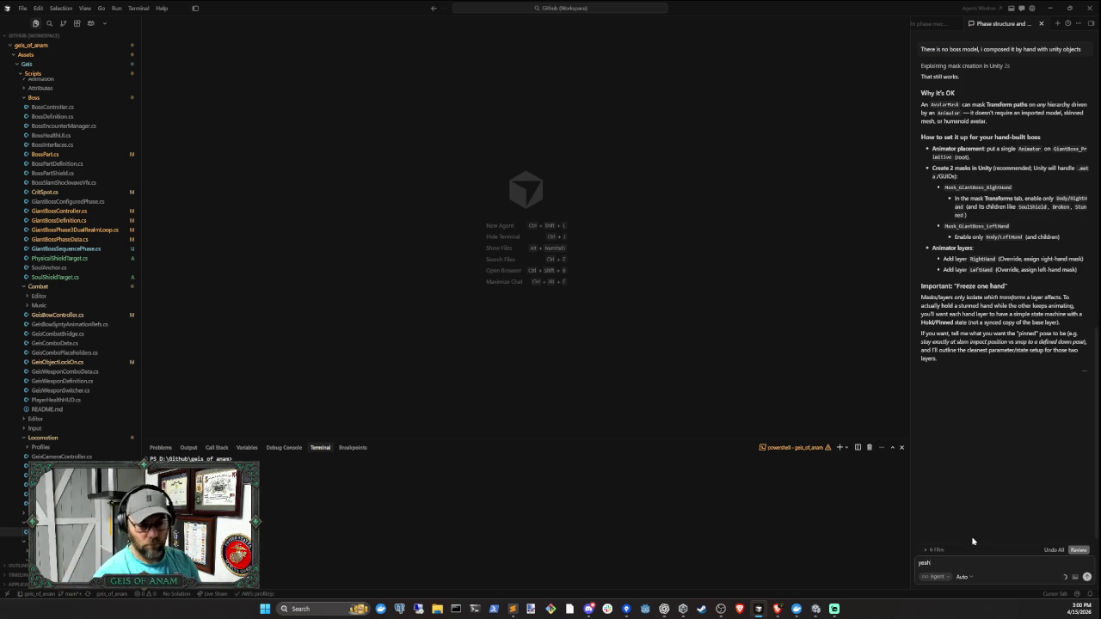
text( stays at exac)
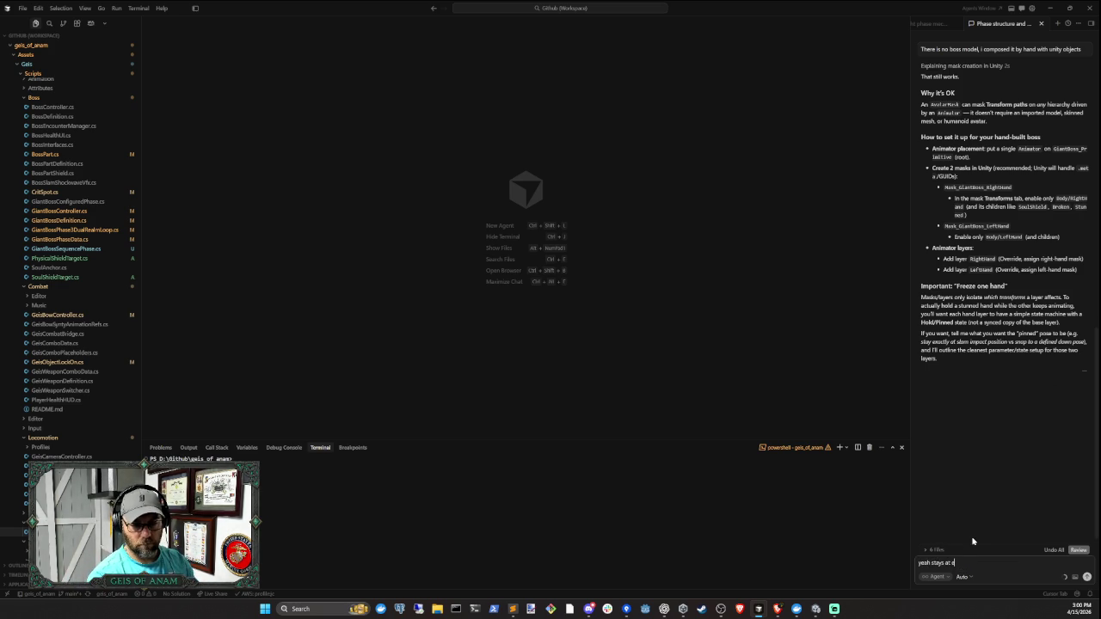
text(t impact p)
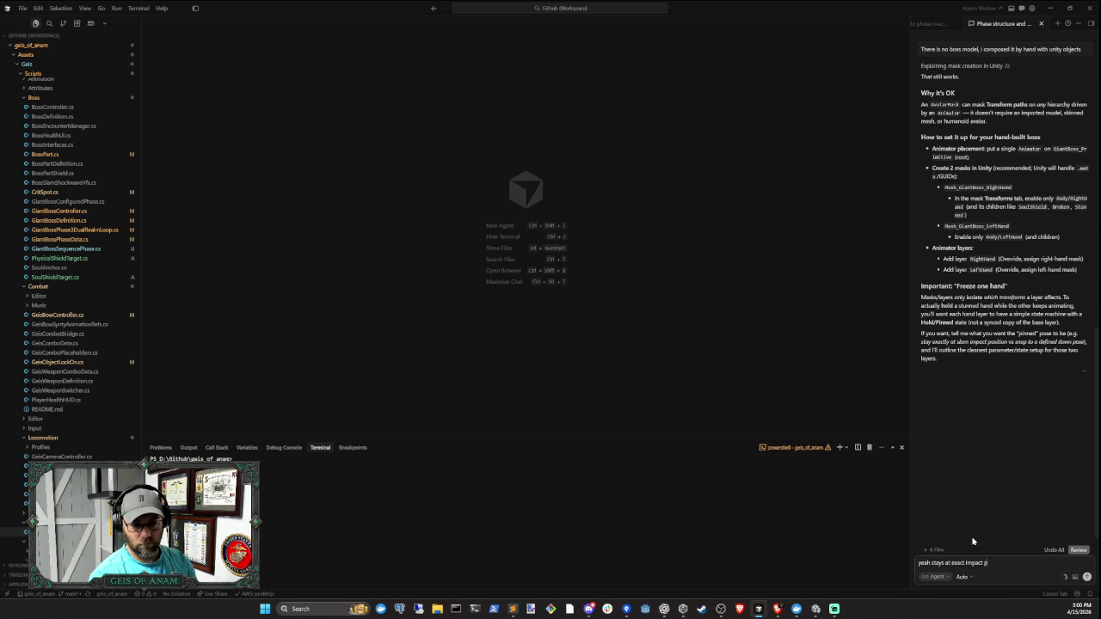
text(osition)
key(Return)
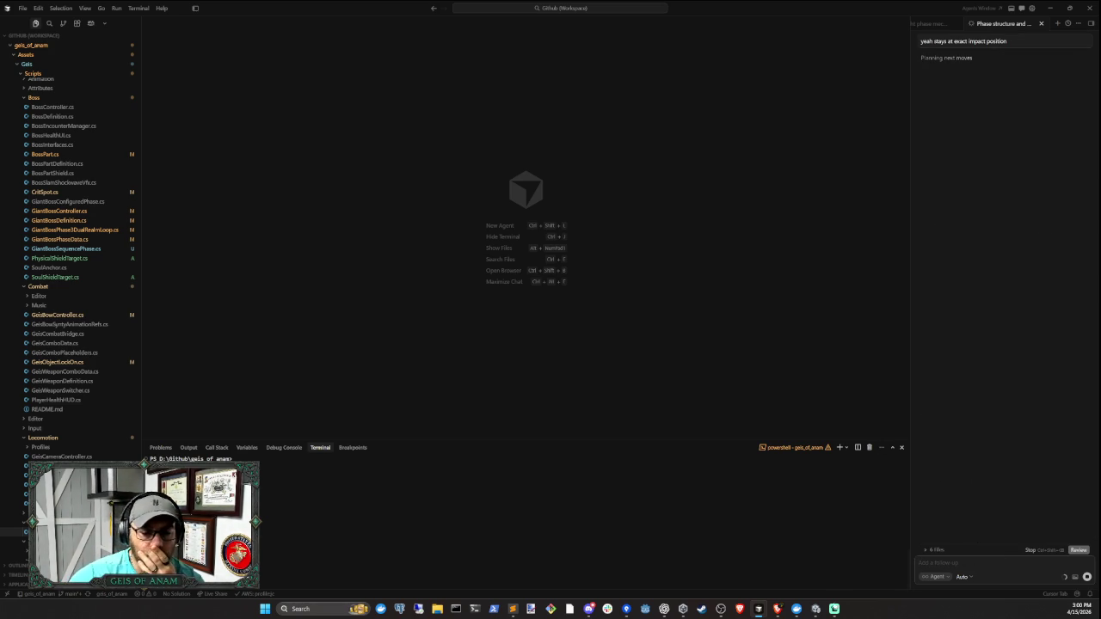
click(815, 609)
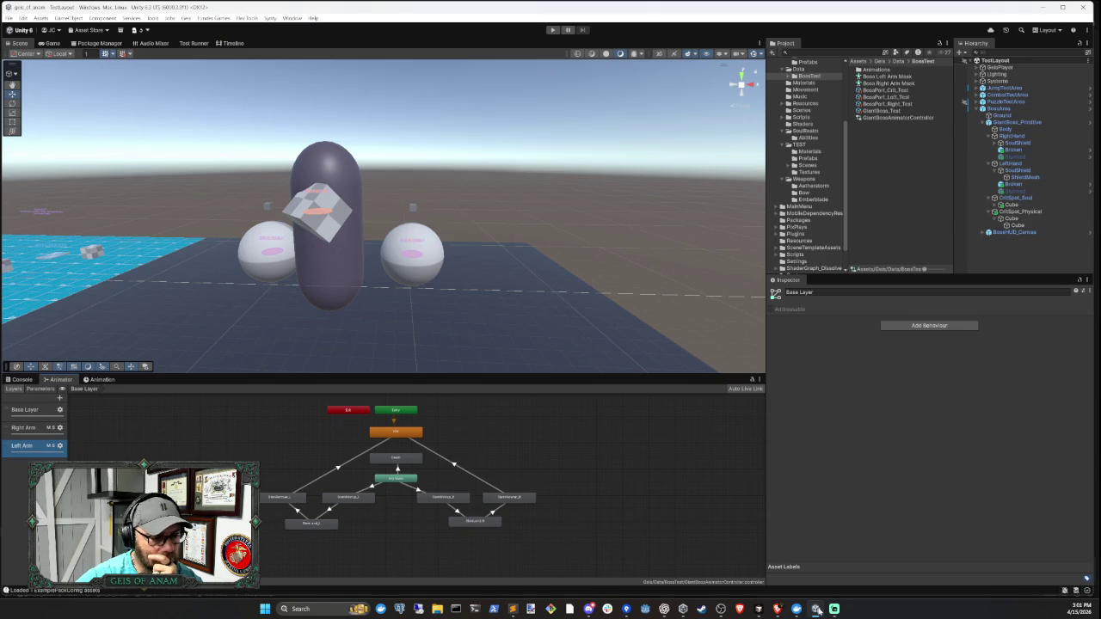
- Switch to the Cursor agent chat to read its advice on locking the pinned hand
click(757, 609)
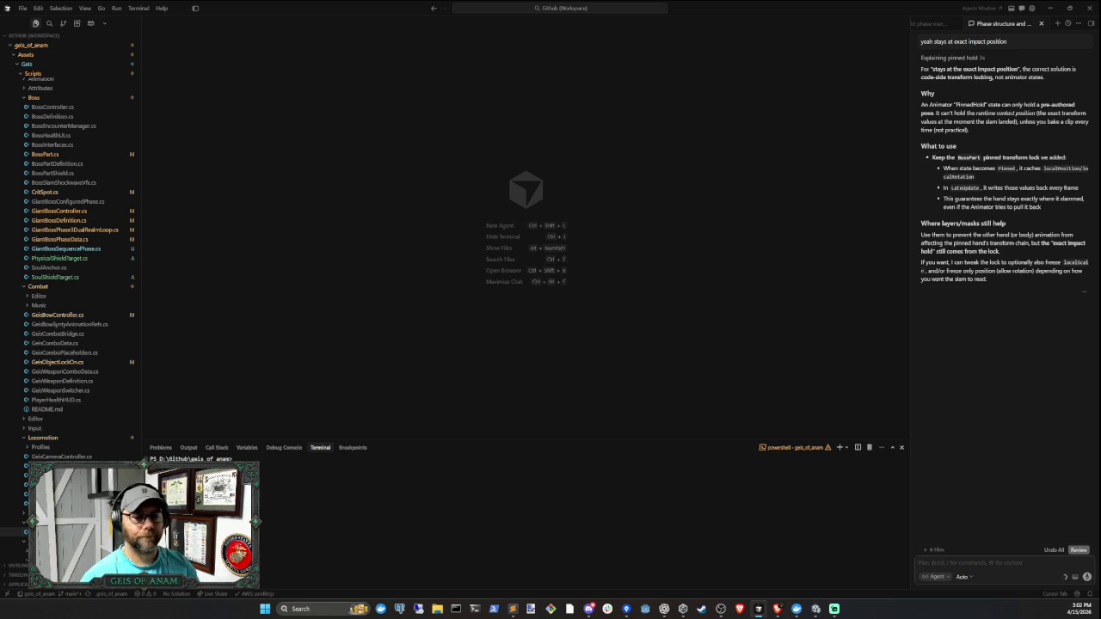
- Send the agent: 'It should read like it slammed and is pinned in the place it slammed, so freezing position'
text(It sho)
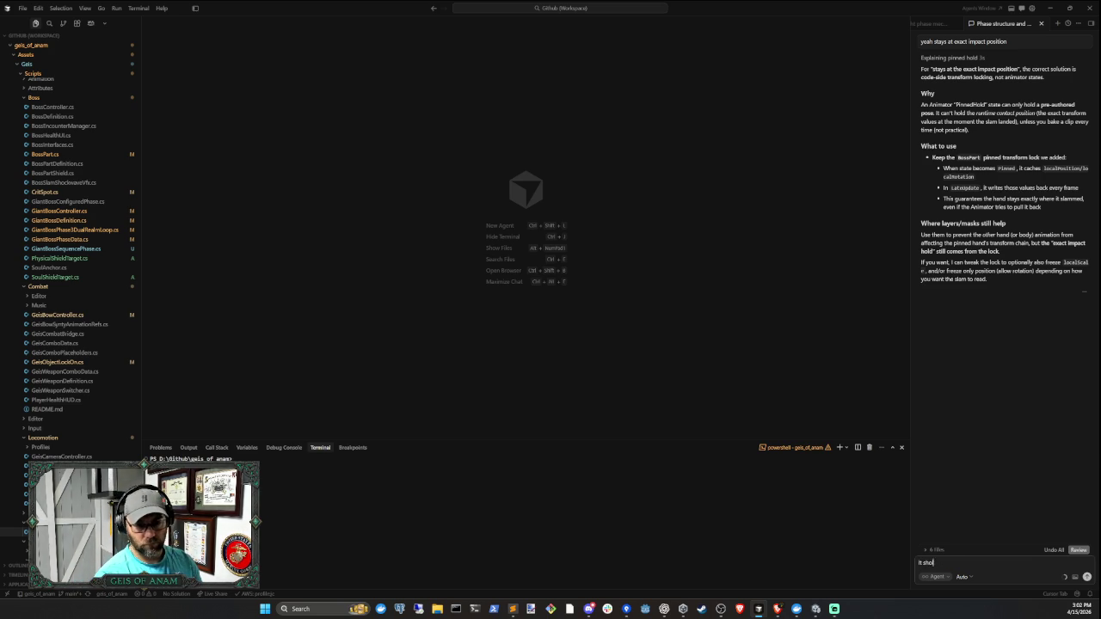
key(BackSpace)
key(BackSpace)
text(uld read like it)
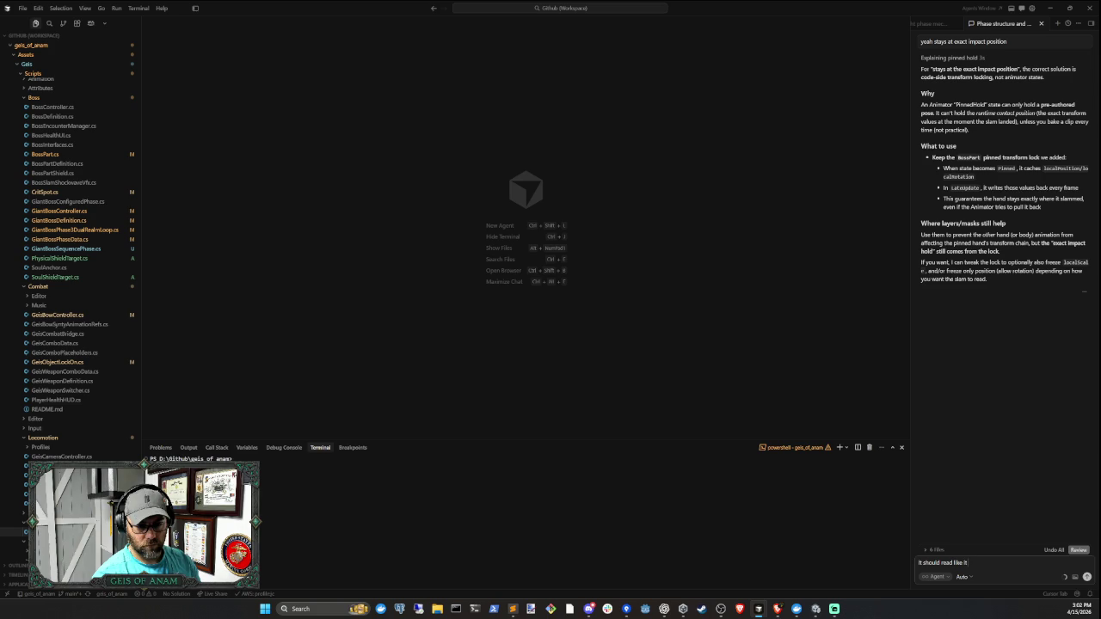
text( sla)
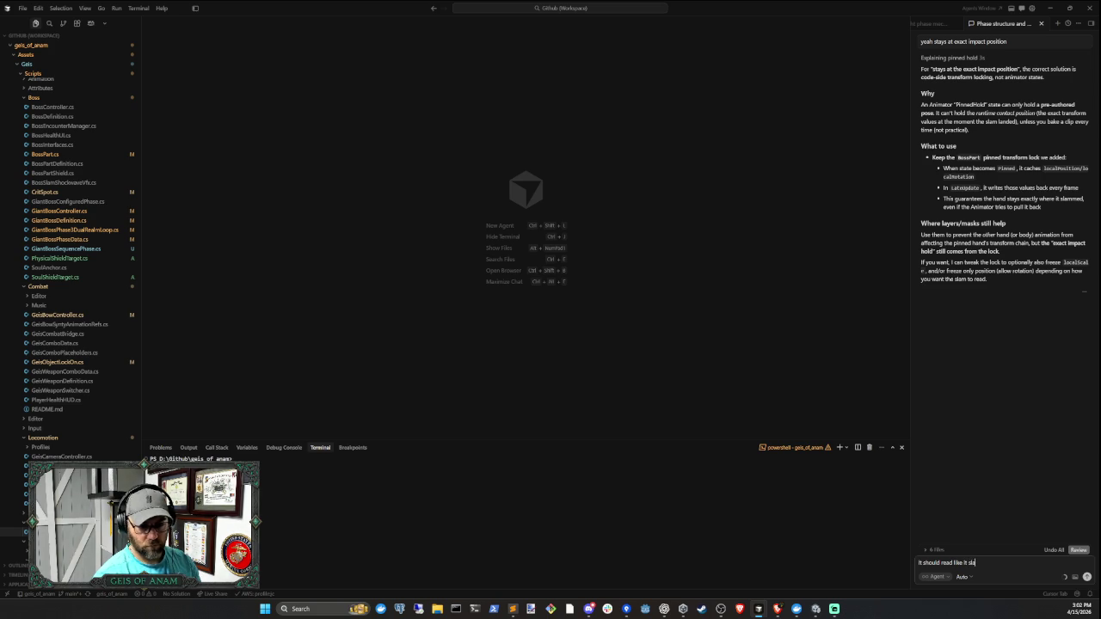
text(mmed and is)
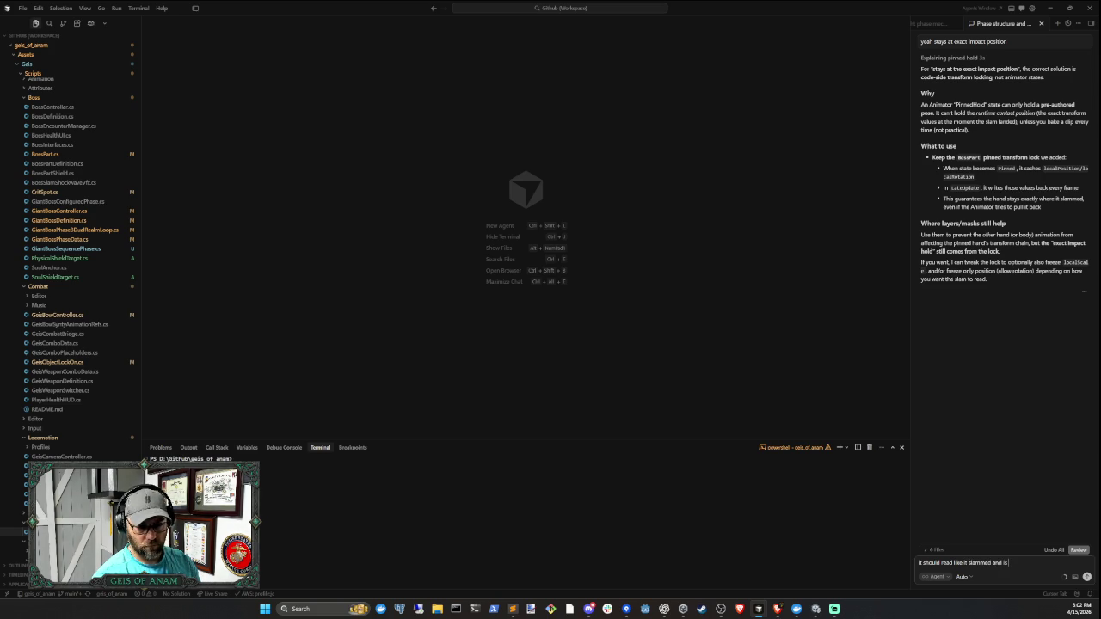
text( pinned in t)
text(he p)
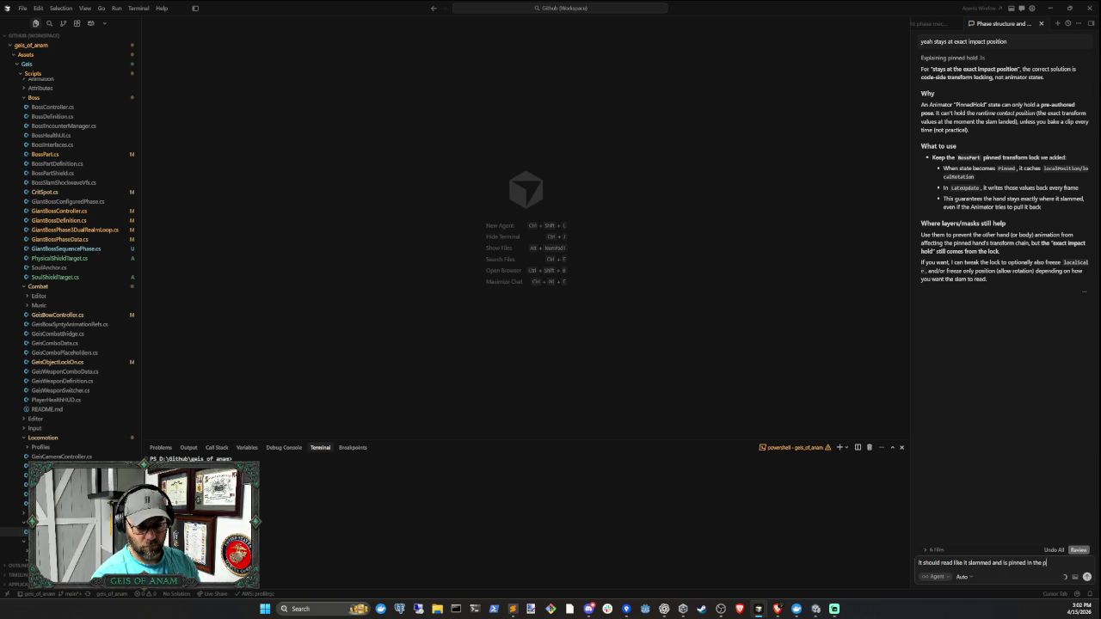
text(lace it slammed,)
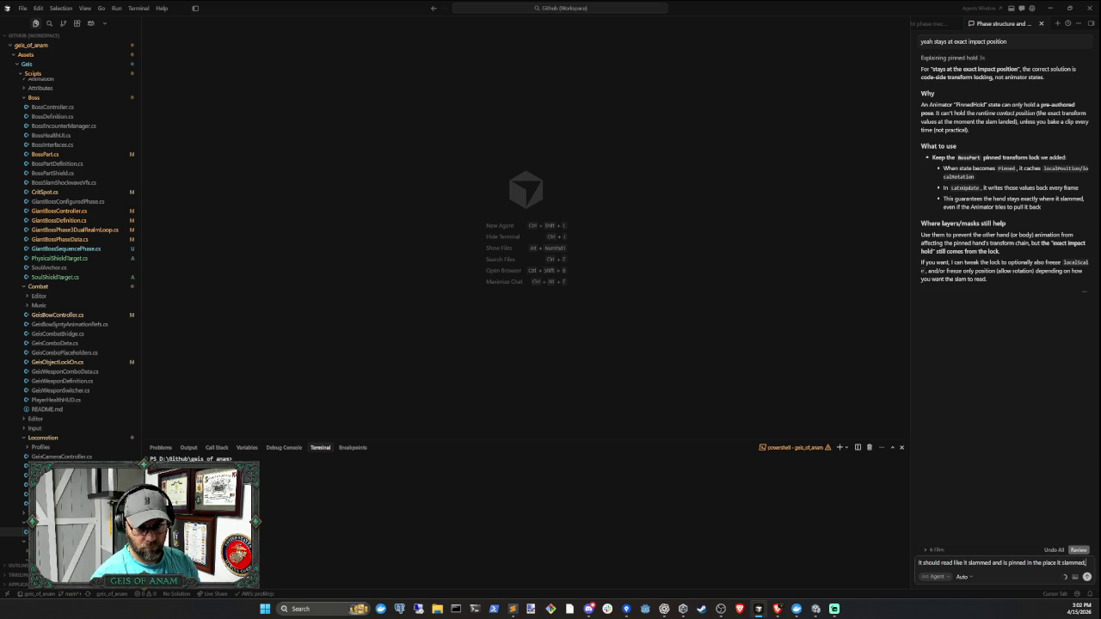
text( so)
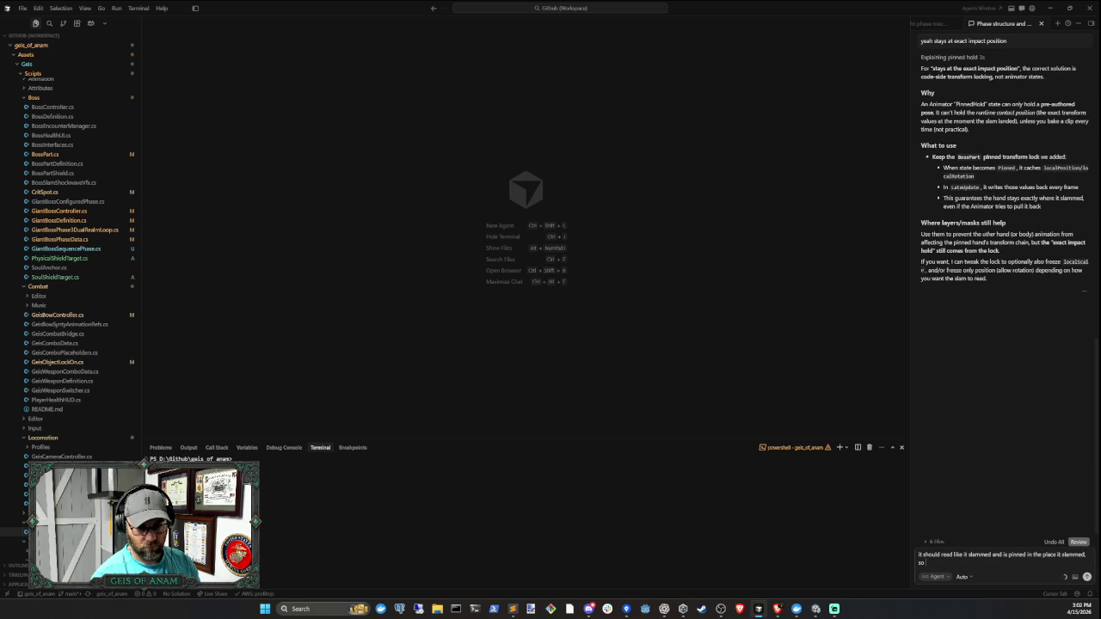
text( freez)
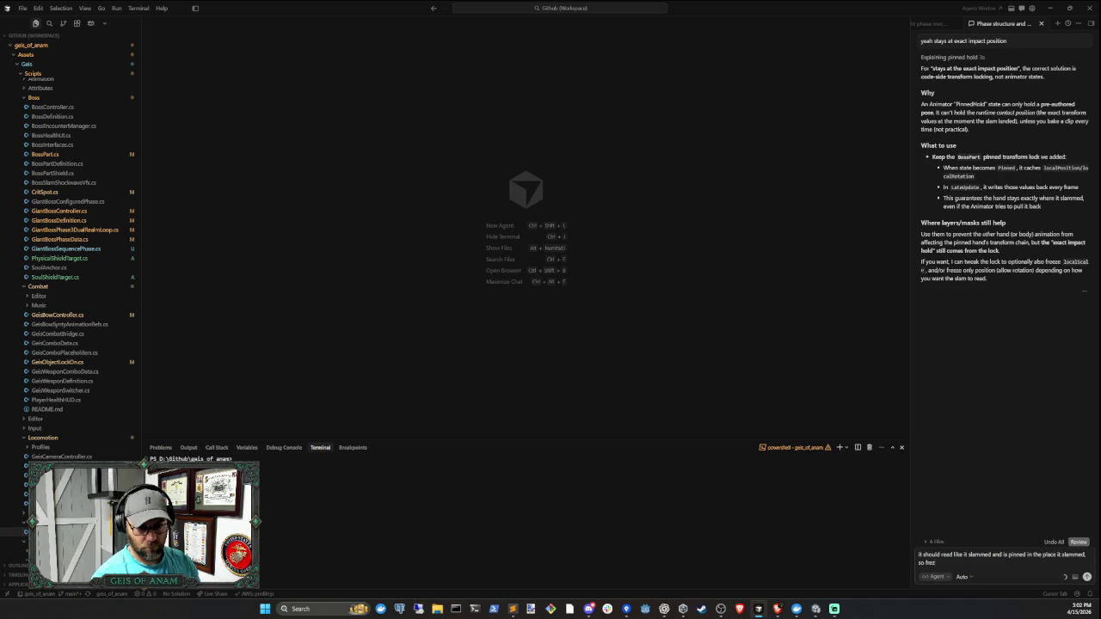
text(ing pos)
text(ition, but)
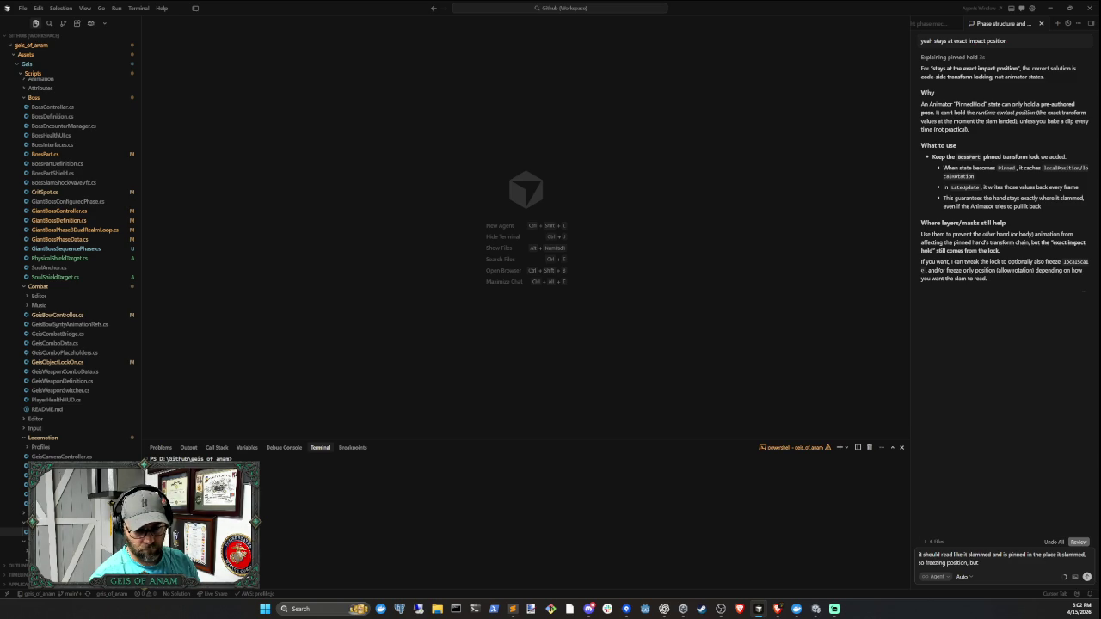
text( and)
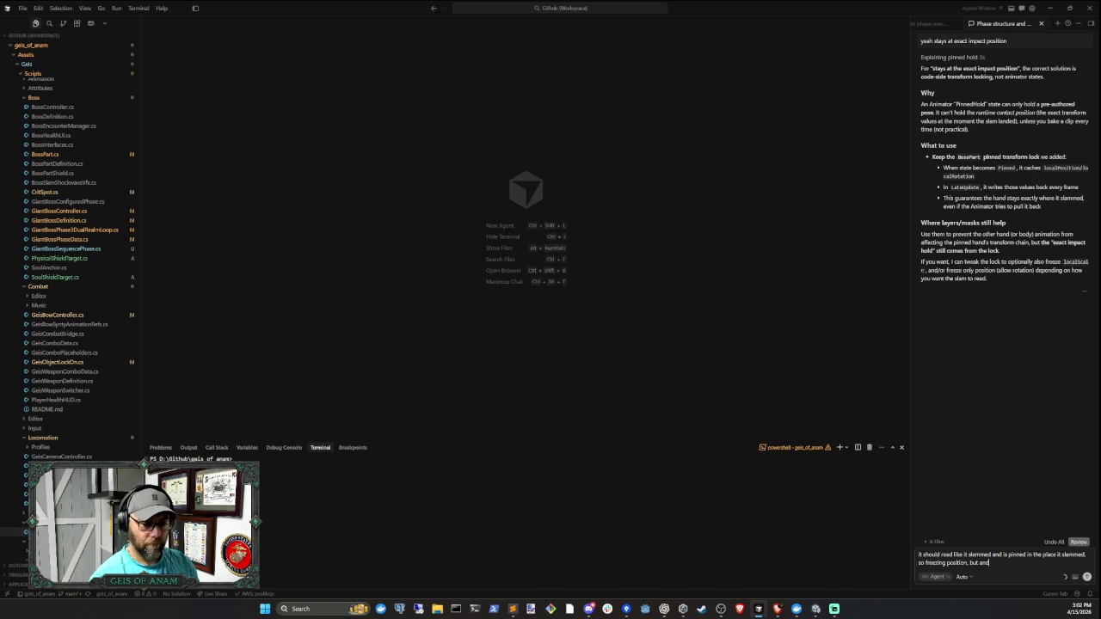
key(BackSpace)
key(BackSpace)
key(BackSpace)
text(iition)
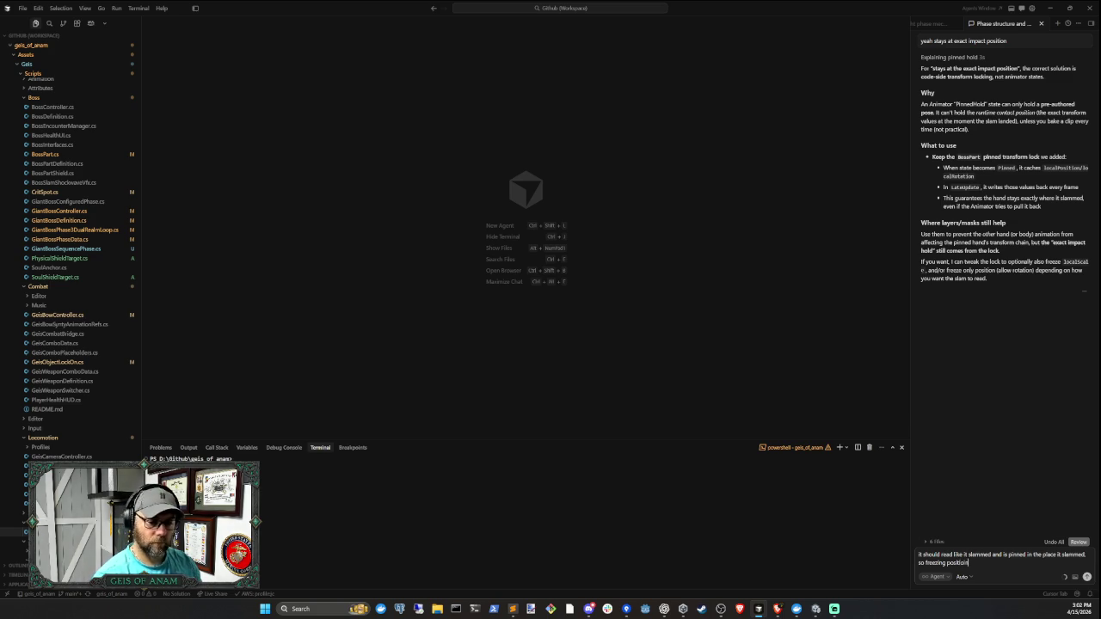
key(Return)
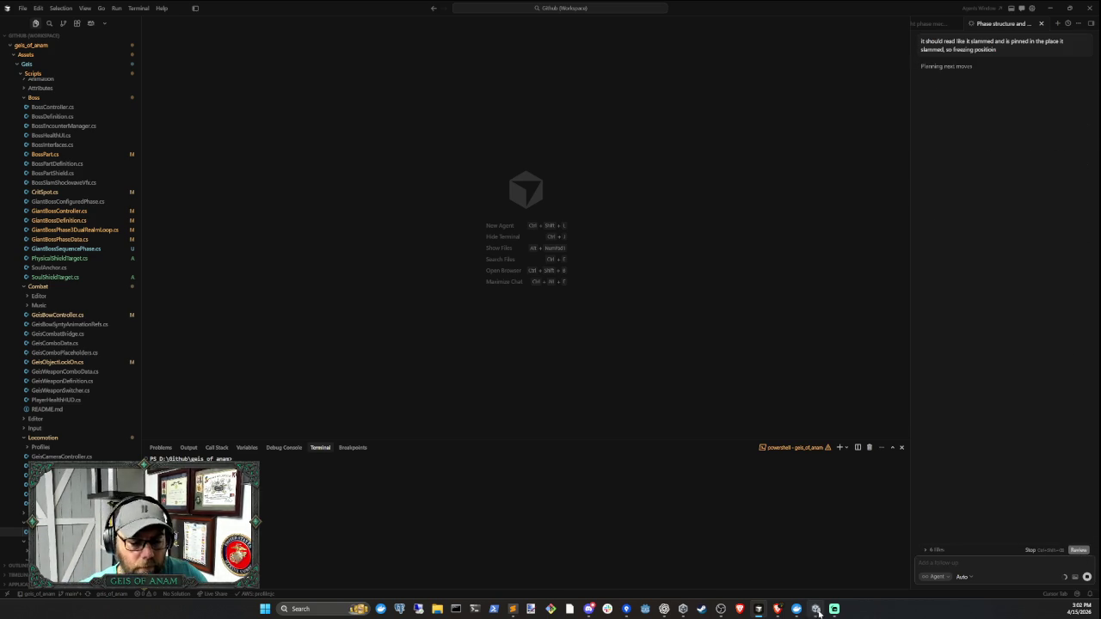
- Back in Unity, inspect the Animator's Right Arm layer and the right hand's Stunned object
click(816, 609)
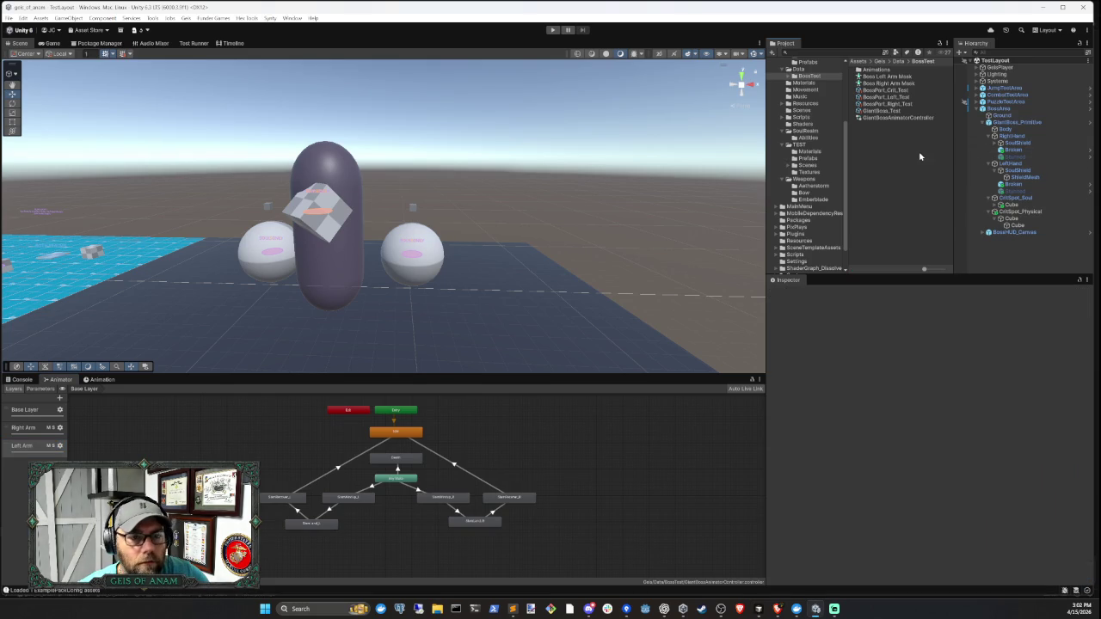
click(42, 430)
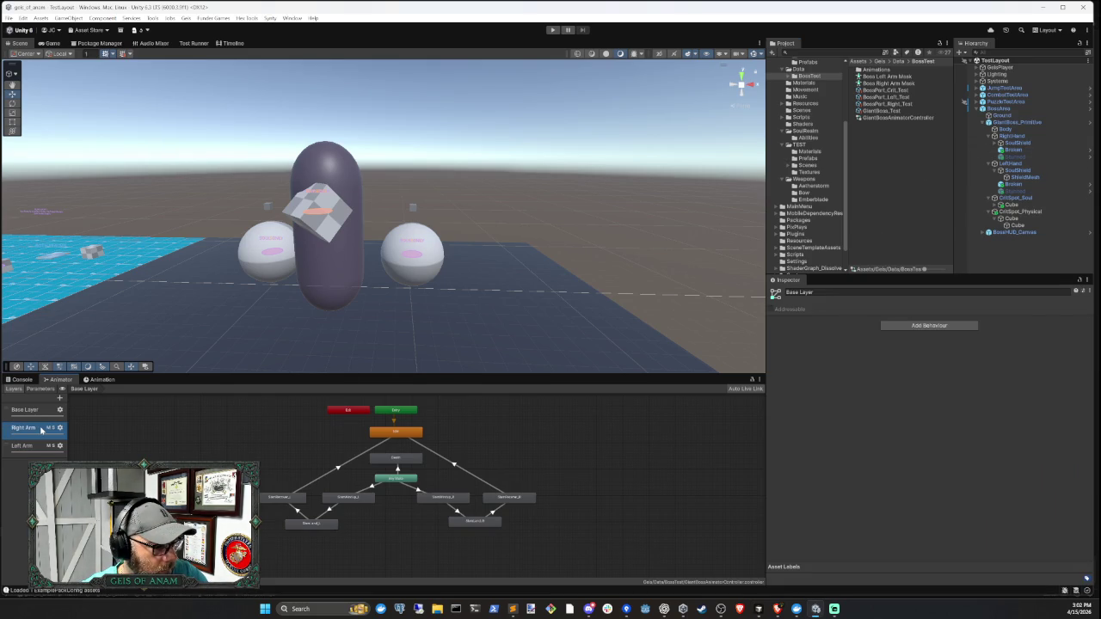
click(1014, 151)
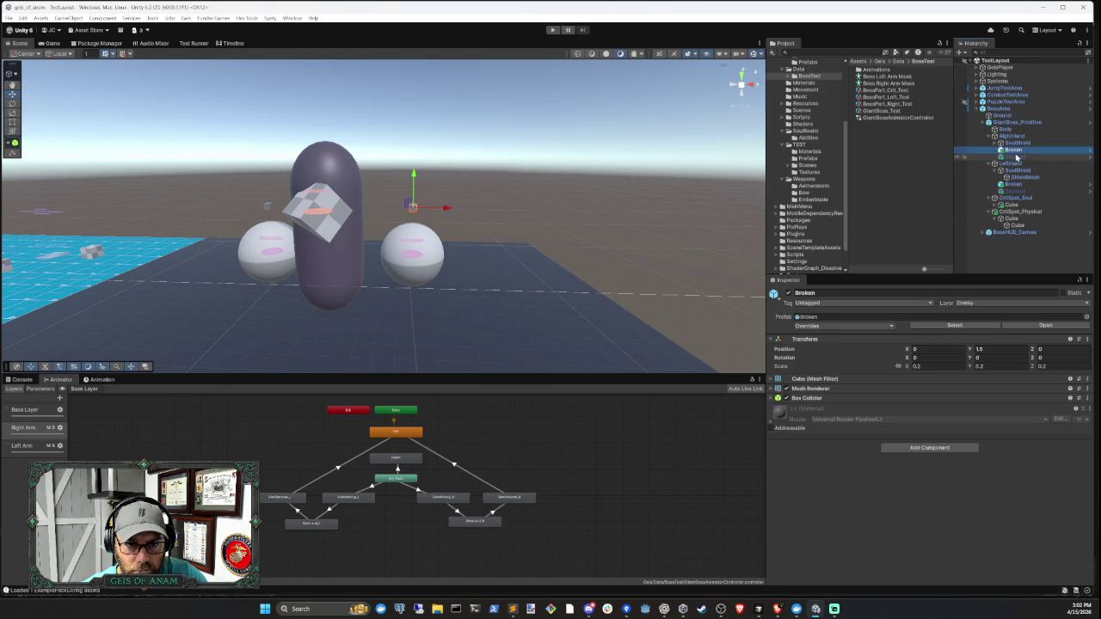
click(1013, 258)
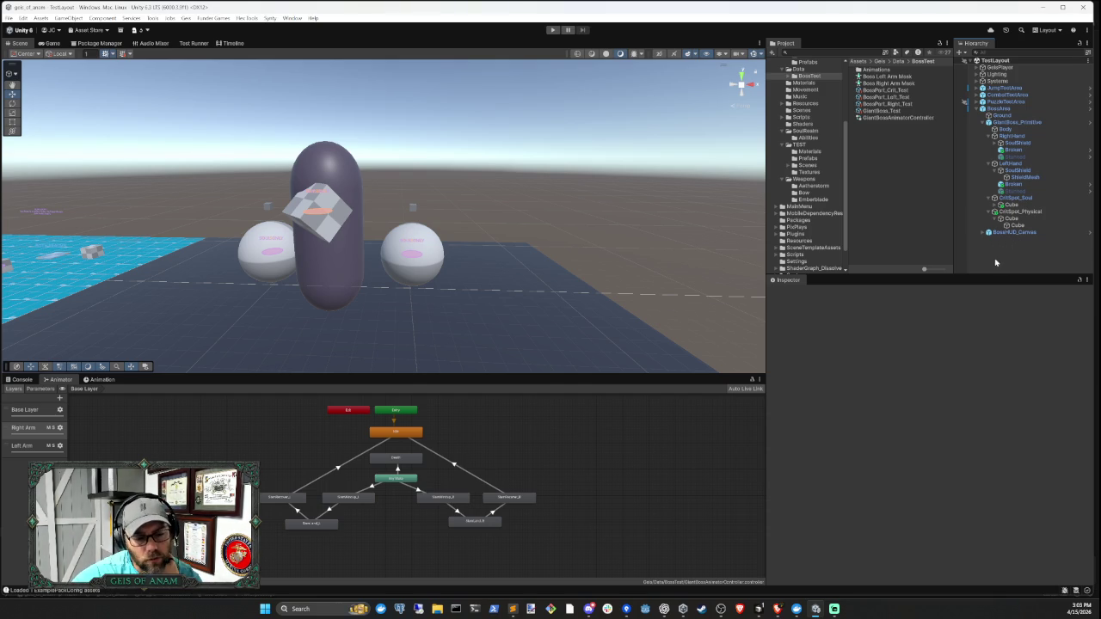
- Read the agent's BossPart freeze-position-only change in Cursor, then return to Unity to recompile
click(758, 608)
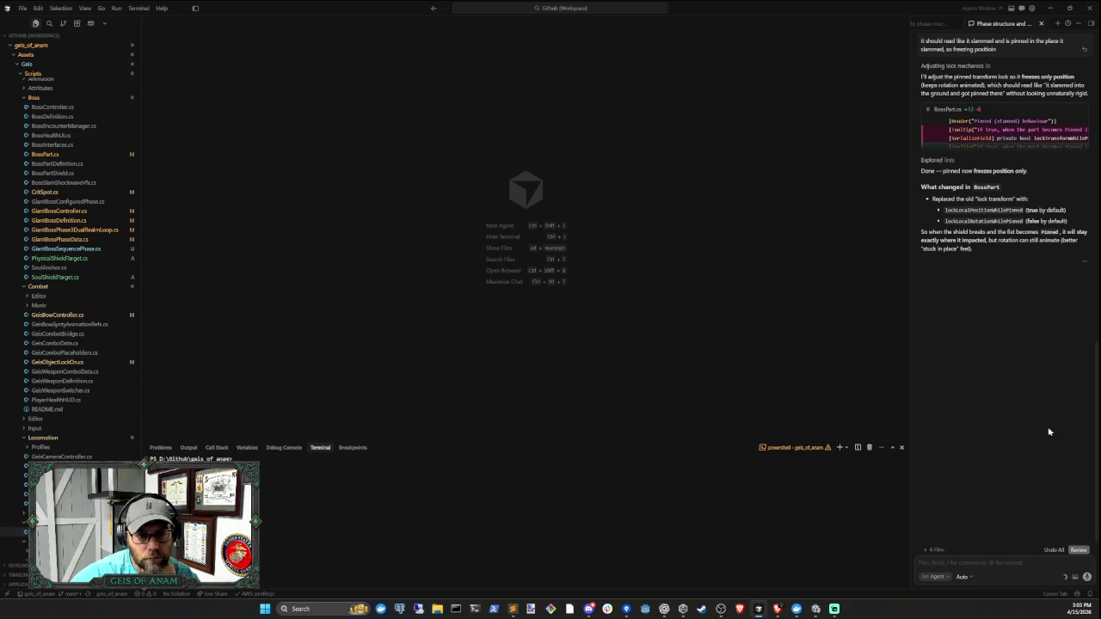
mouse_move(816, 608)
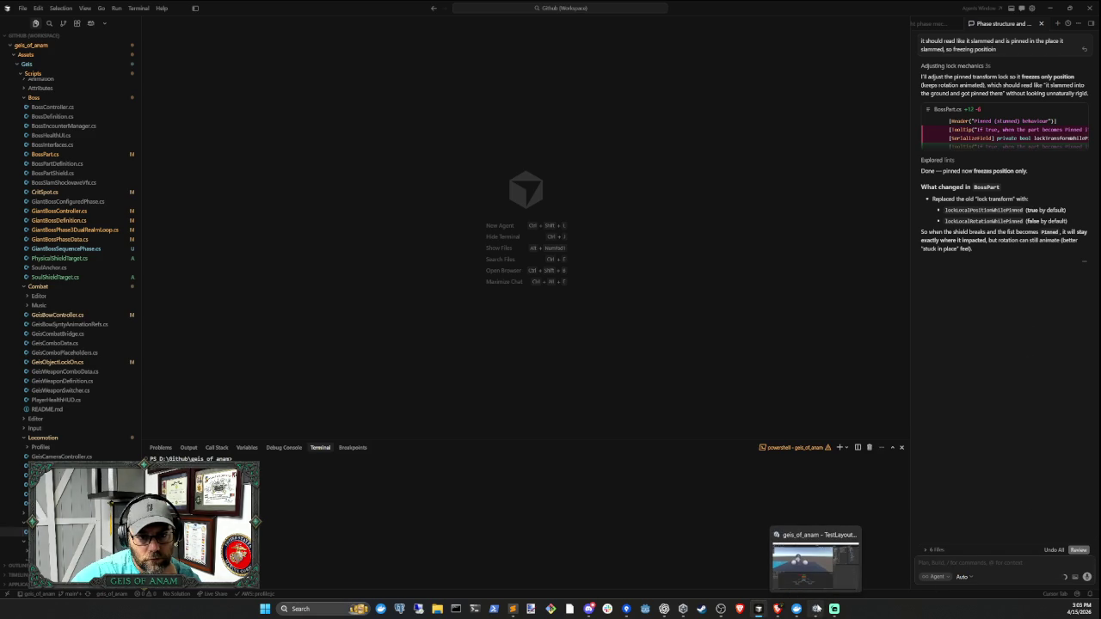
click(817, 608)
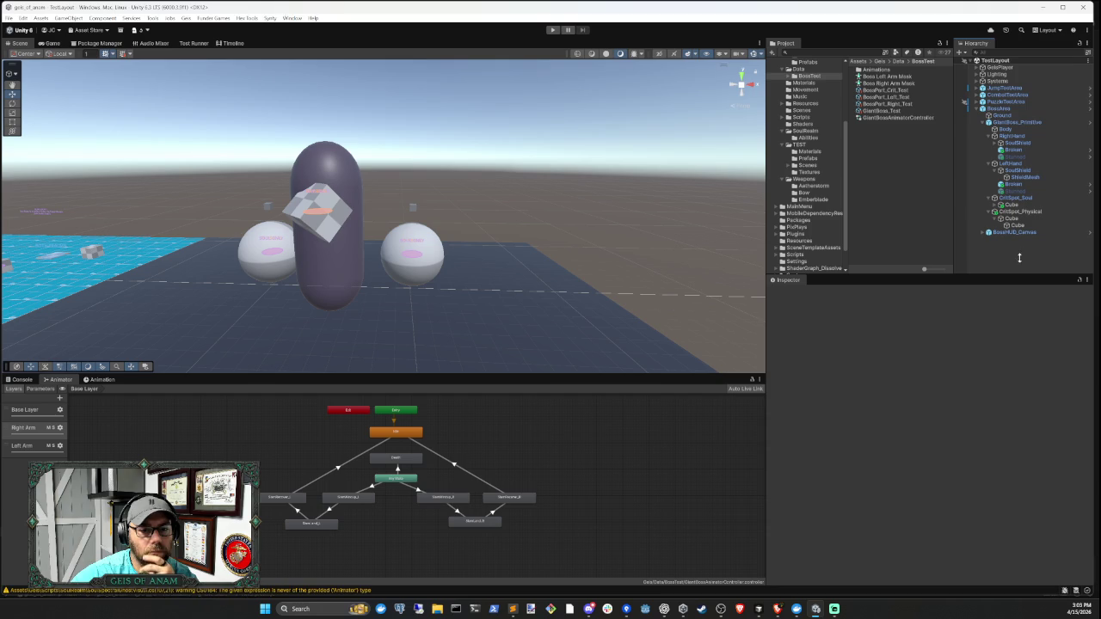
- Play-test the boss fight, moving around and shooting arrows at both fists until Phase 2
click(552, 30)
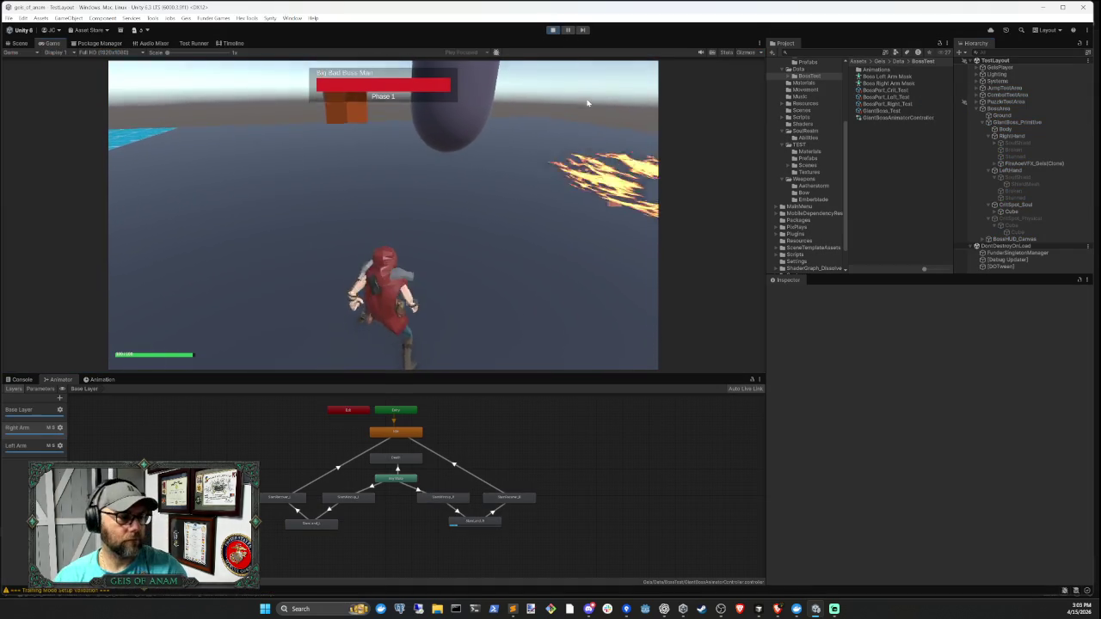
click(587, 103)
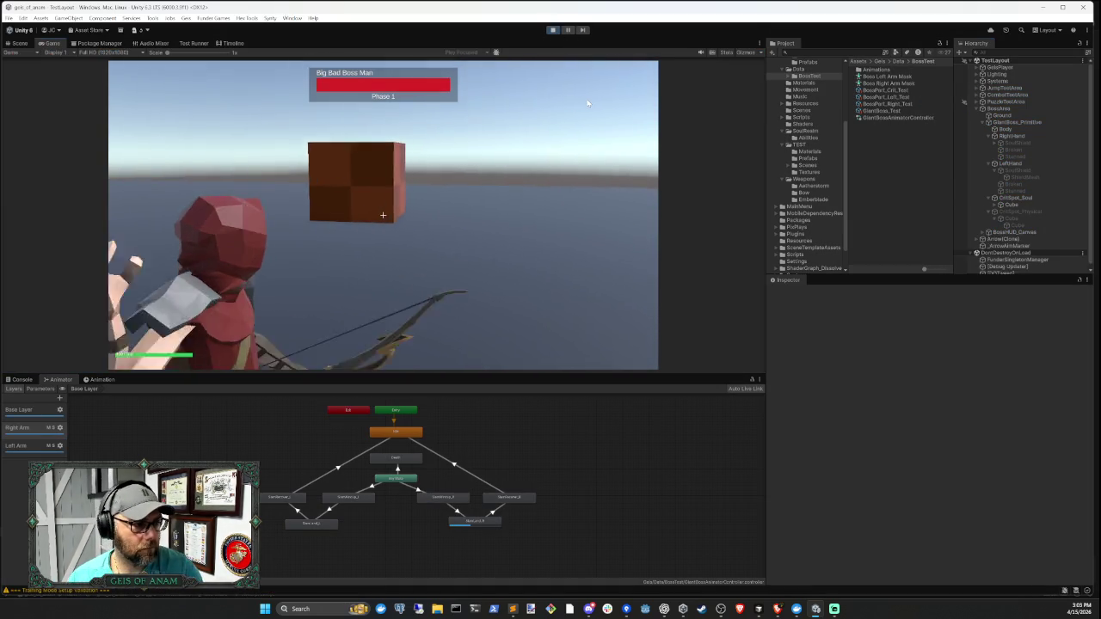
key(w)
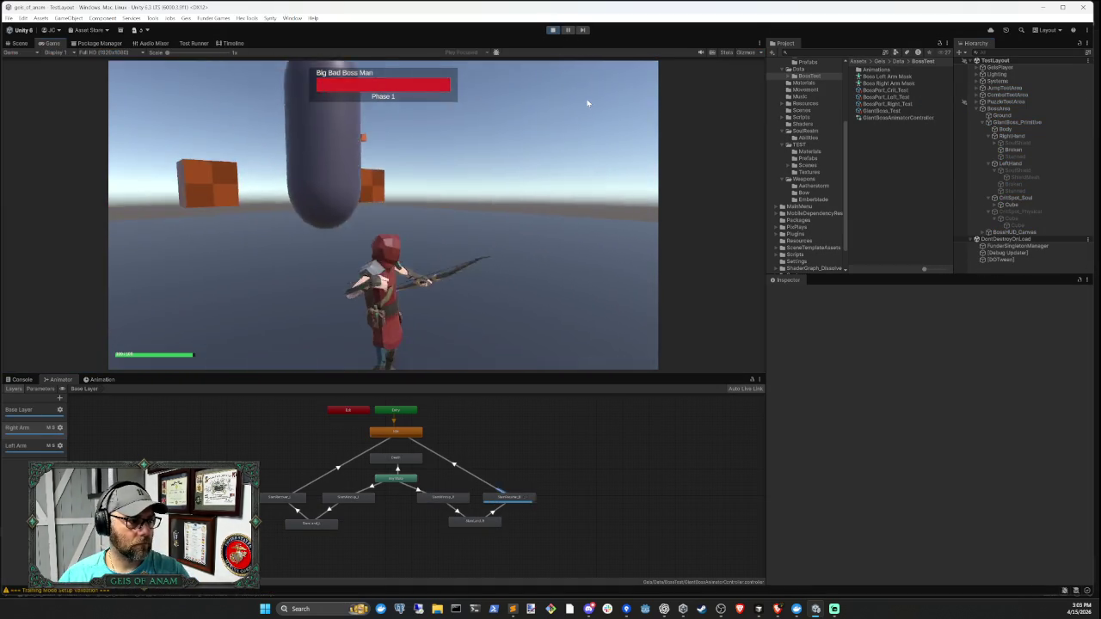
click(588, 103)
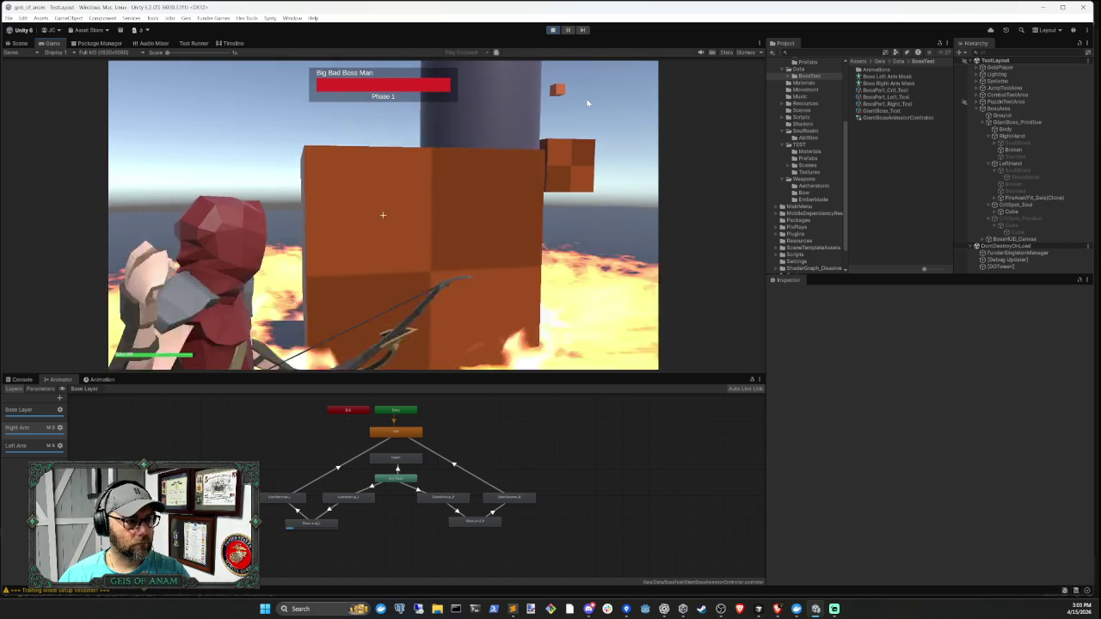
key(w)
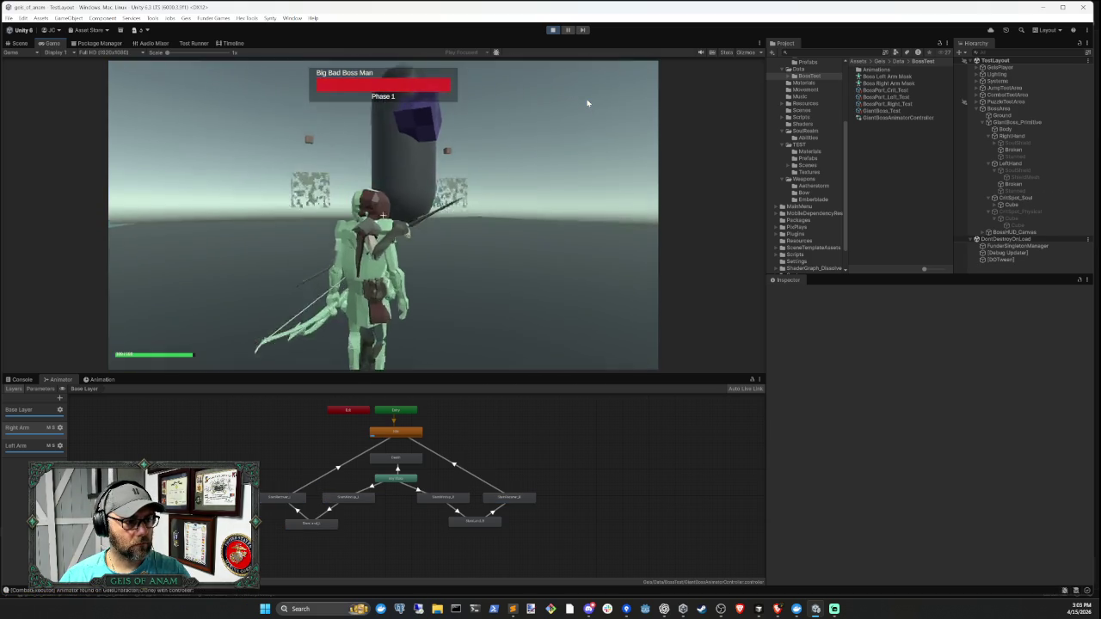
key(w)
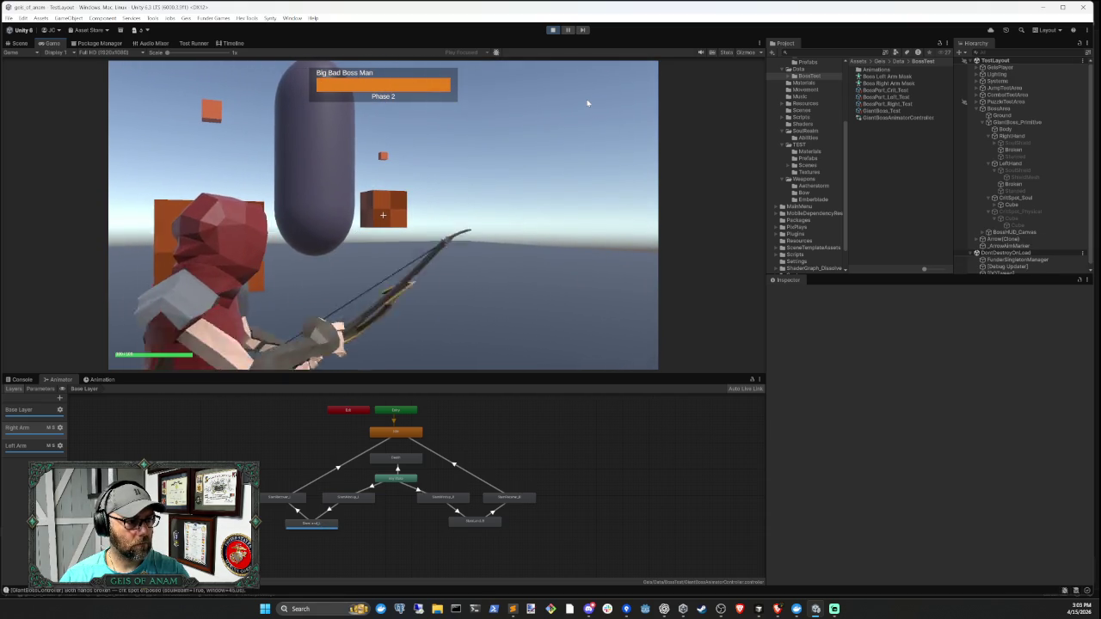
- Draft an agent message saying the pinned hand broken in the second phase doesn't return to the boss's side
key(alt+Tab)
text(pinned)
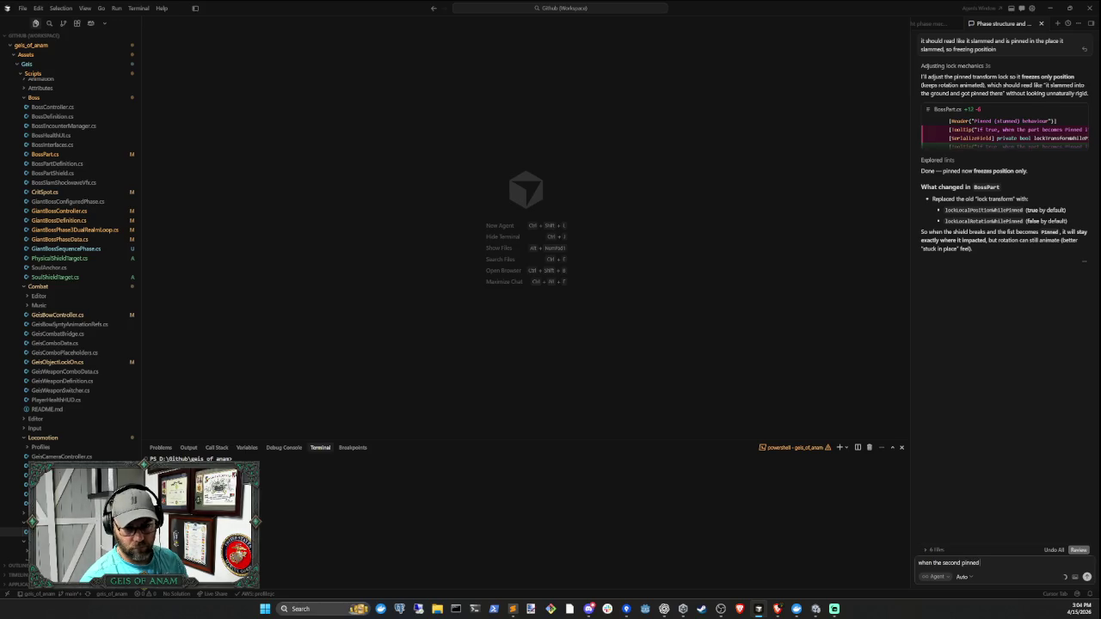
text( hand is destor)
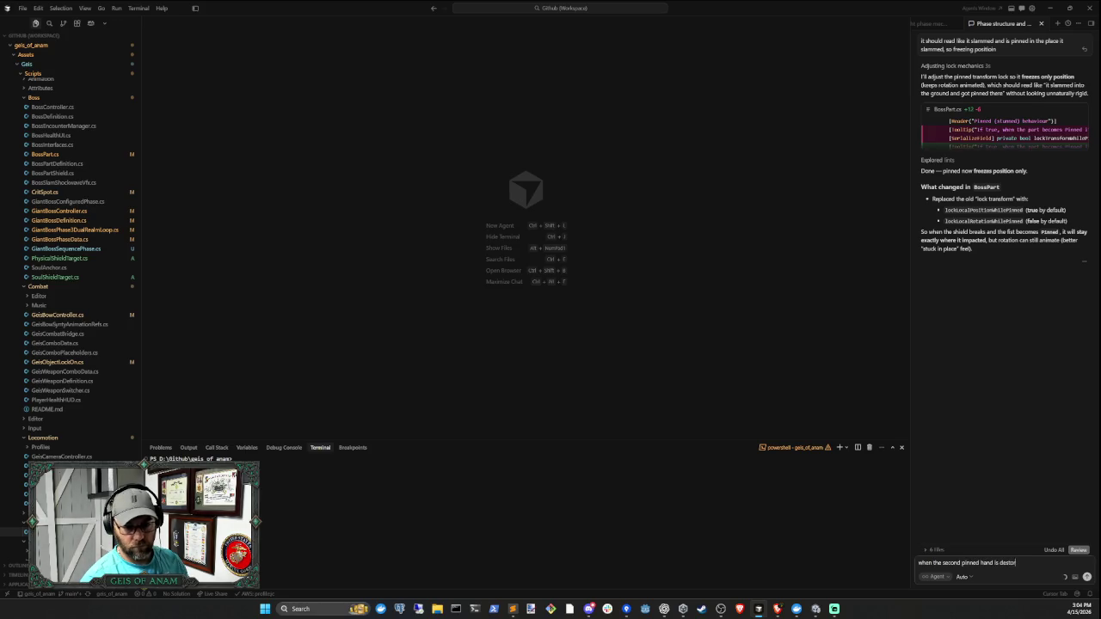
text(yed in the s)
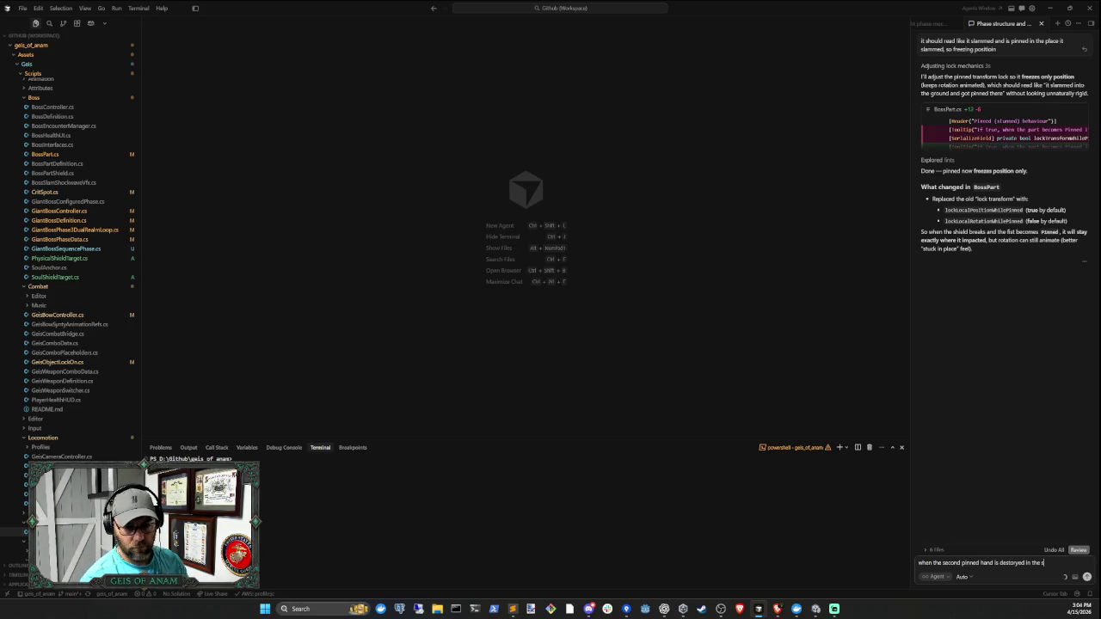
text(econd phase)
key(BackSpace)
key(BackSpace)
key(BackSpace)
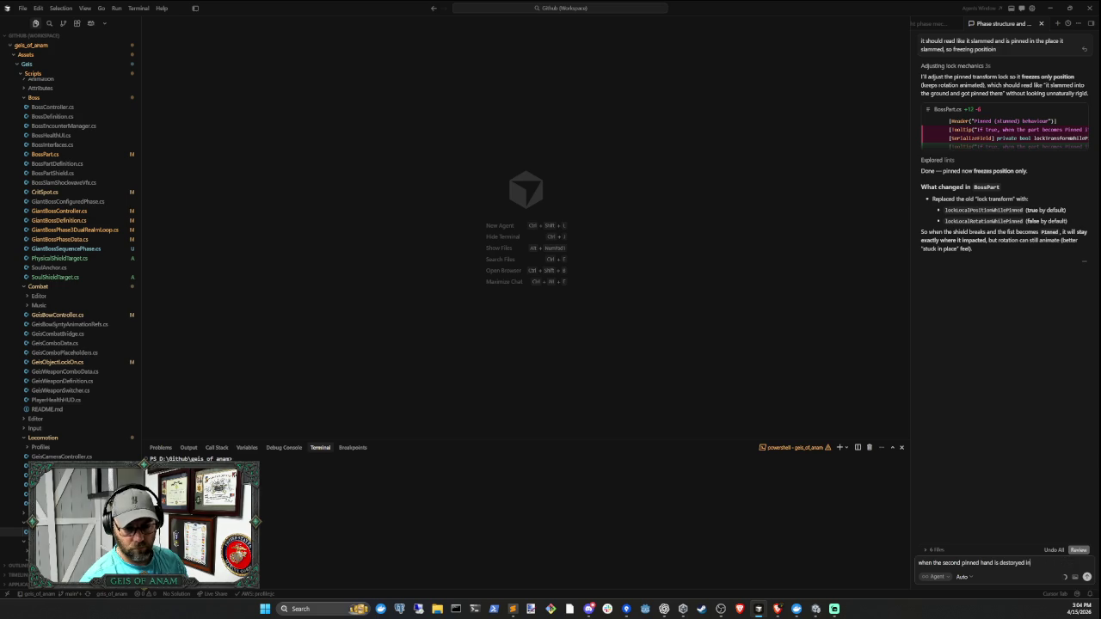
key(BackSpace)
key(BackSpace)
key(BackSpace)
text(roke)
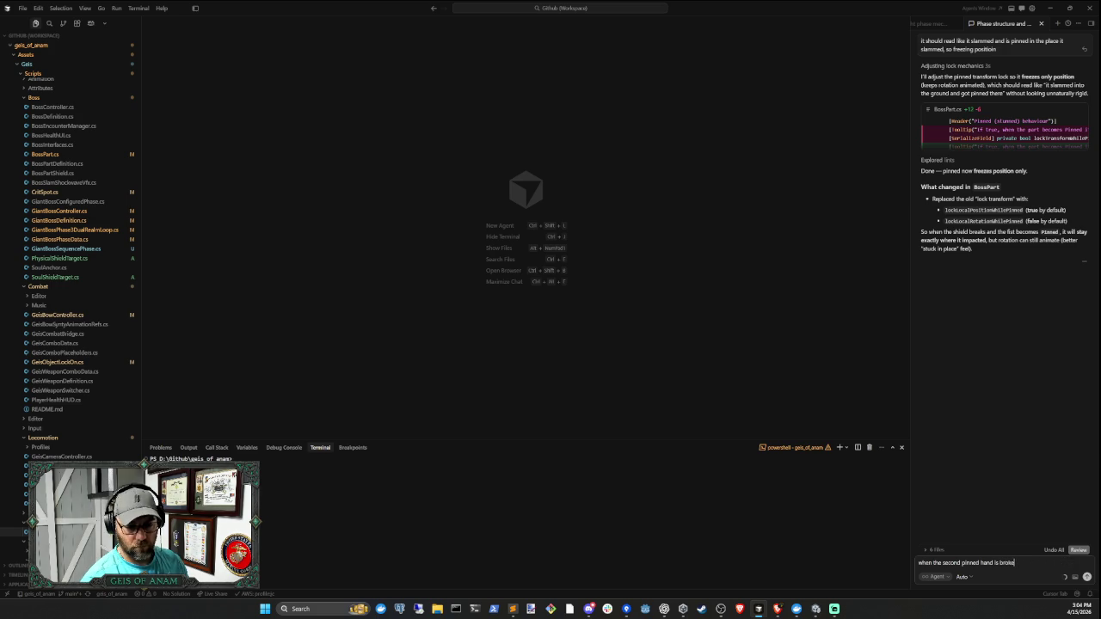
text(n in the second)
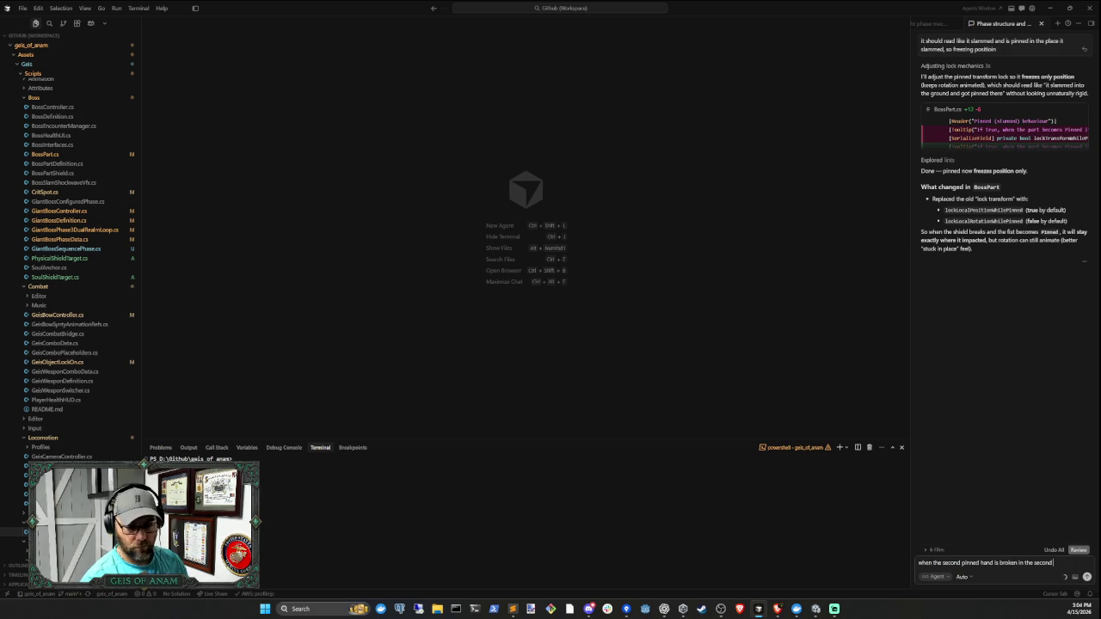
text( phase it do)
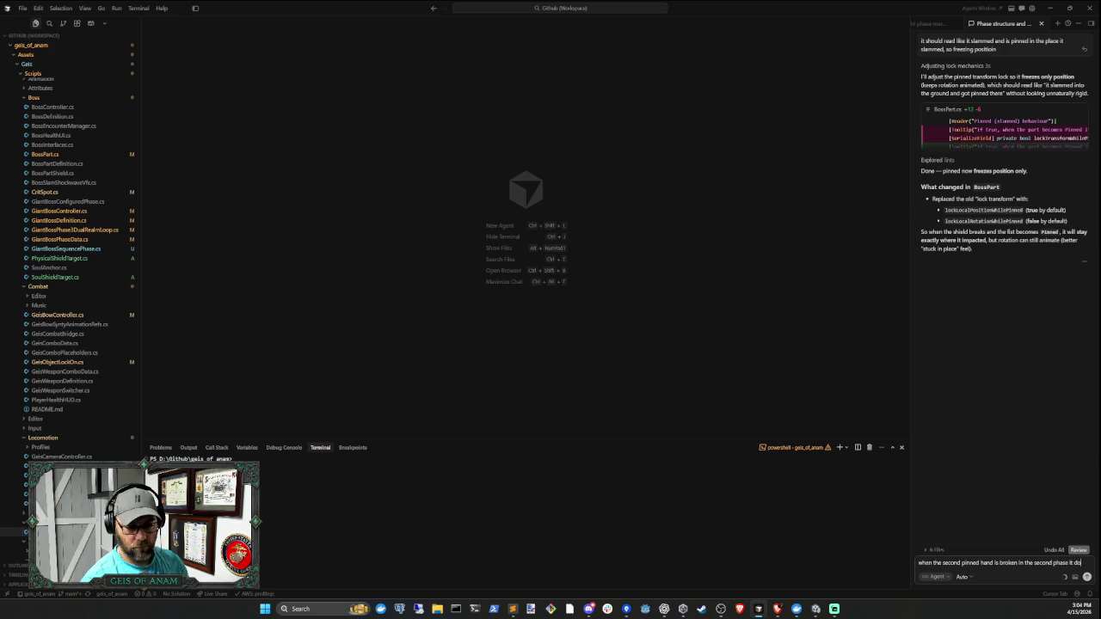
text(esnt return to)
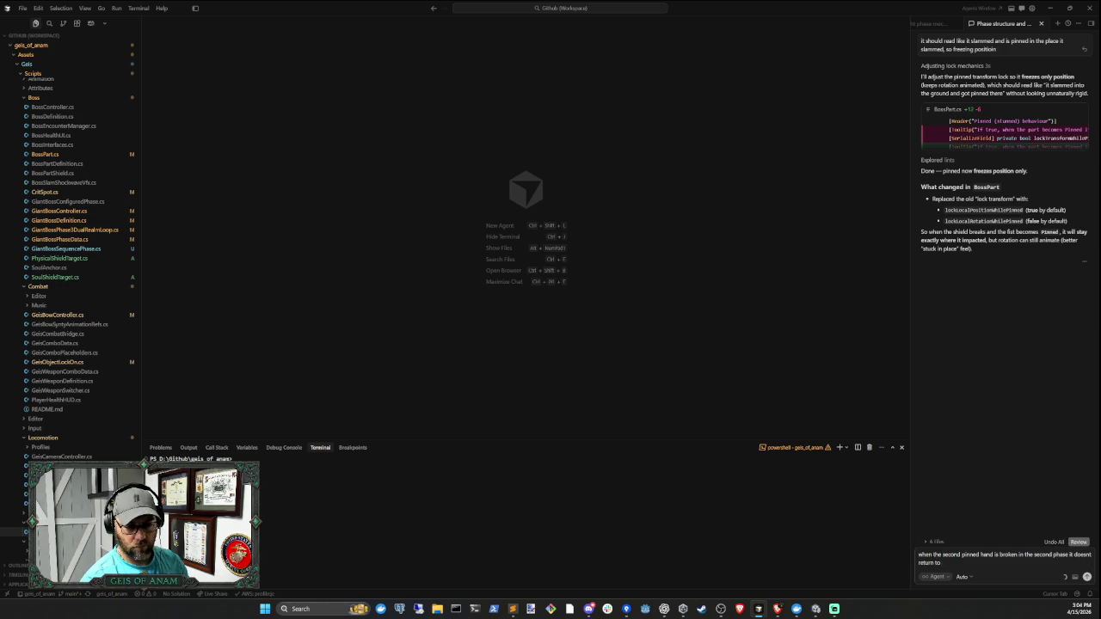
text( the bosses side like)
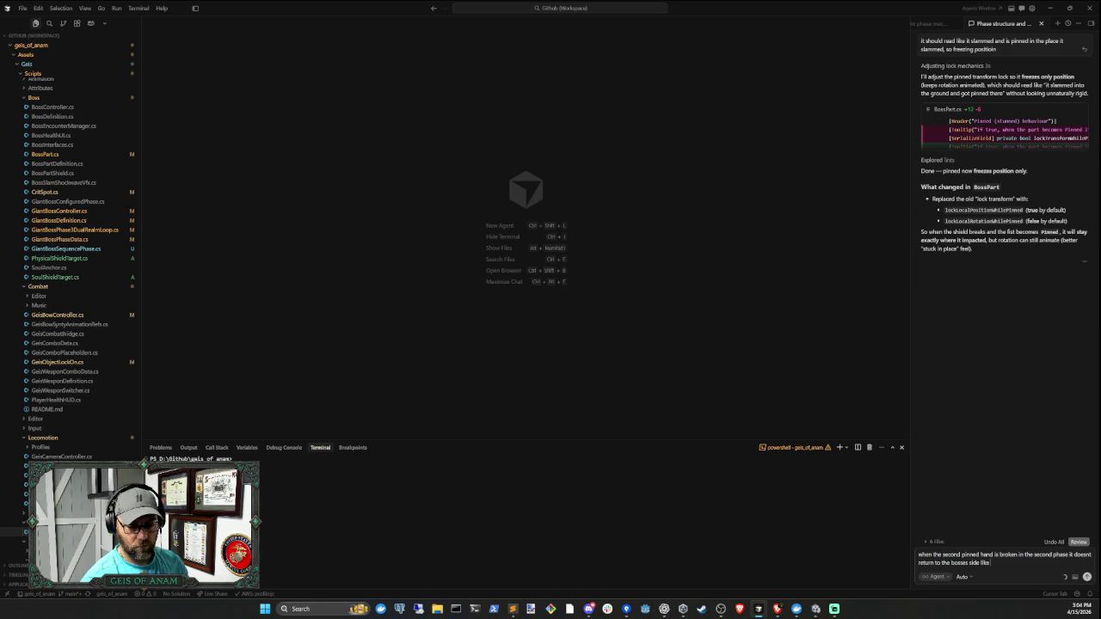
text( the)
key(BackSpace)
key(BackSpace)
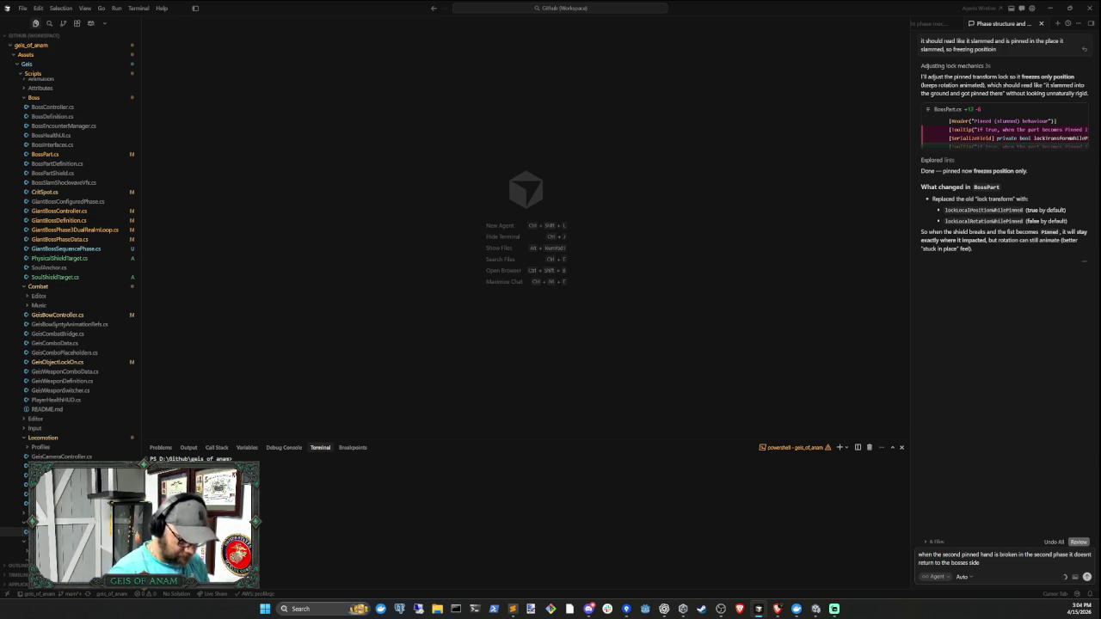
text(and shooting the)
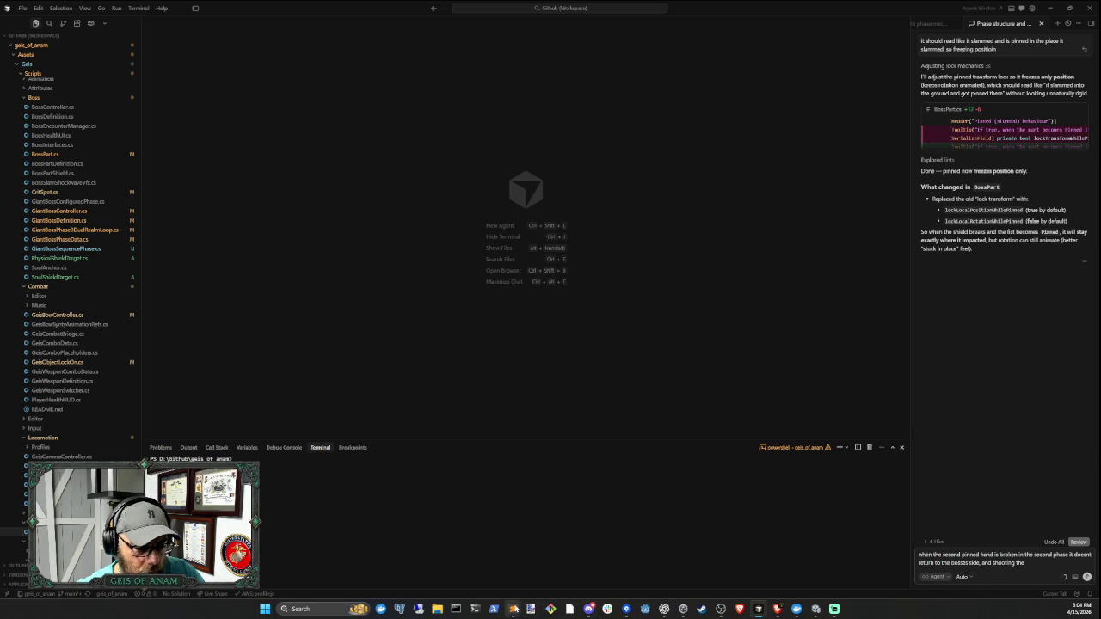
- Review the phase notes, highlighting the Soul Realm Fist 2 Slam and the Phase 2 timed fist and eye beam lines
mouse_move(513, 608)
click(572, 550)
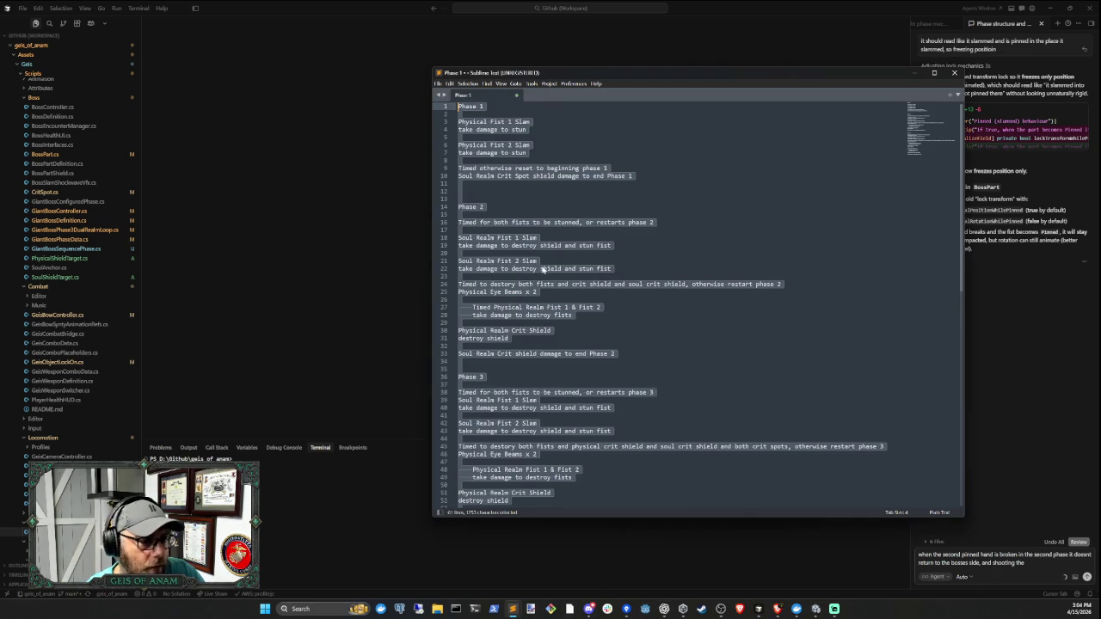
click(644, 241)
drag(459, 261, 612, 268)
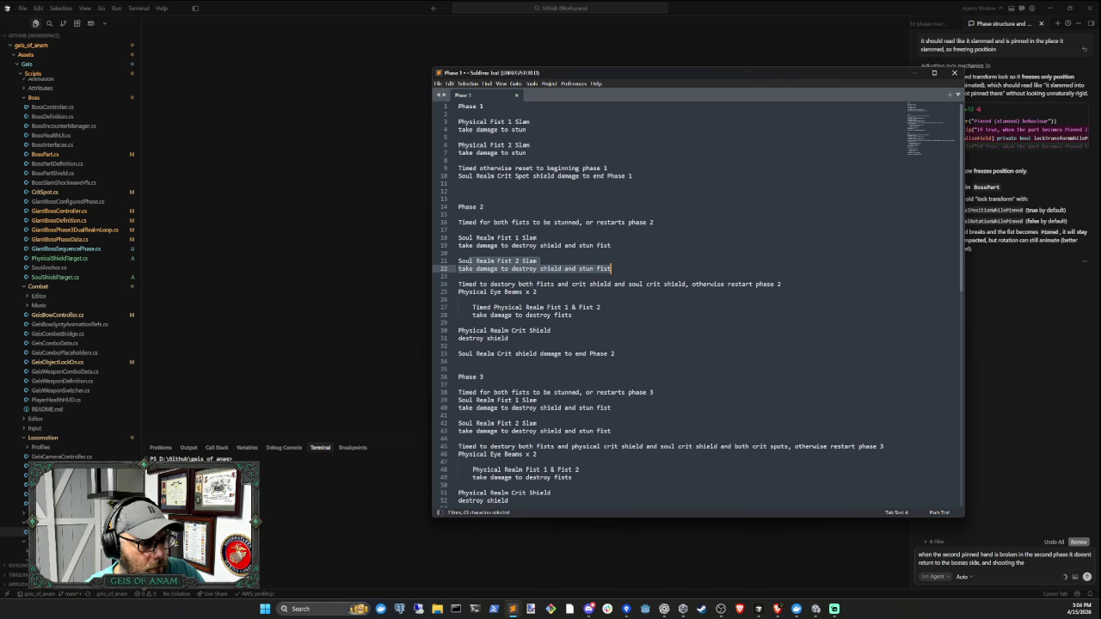
click(458, 299)
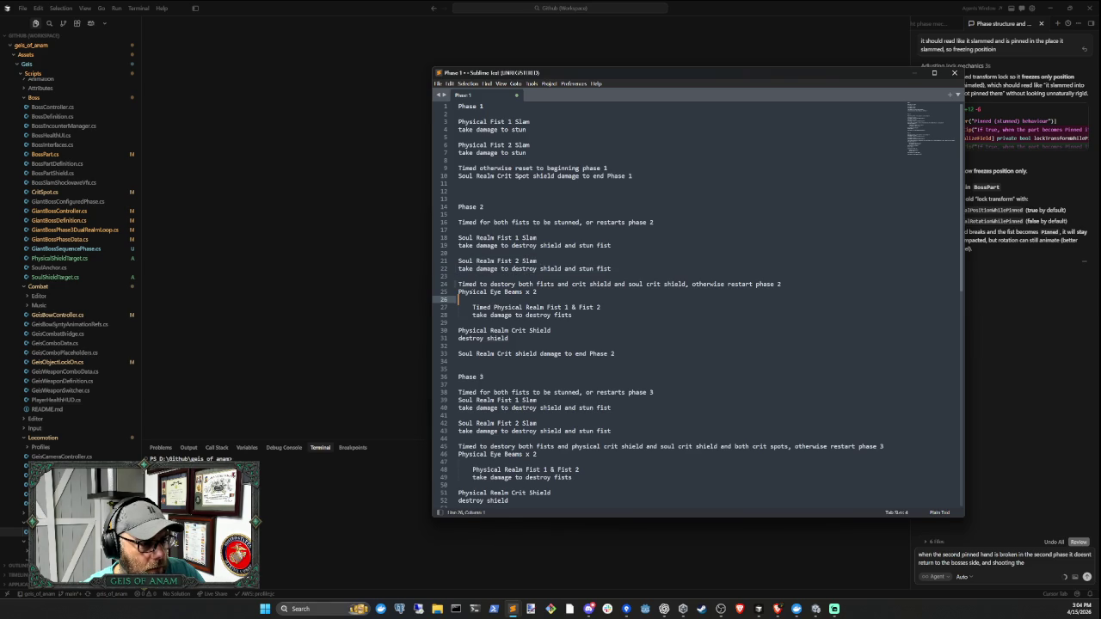
mouse_move(459, 284)
mouse_down()
mouse_move(540, 293)
mouse_move(602, 314)
mouse_move(459, 323)
mouse_move(550, 330)
mouse_move(572, 315)
mouse_up()
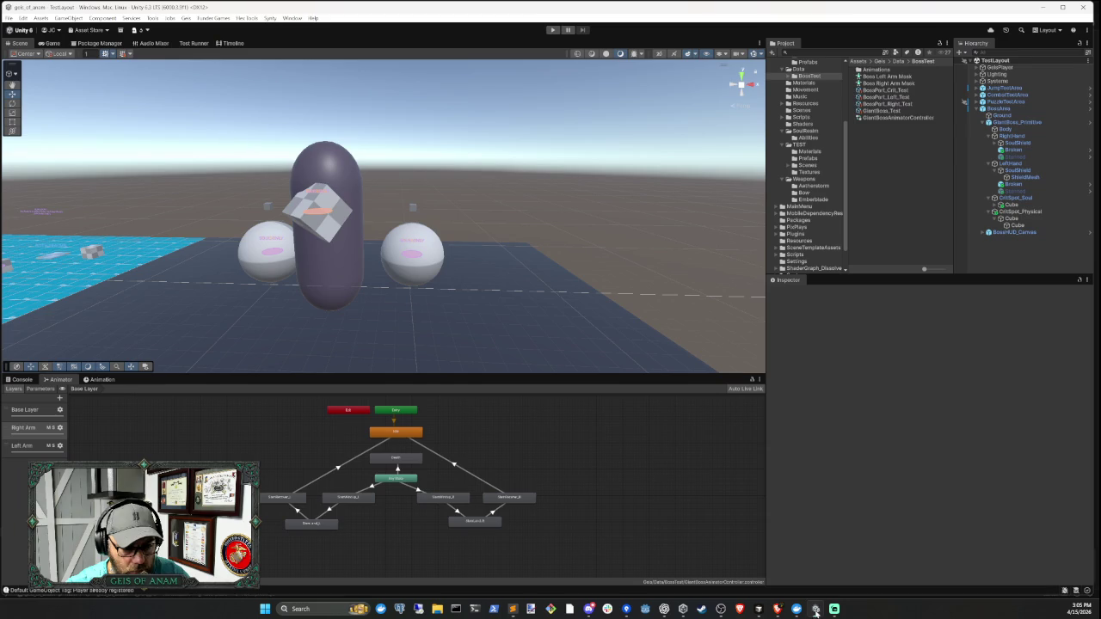
- Trim the unfinished 'and shooting the' words and send the pinned hand bug report
click(815, 609)
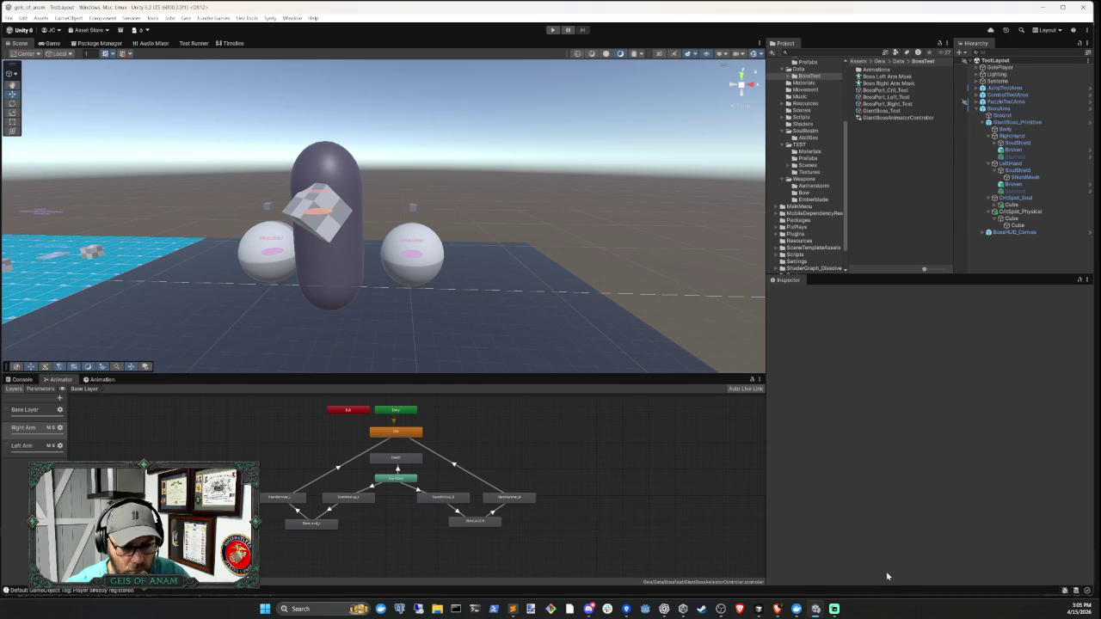
click(758, 609)
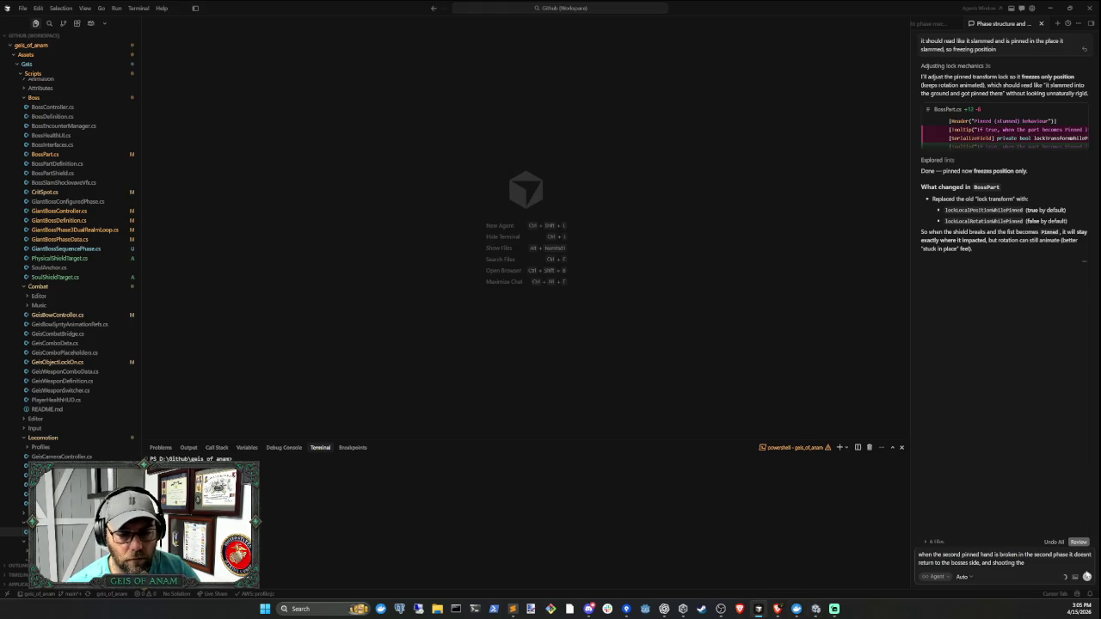
drag(1026, 563, 979, 570)
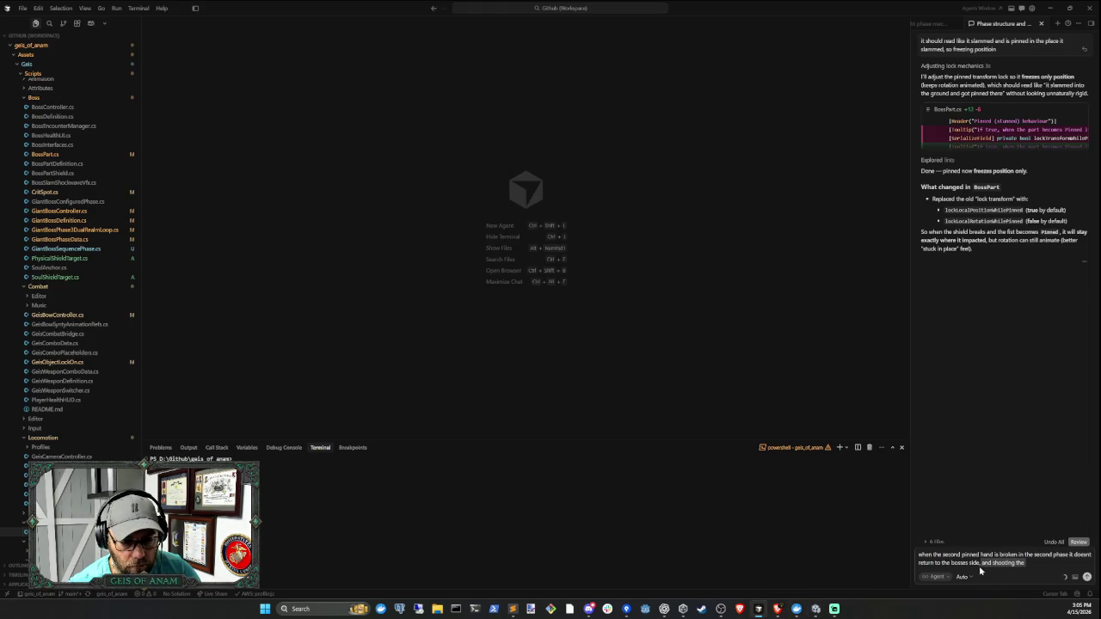
key(BackSpace)
key(Return)
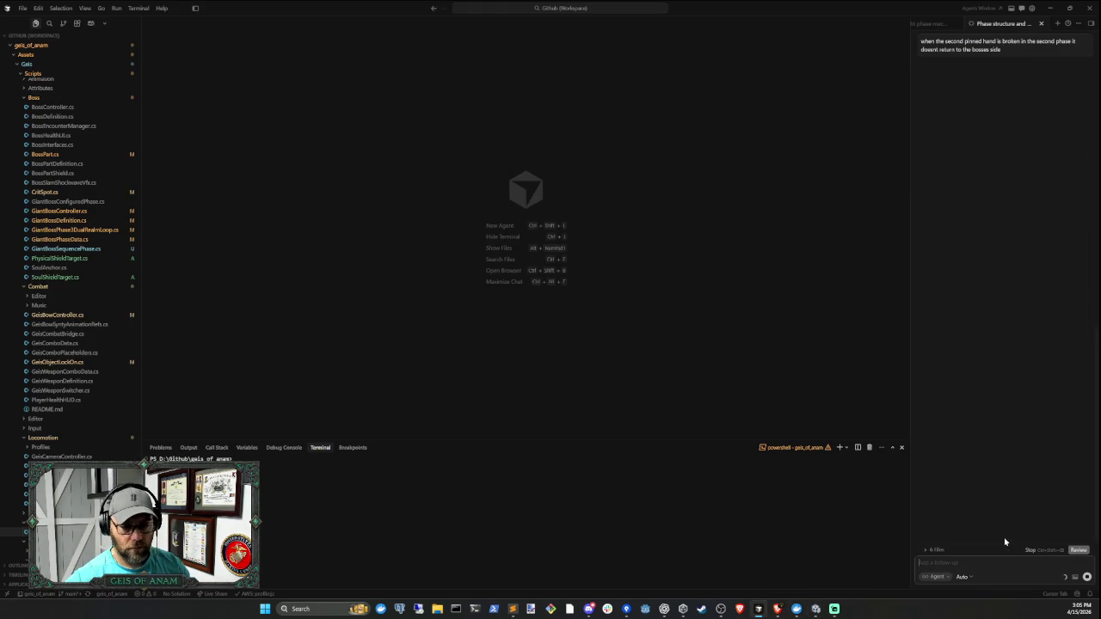
- In a new agent chat, request basic laser beam VFX showing where the boss's lasers shoot from and to
click(1056, 23)
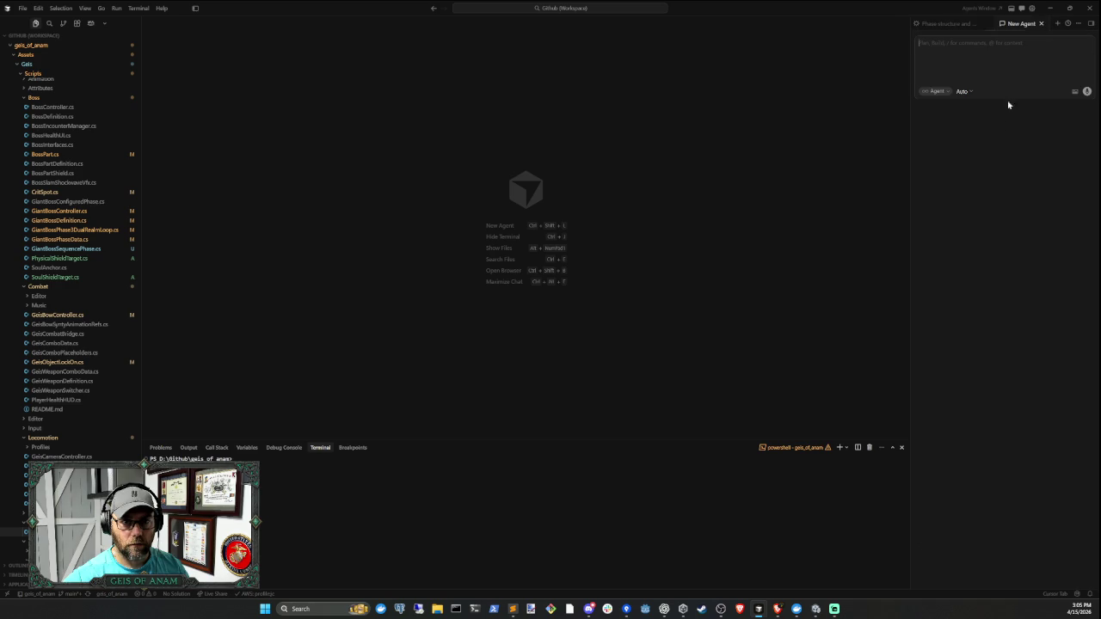
text(can we hookup s)
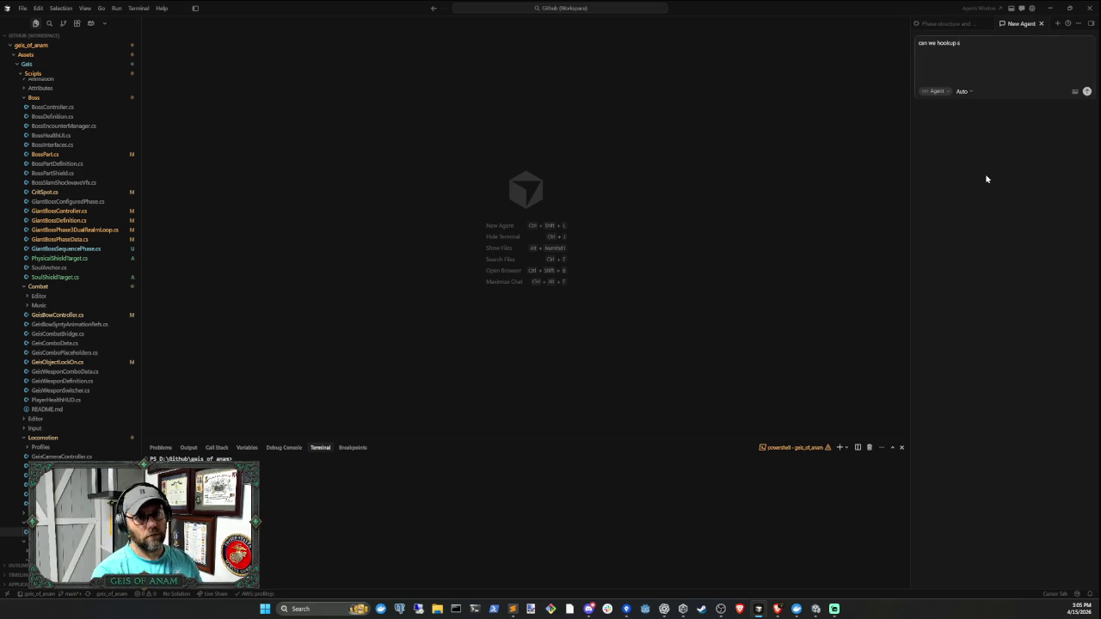
text(ome basic vfx to the shoot lasers port)
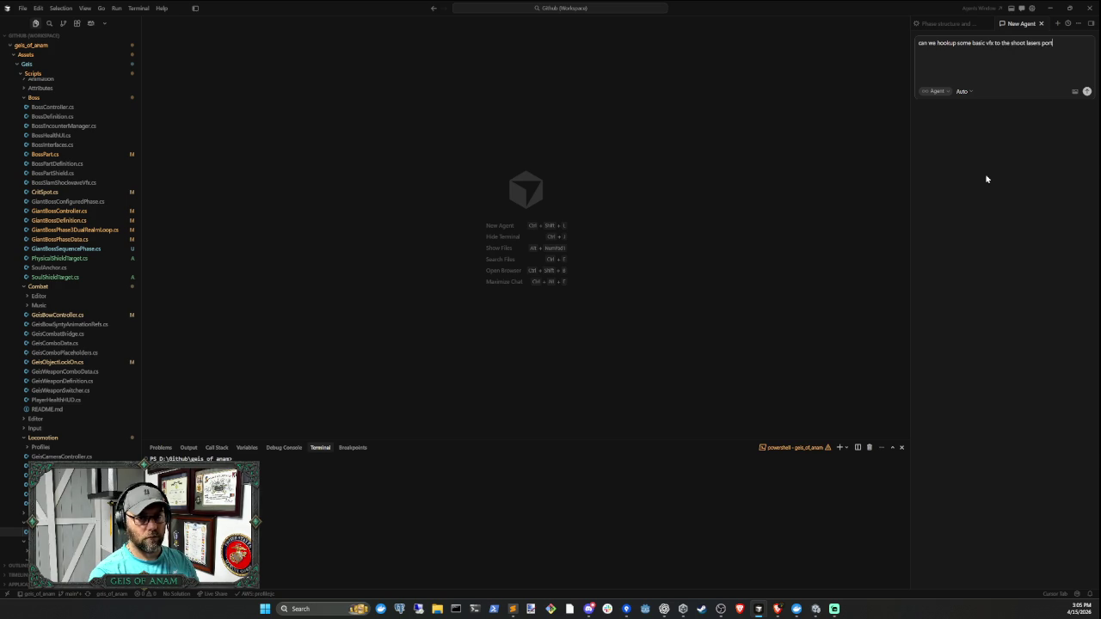
text(ion of the boss )
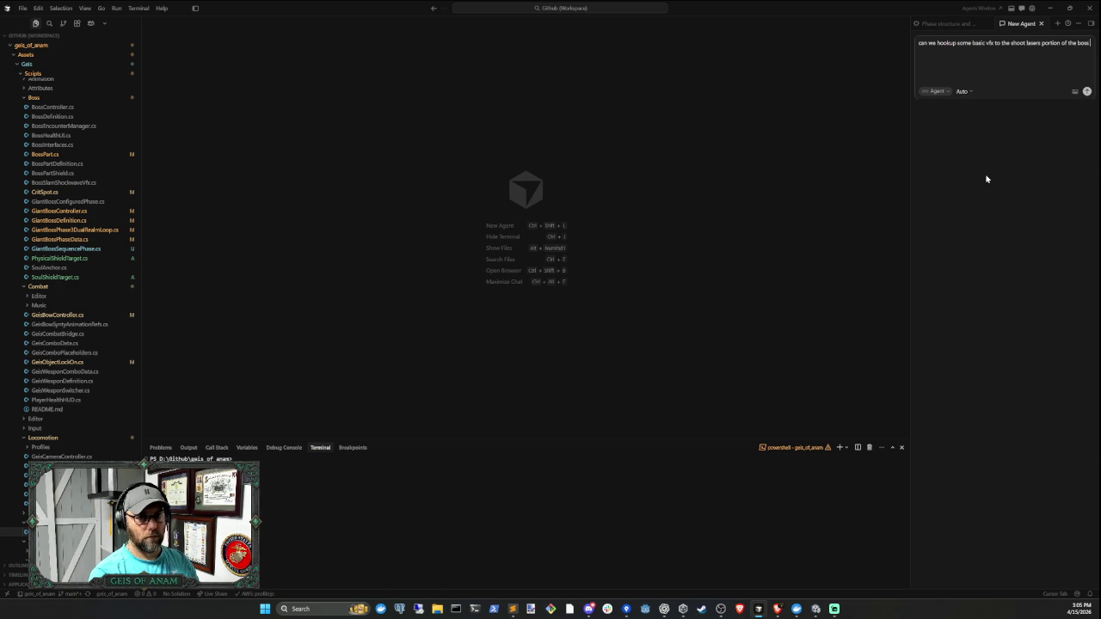
text(fight, so you can se)
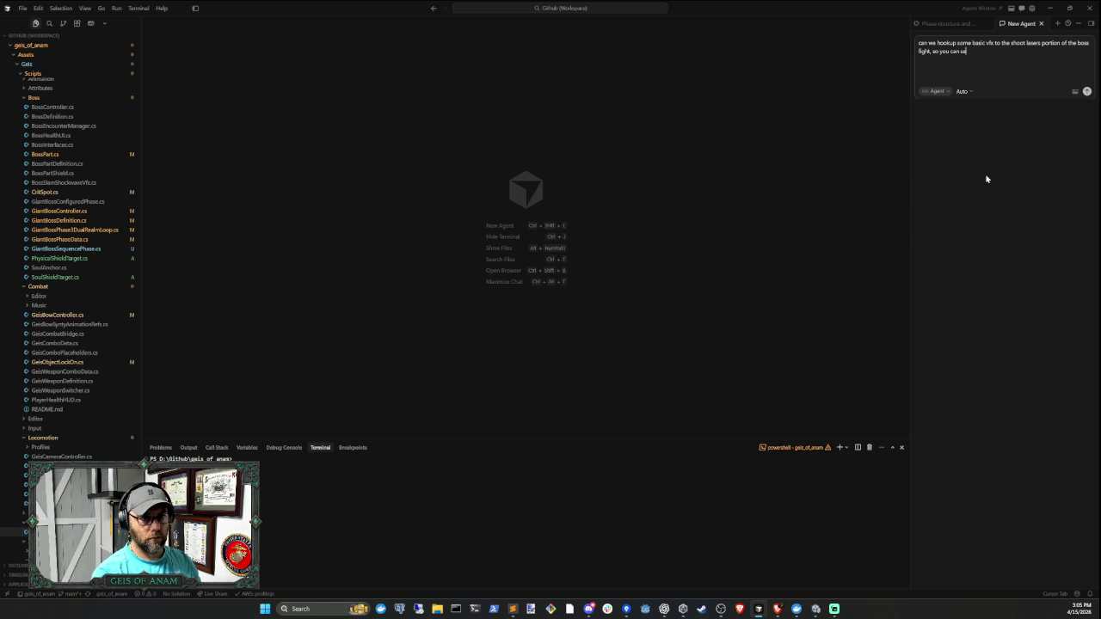
text(e where the lasers are)
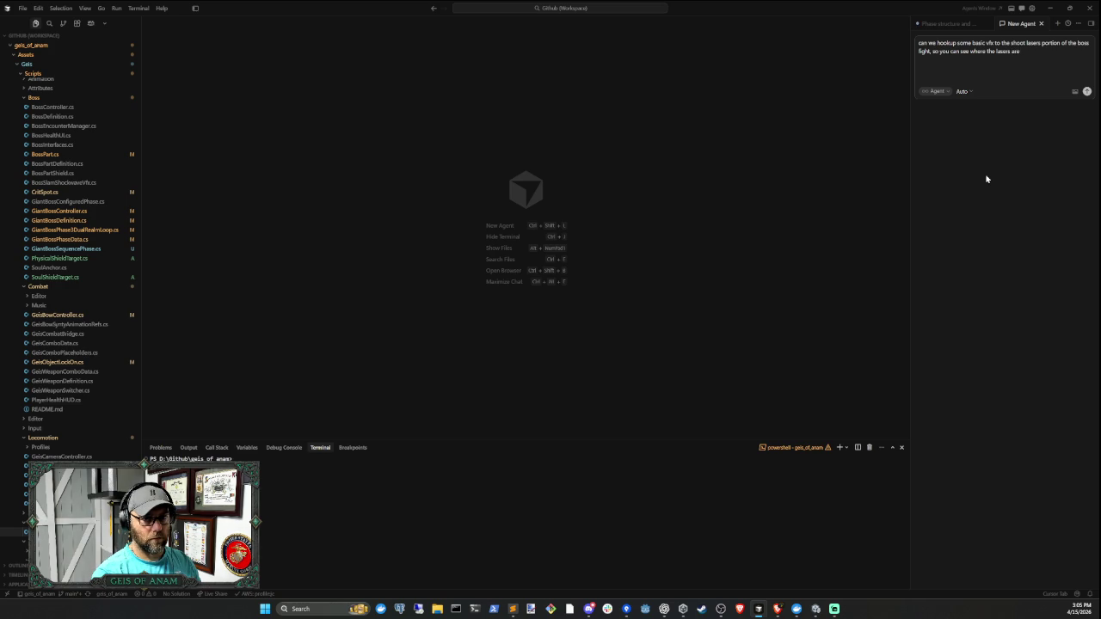
text( shooting from and too)
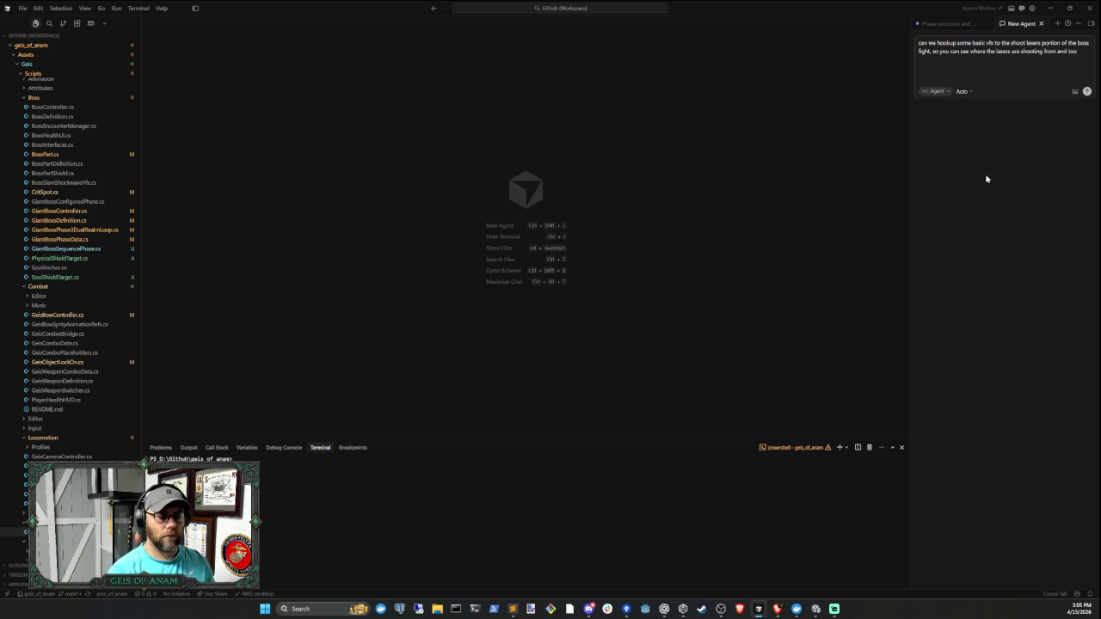
key(Return)
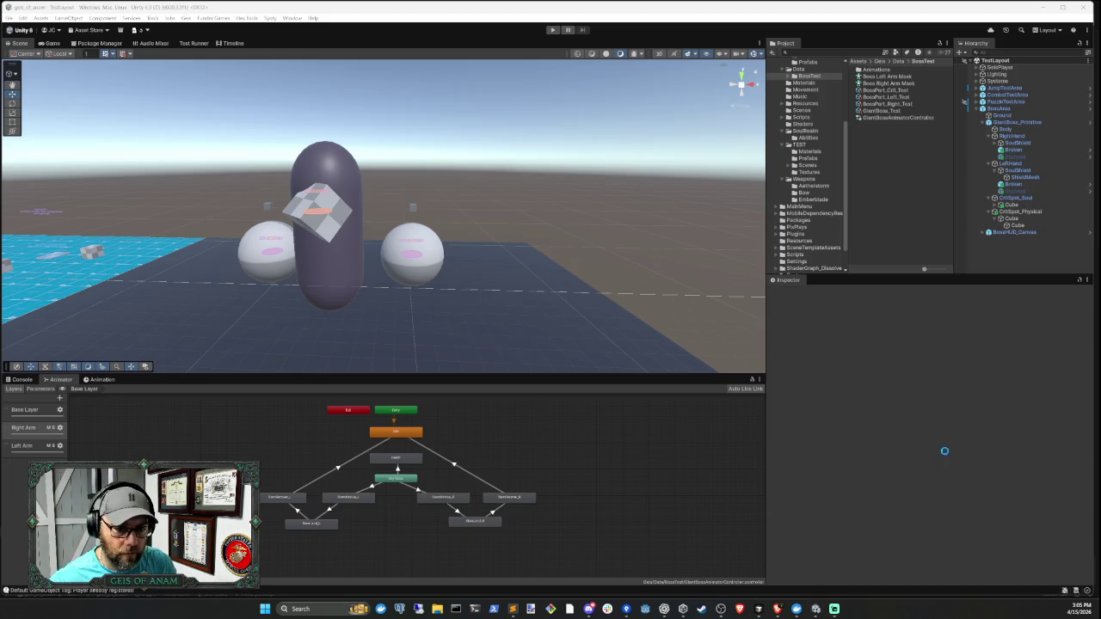
- Let Unity compile the new laser VFX scripts, then go back to the agent's BossBeamLineVFX summary
click(815, 609)
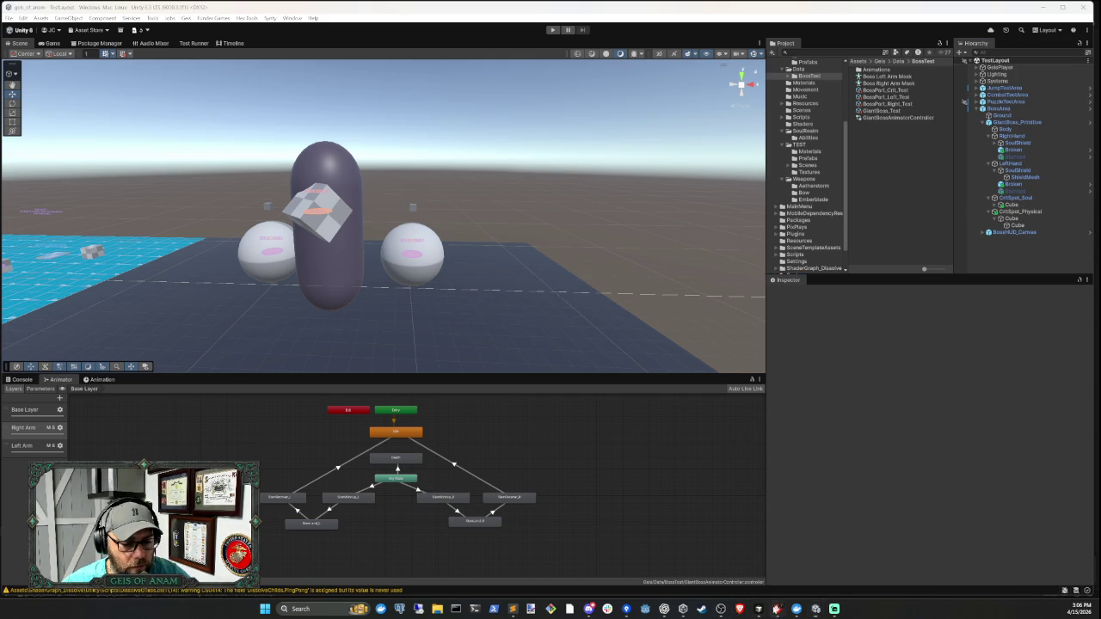
mouse_move(816, 609)
mouse_move(872, 557)
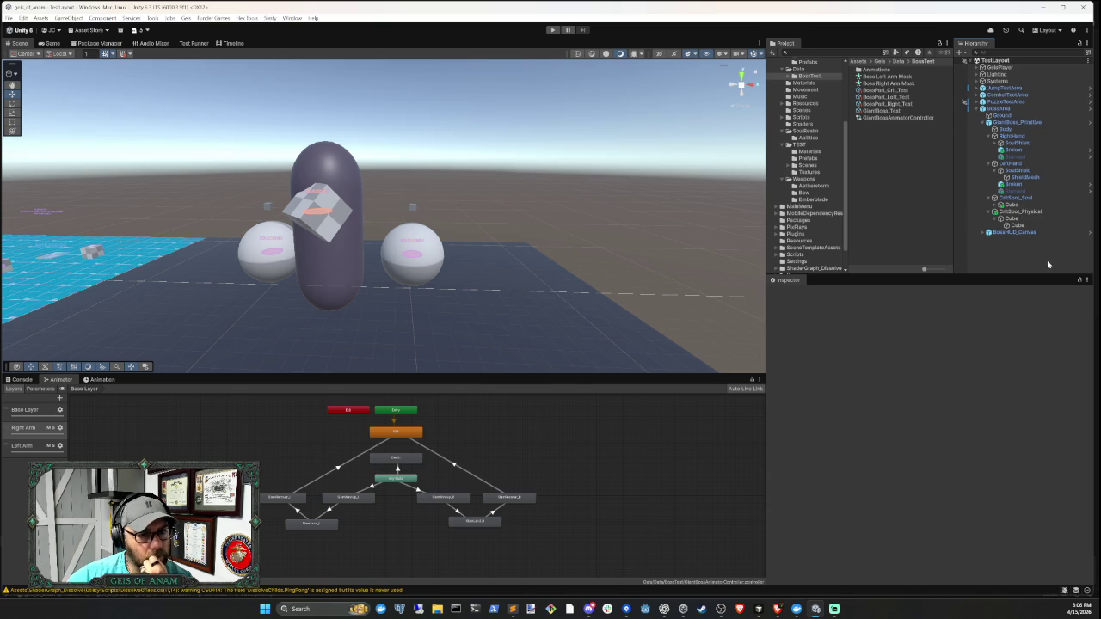
click(778, 609)
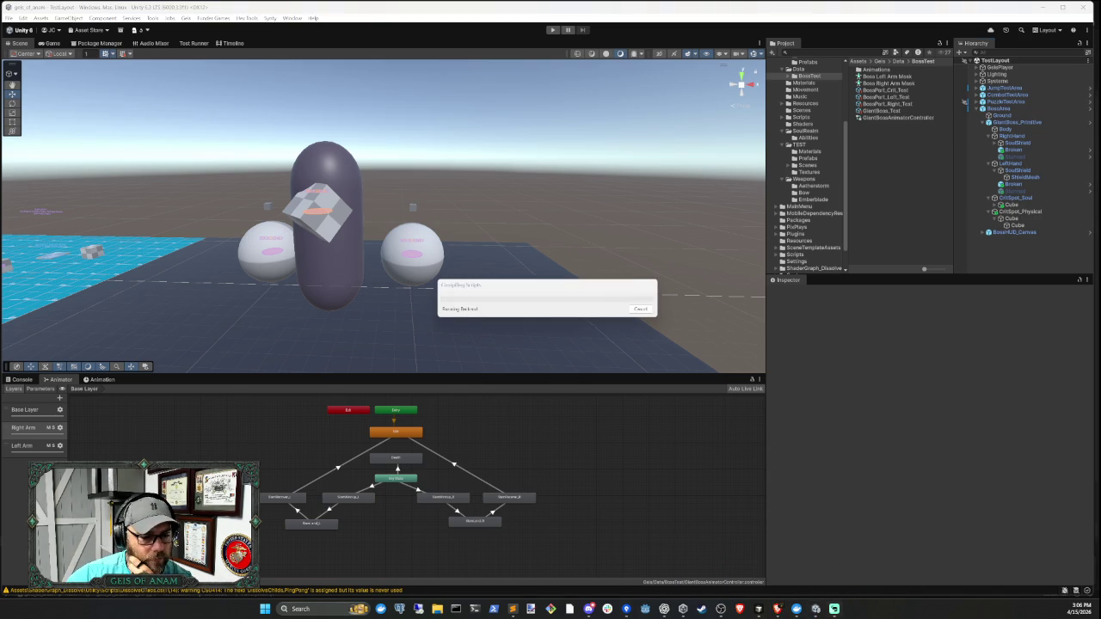
click(760, 609)
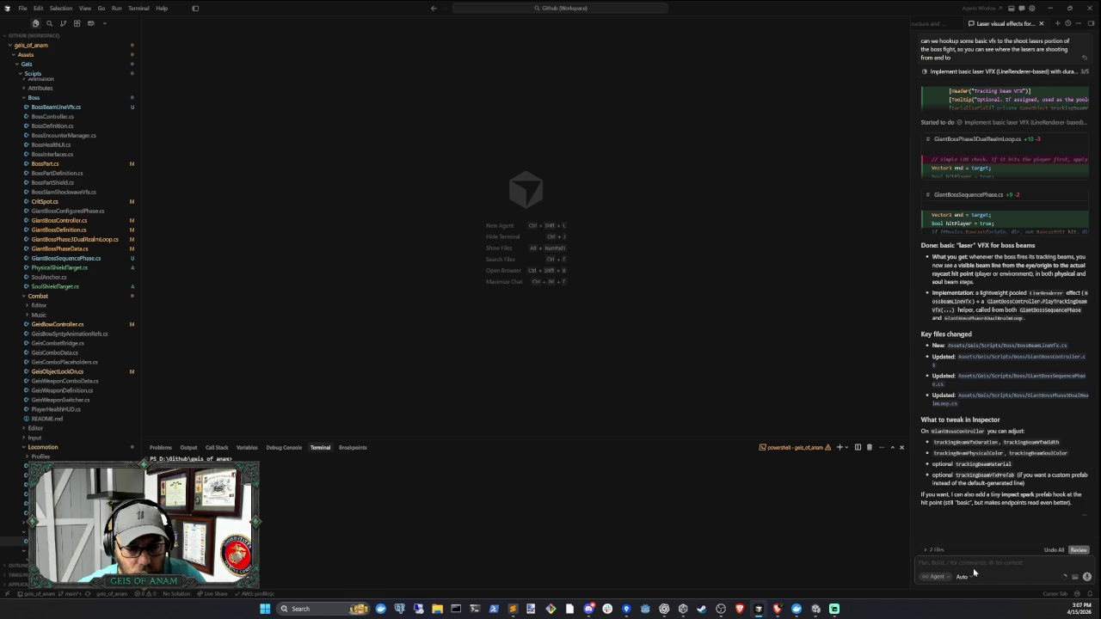
- Return to Unity and start the play test, fighting the boss to Phase 2
click(815, 611)
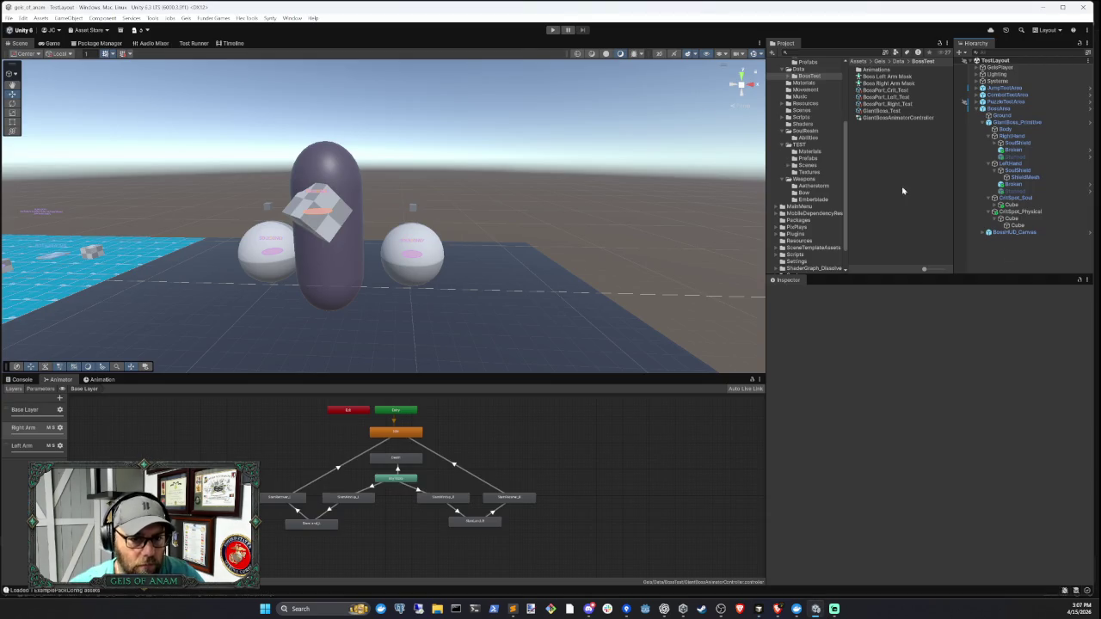
click(551, 30)
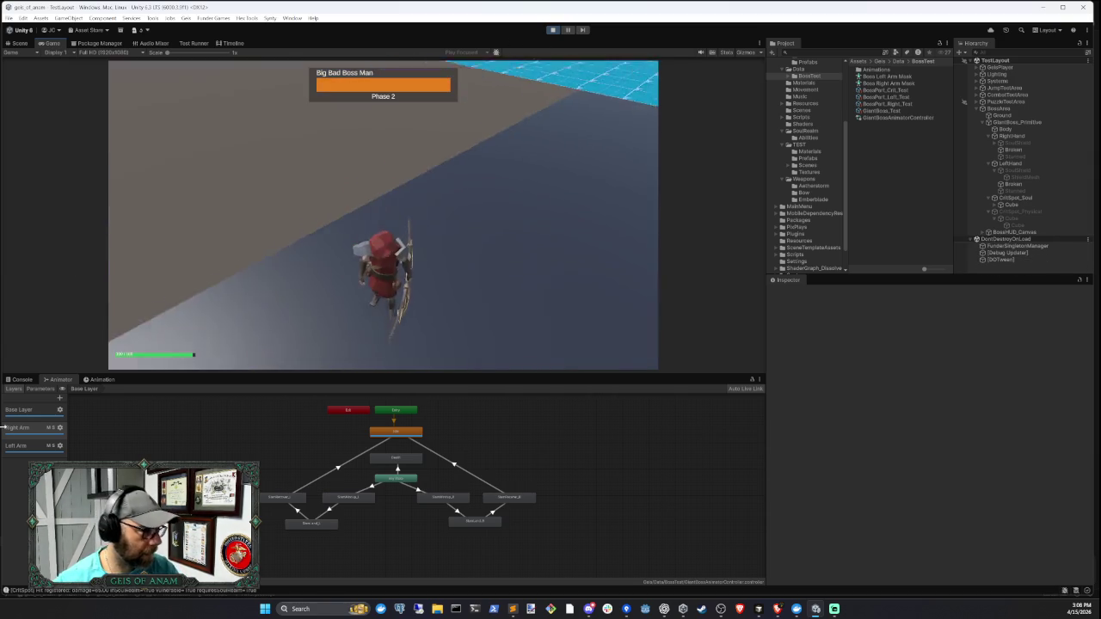
- Inspect the latest crit spot message in the Console and compare it with the Phase 2 notes
click(20, 379)
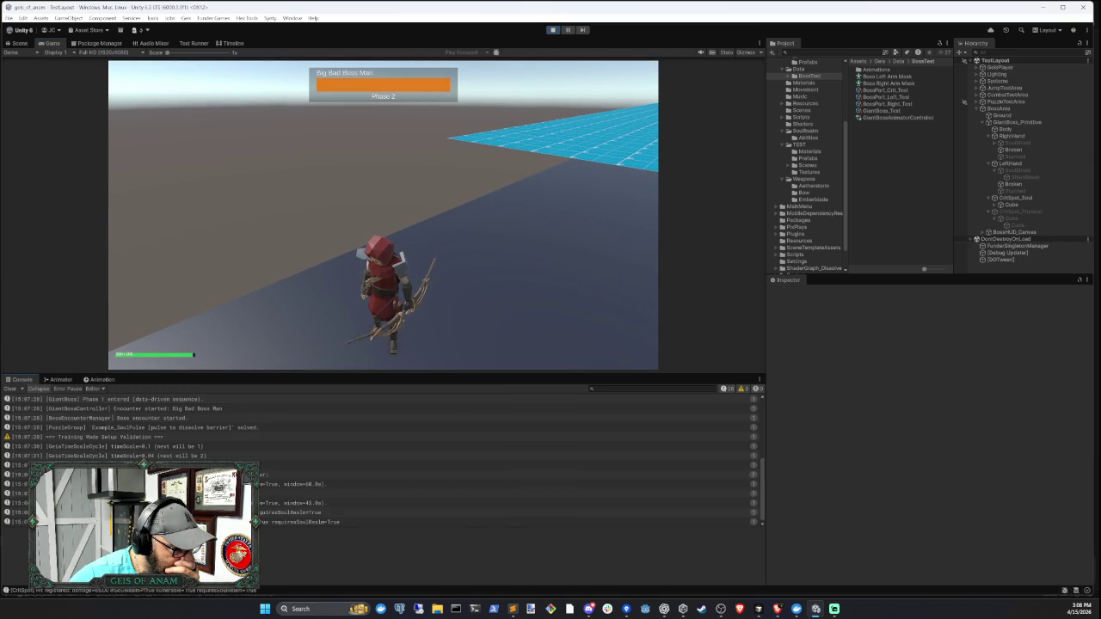
click(301, 522)
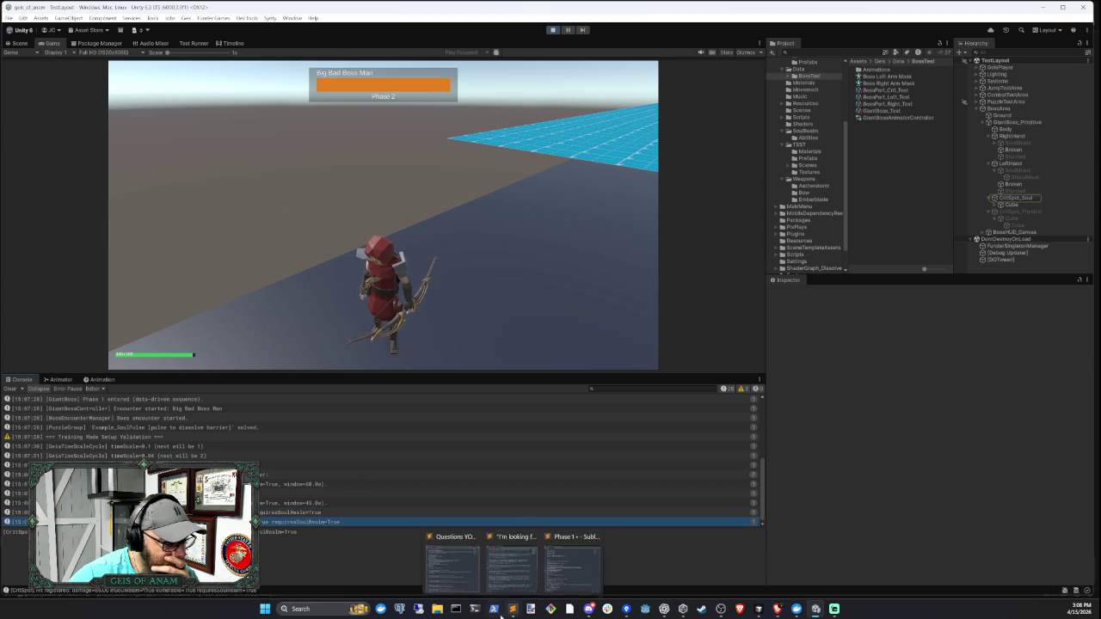
mouse_move(512, 609)
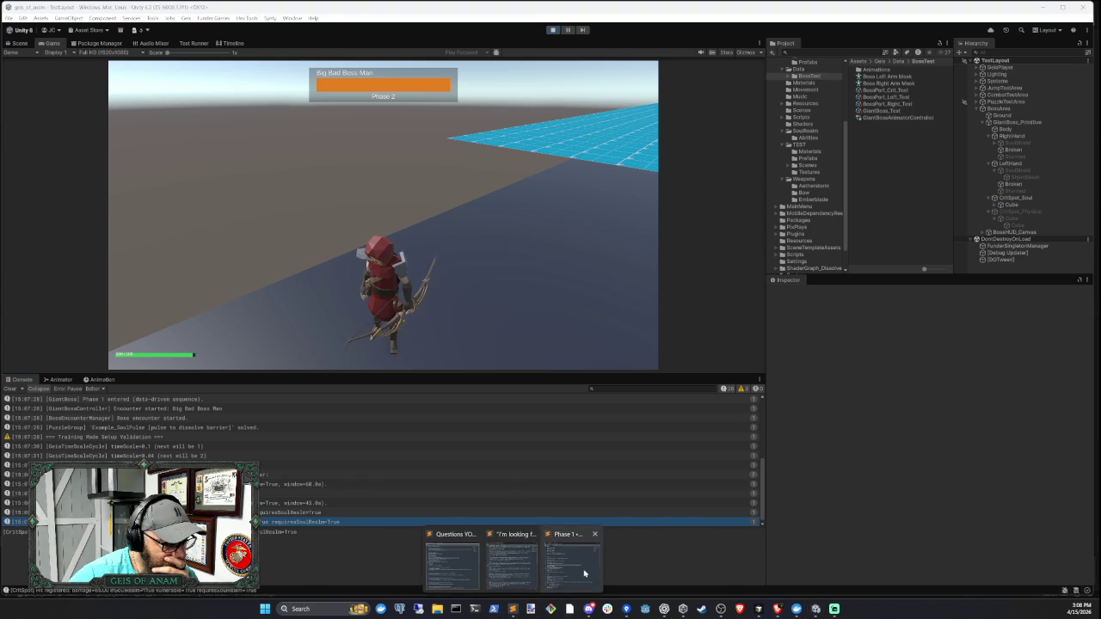
click(575, 559)
click(458, 276)
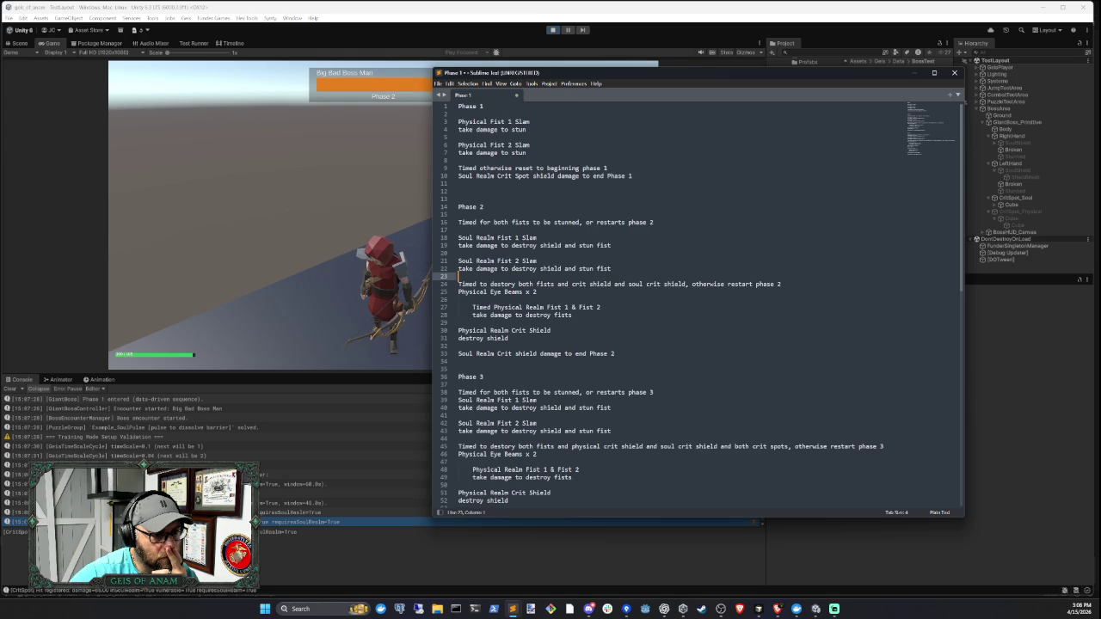
- Stop the play test and start a Cursor message: 'phase 2 never transitions to the eye beams after destroying the'
click(553, 30)
key(alt+Tab)
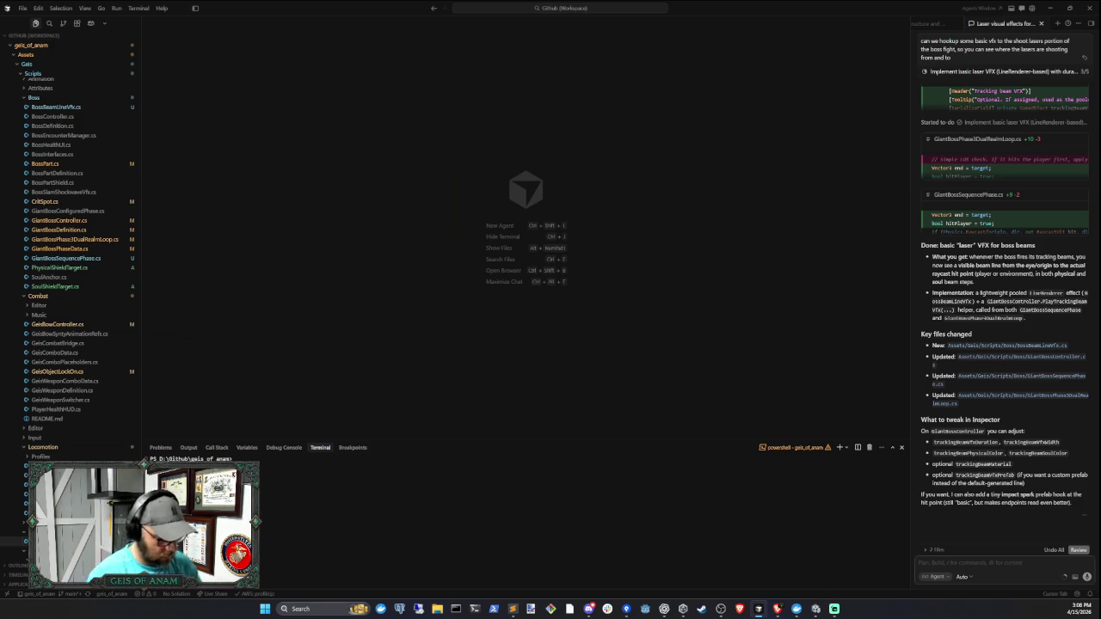
text(phase 2)
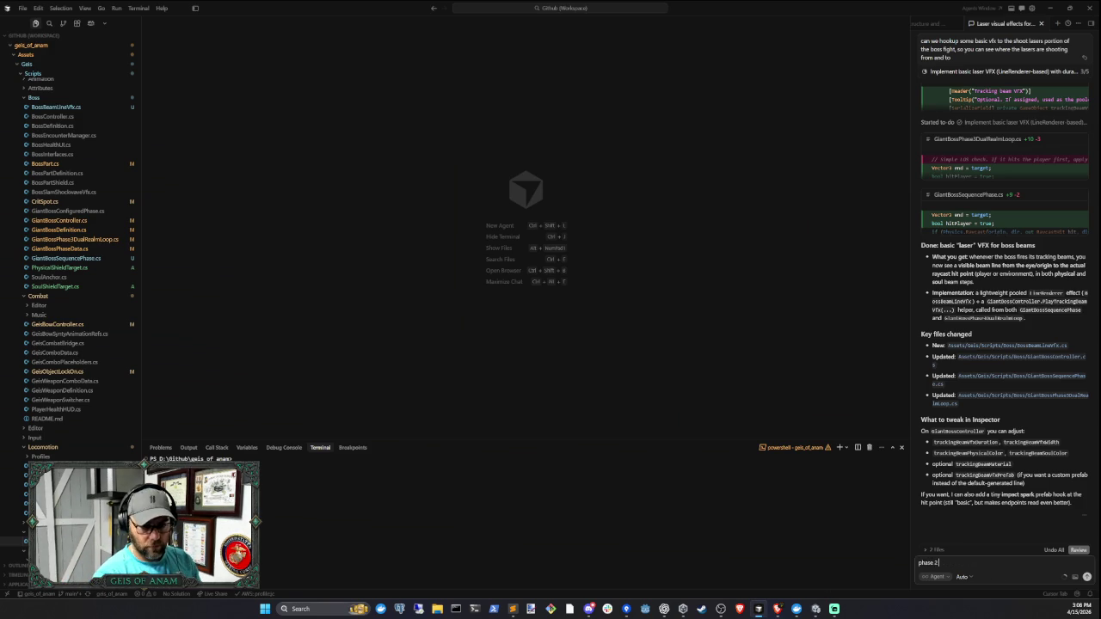
text( never transit)
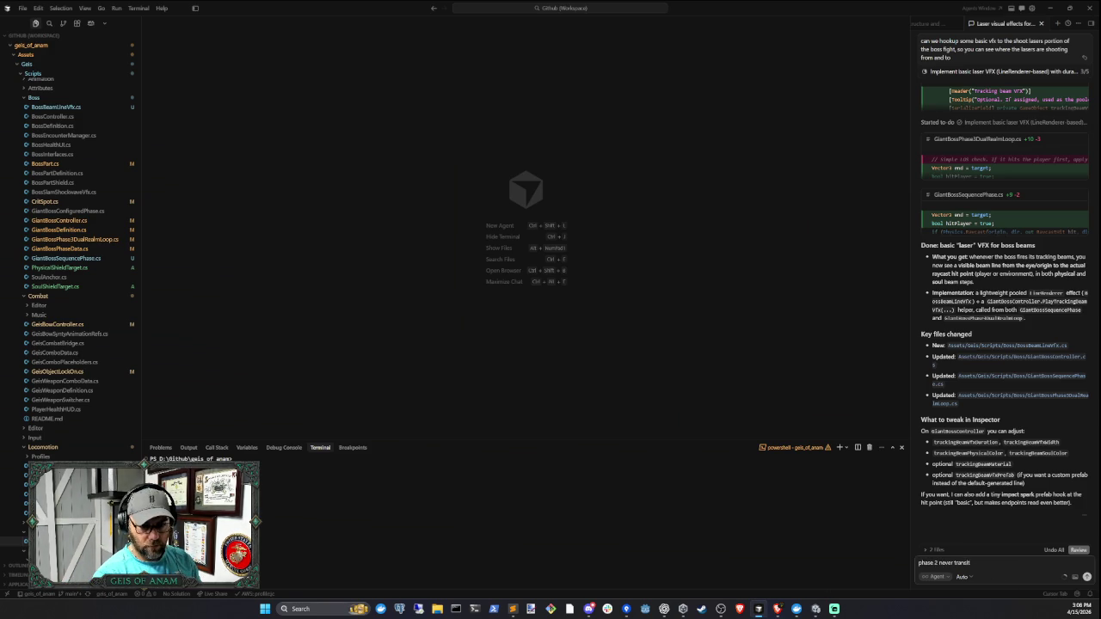
text(ions to the eye)
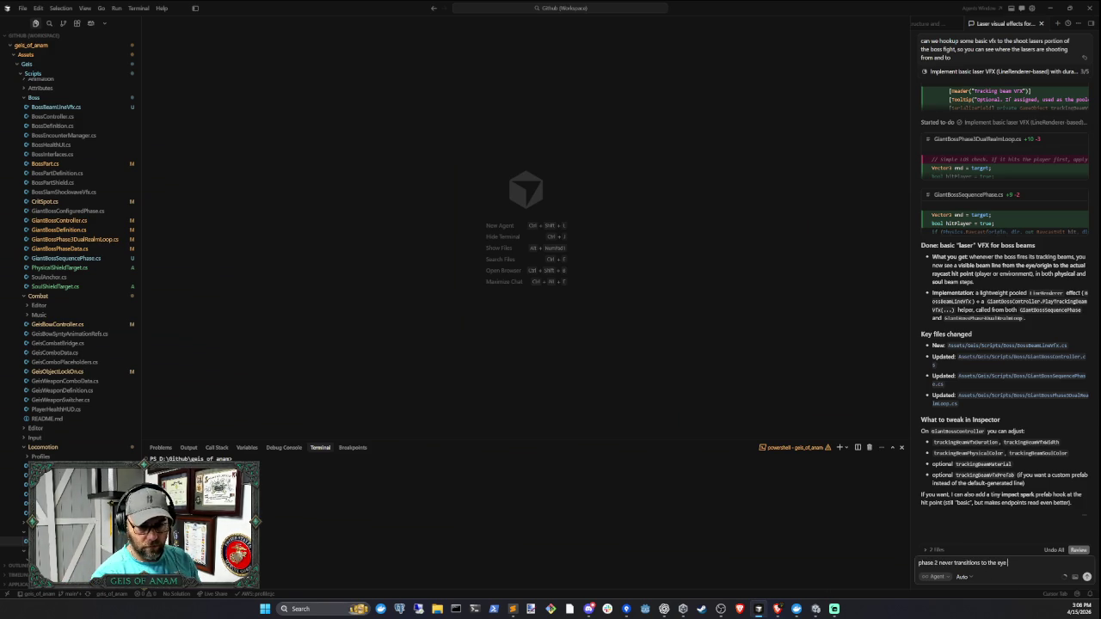
text( beams after destroy)
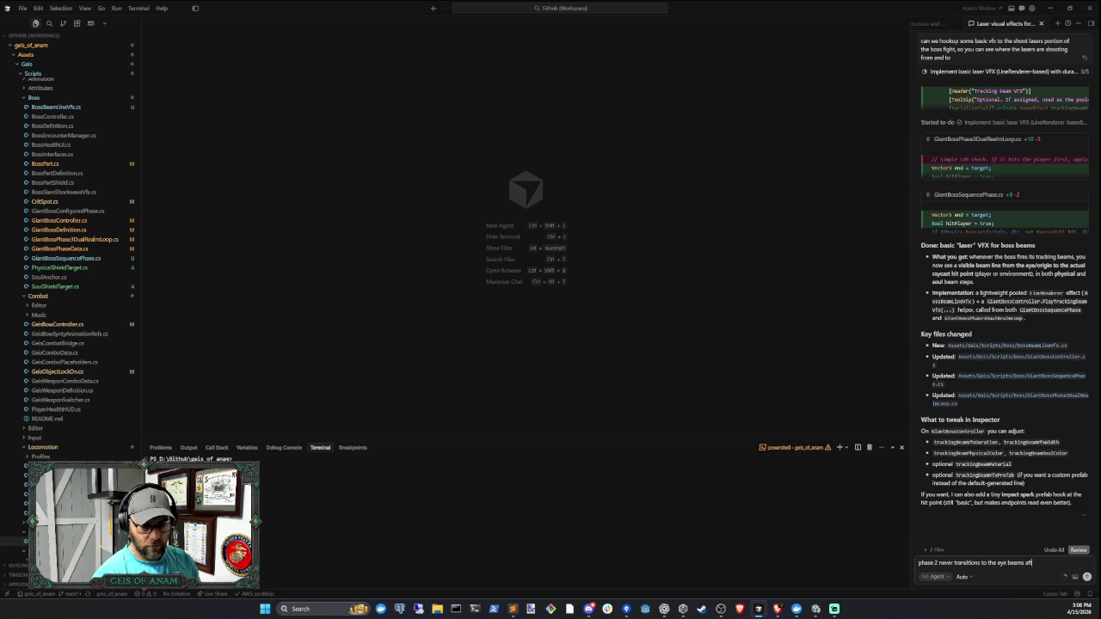
text(ing the)
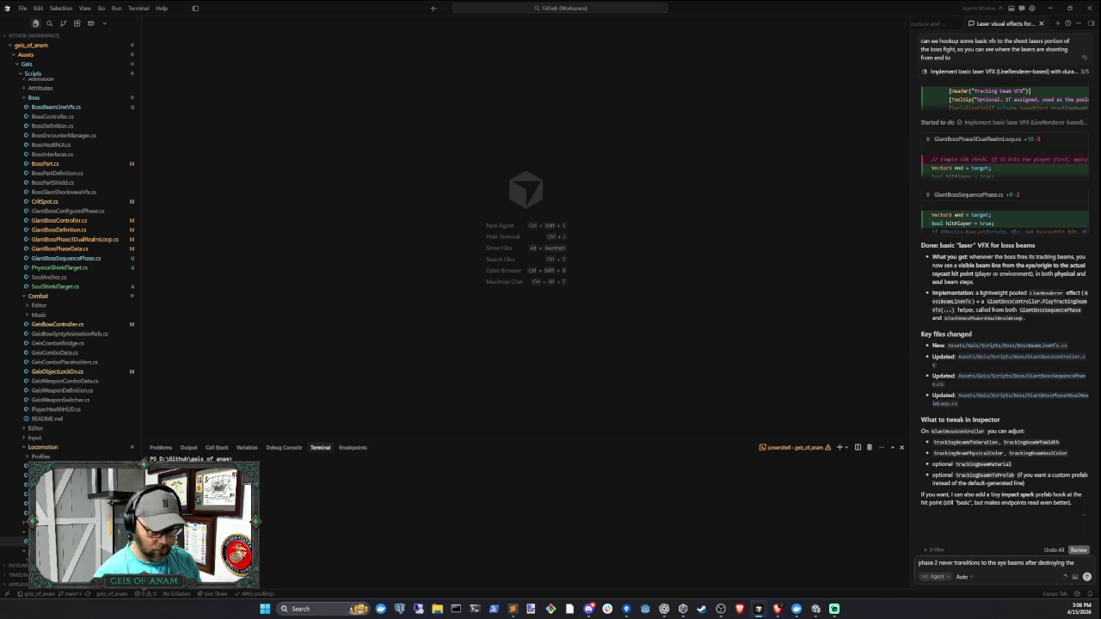
- Change the report's ending to 'after breaking both fists' and send it to the agent
key(BackSpace)
key(BackSpace)
key(BackSpace)
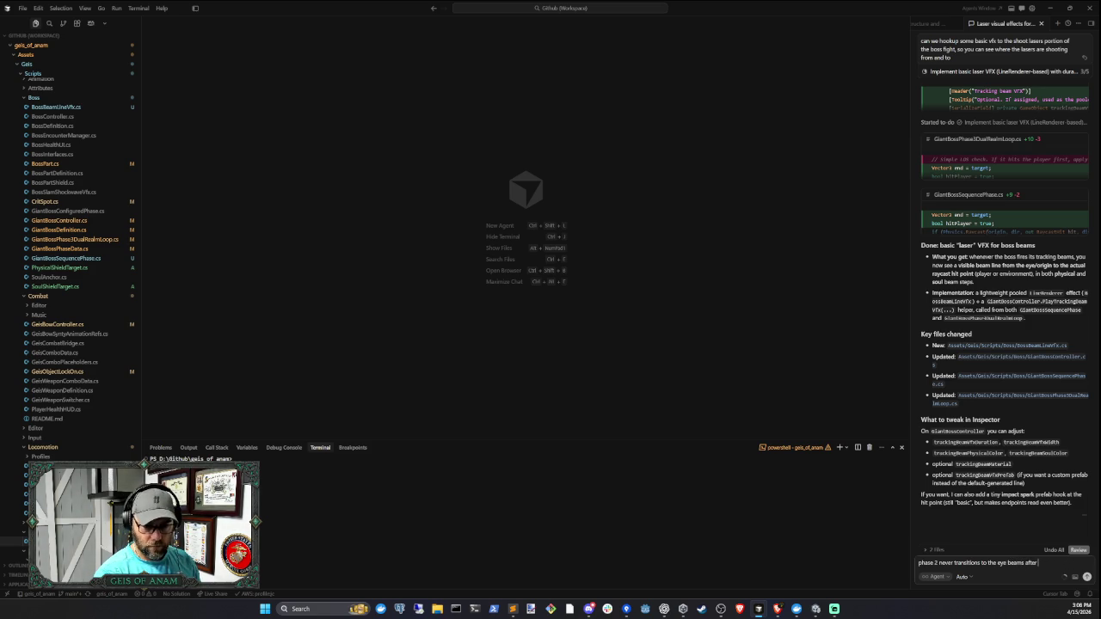
text( breaking both)
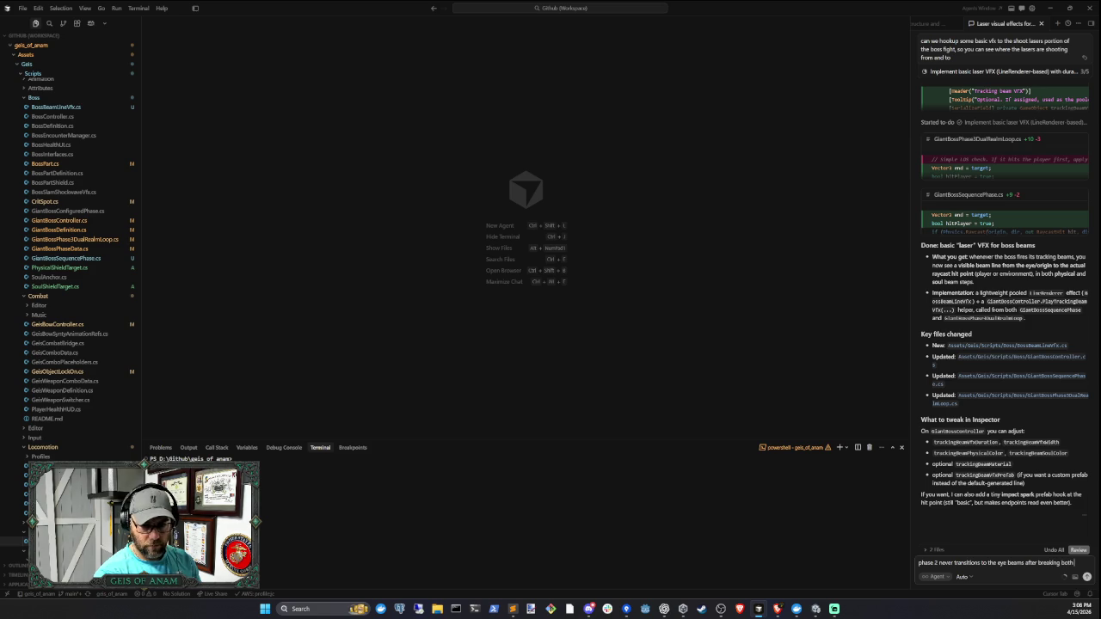
text( fists)
key(Return)
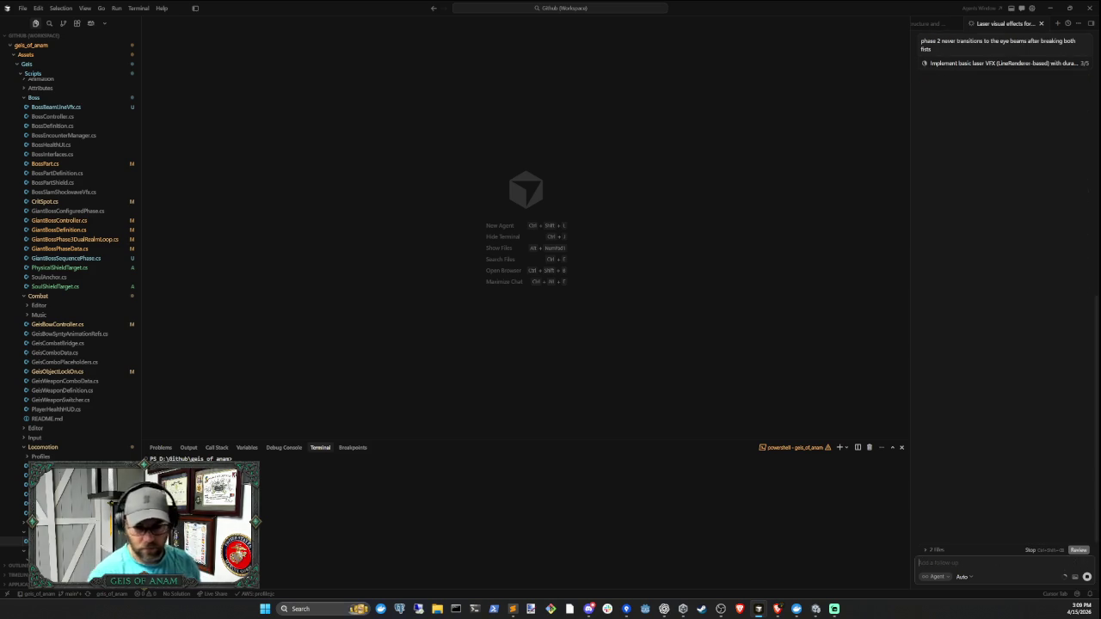
- Scroll the boss plan notes down to the Phase 2 steps, then return to the Cursor agent
click(816, 608)
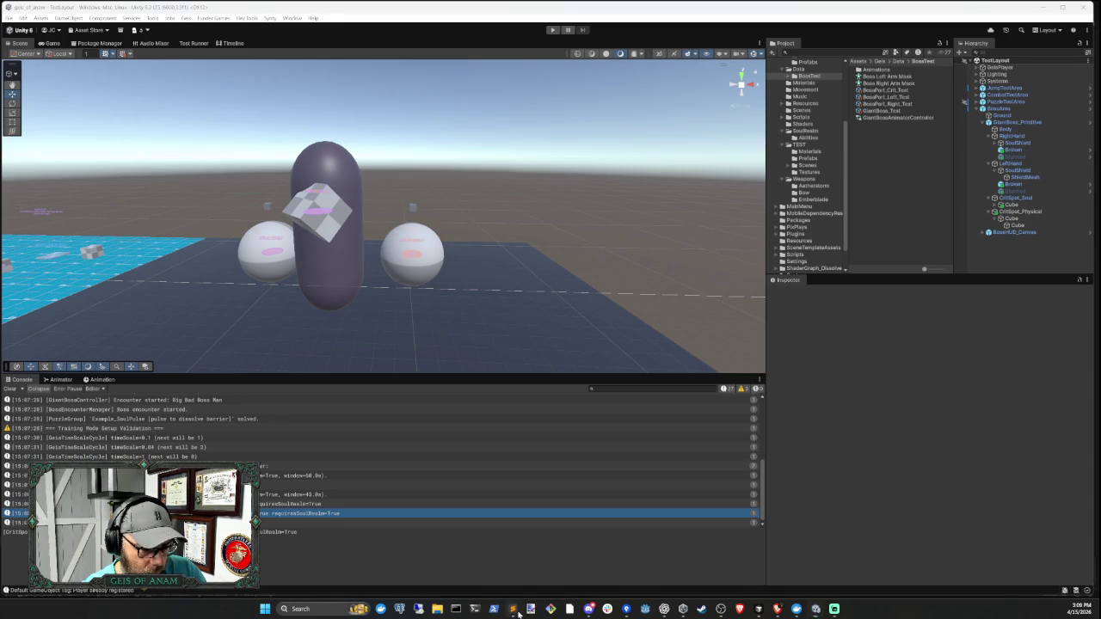
mouse_move(513, 609)
click(571, 563)
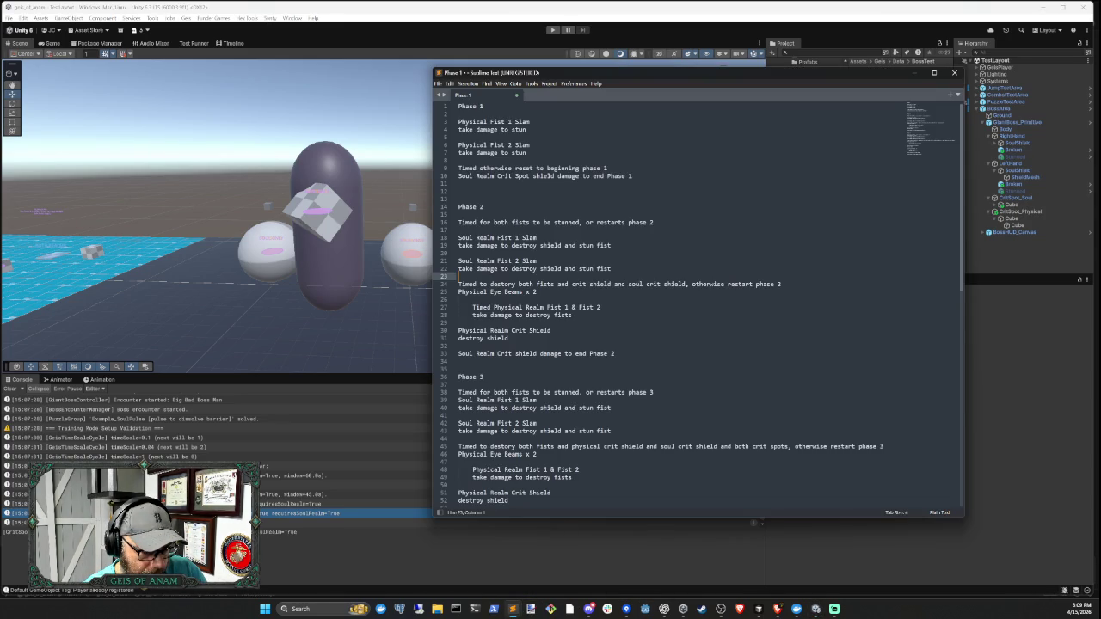
scroll(697, 305, down, 1)
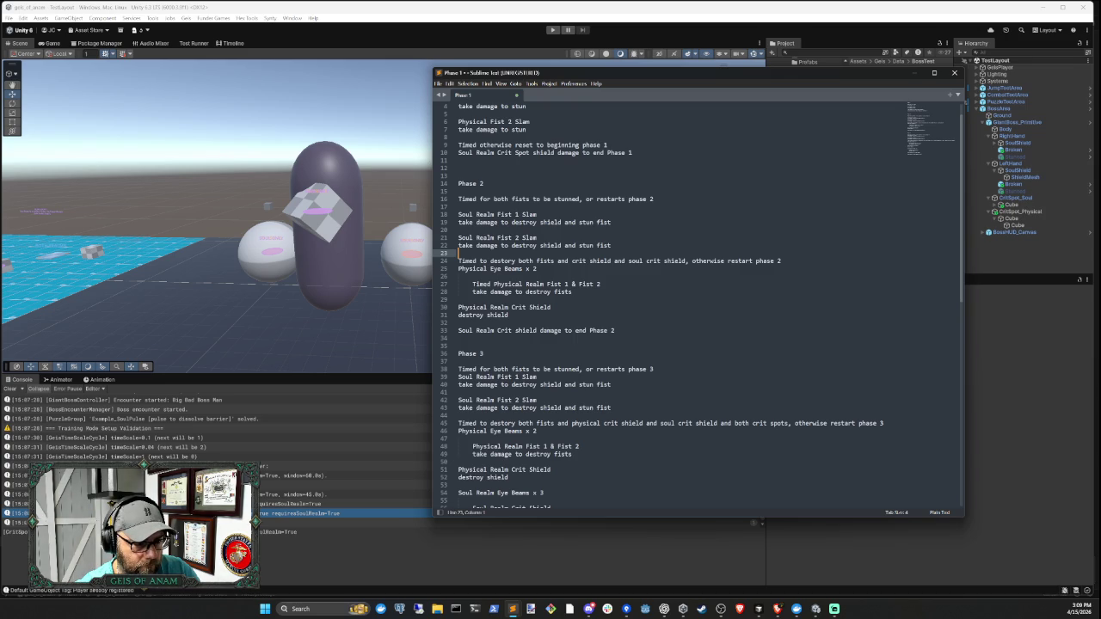
click(760, 609)
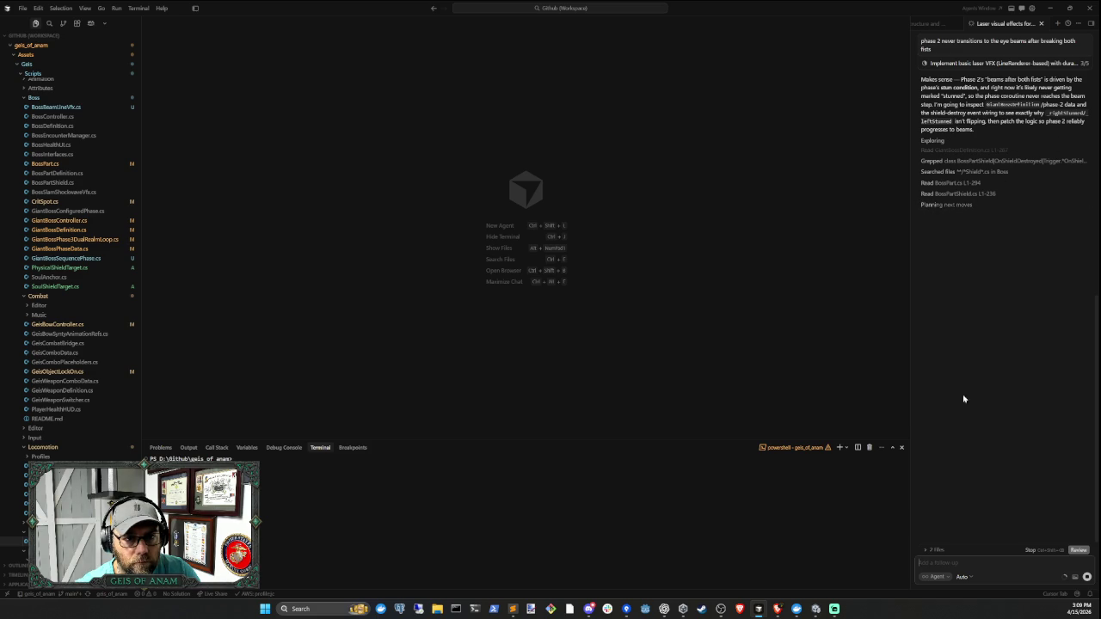
- Glance over the agent's Phase 2 diagnosis, then switch back to the Unity boss test scene
right_click(1006, 477)
click(972, 563)
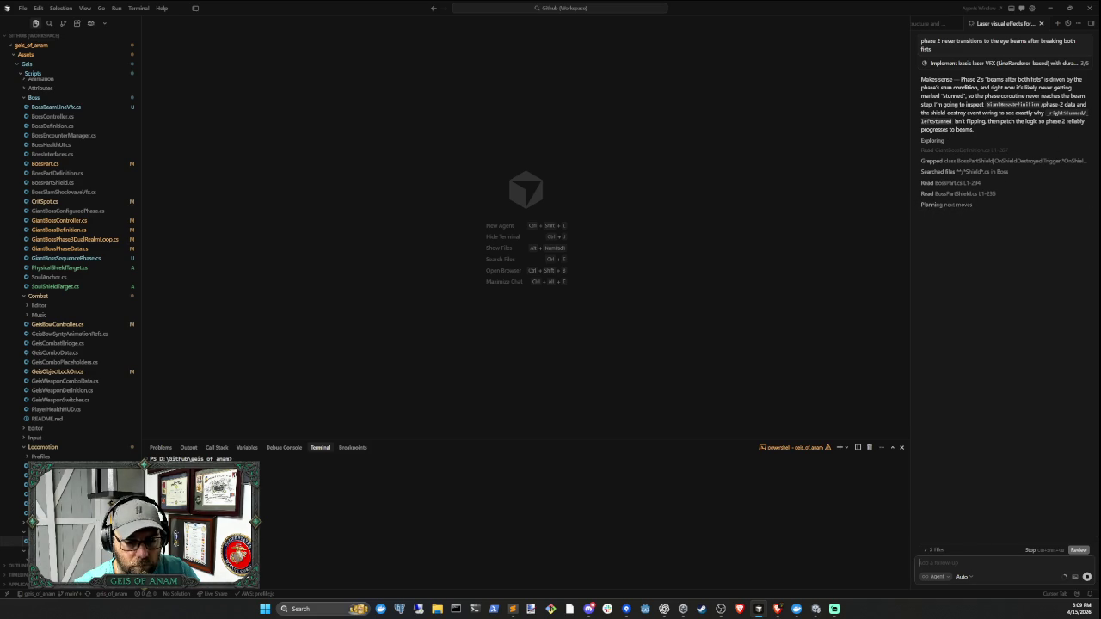
click(815, 609)
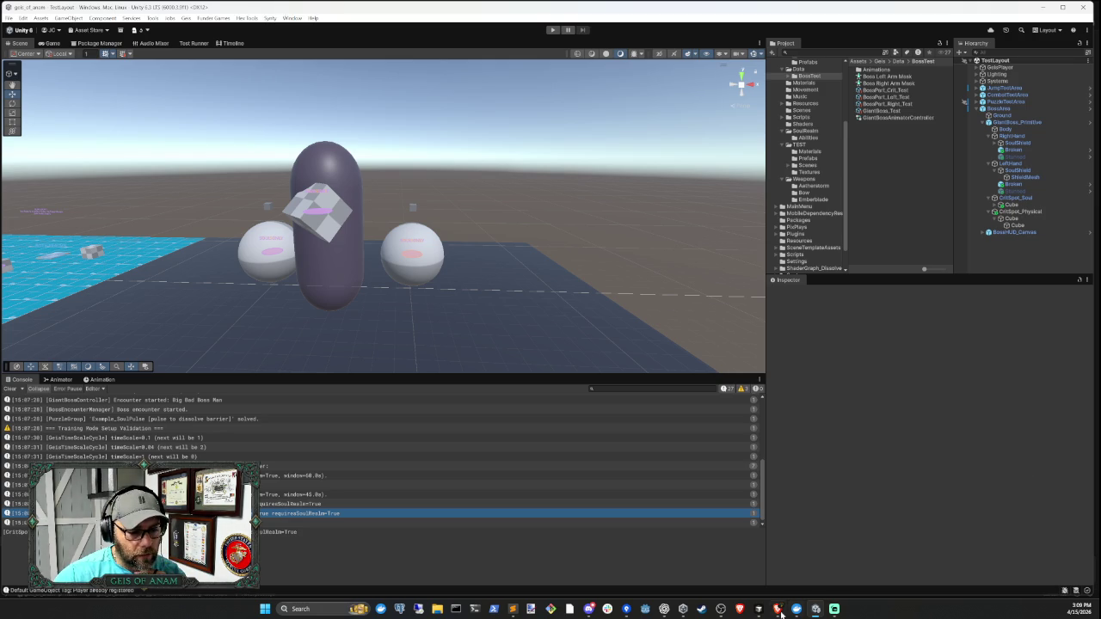
- Reread the Phase 2 crit shield steps on lines 30–33 of the Sublime notes, then return to Unity
mouse_move(513, 609)
click(572, 578)
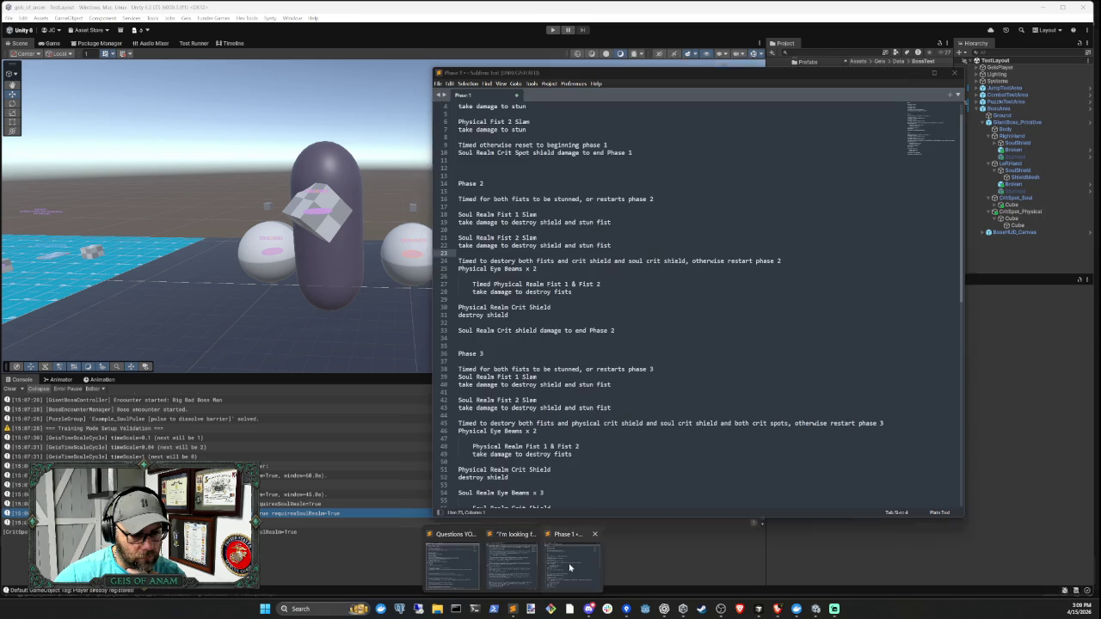
drag(508, 315, 459, 307)
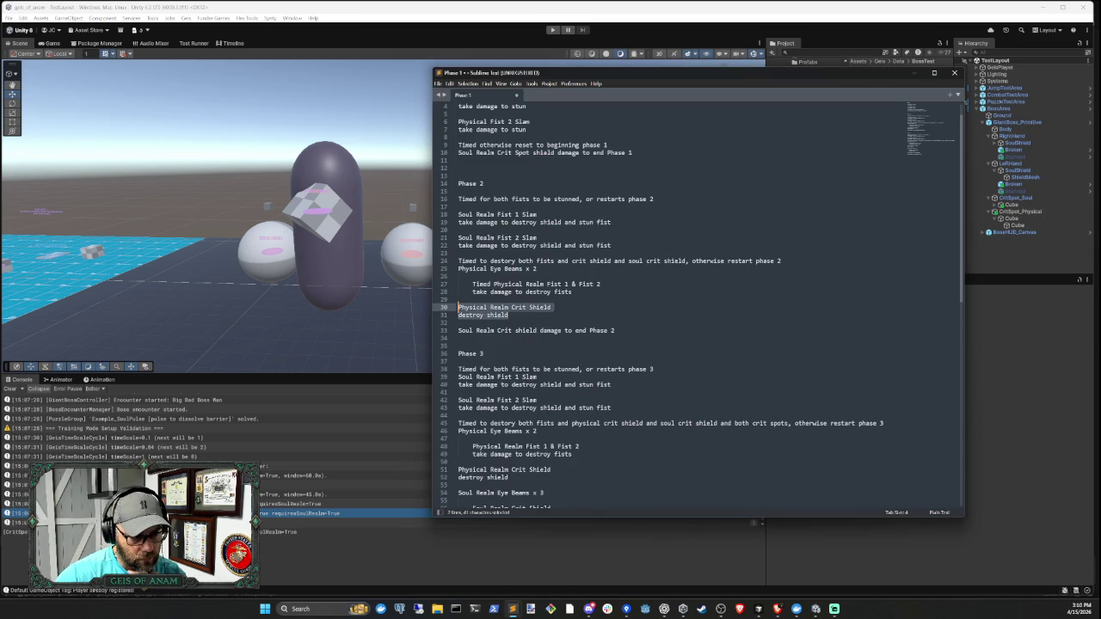
drag(614, 331, 449, 332)
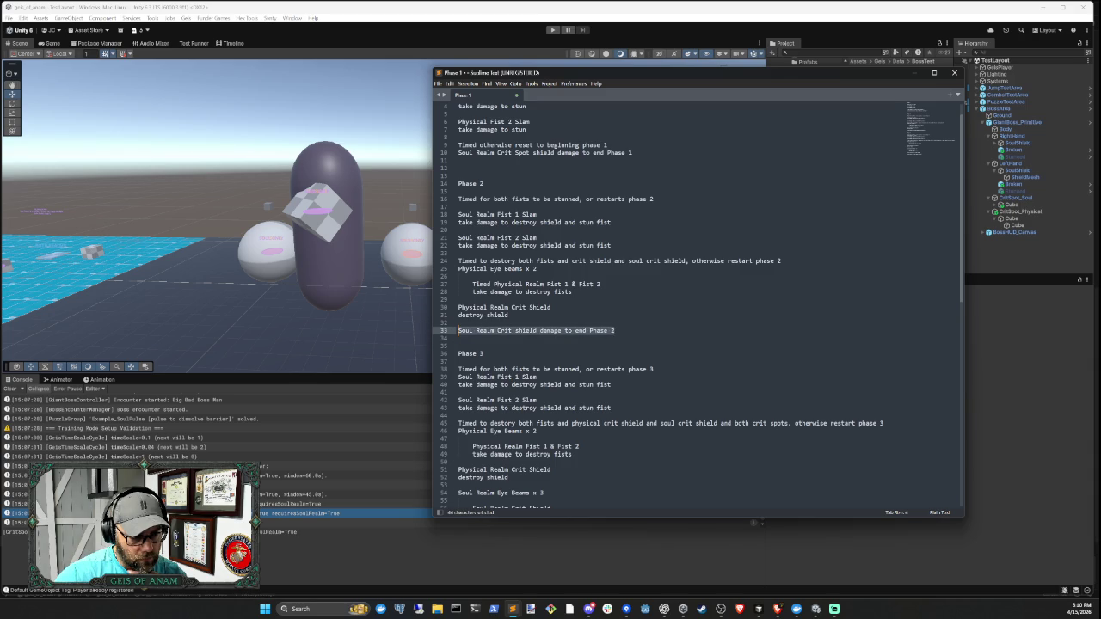
key(End)
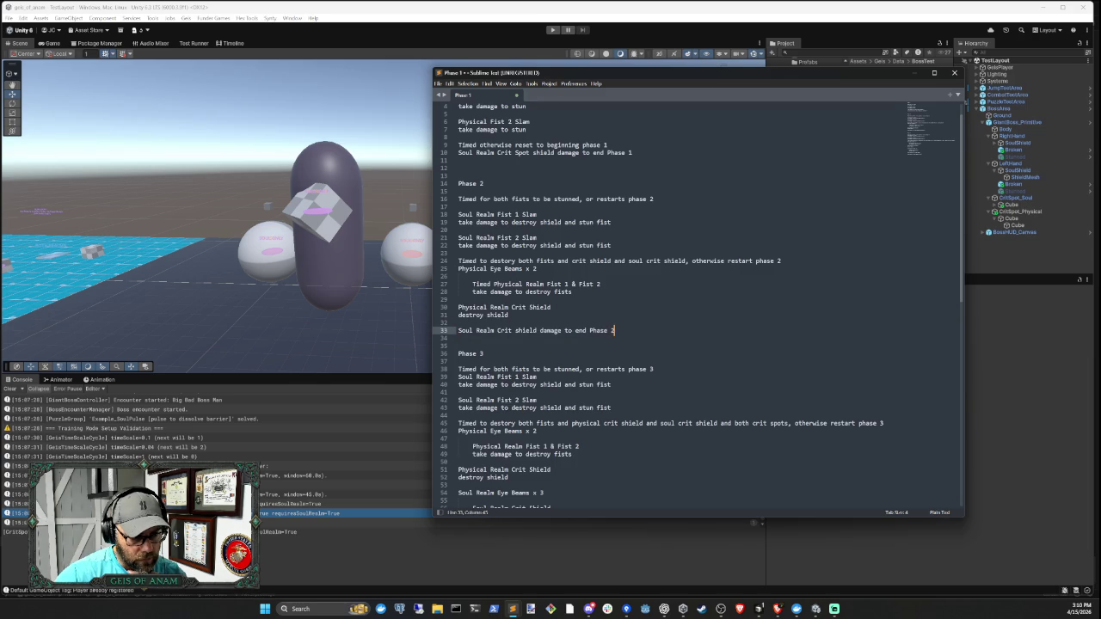
drag(614, 330, 457, 330)
drag(552, 307, 597, 314)
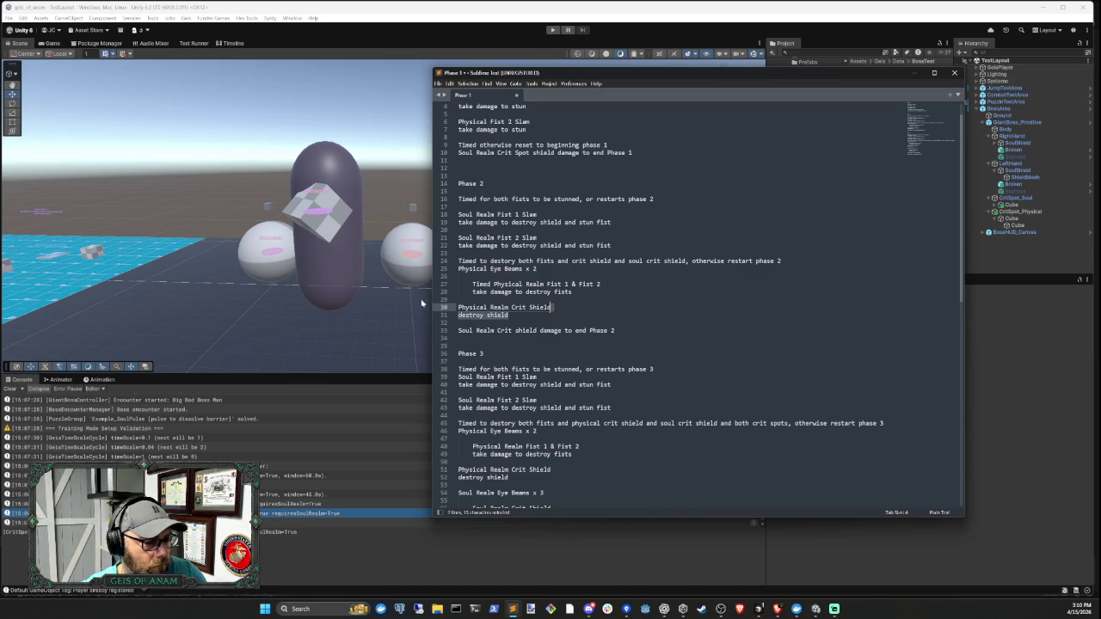
click(12, 384)
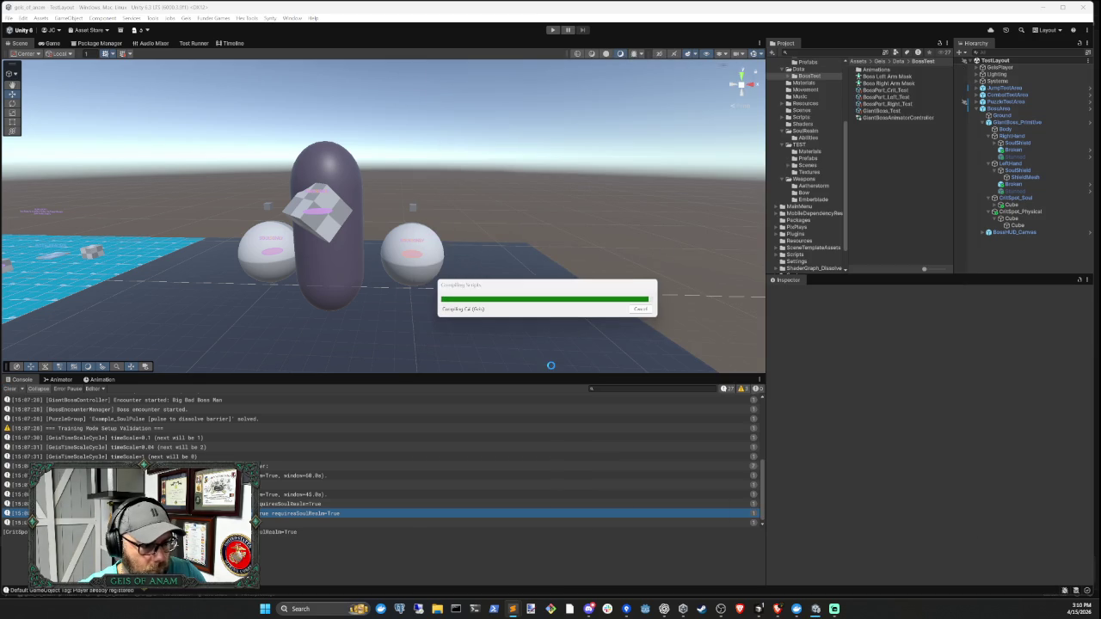
- Bring up Cursor and widen the agent chat panel to read its Phase 2 fix report
click(757, 609)
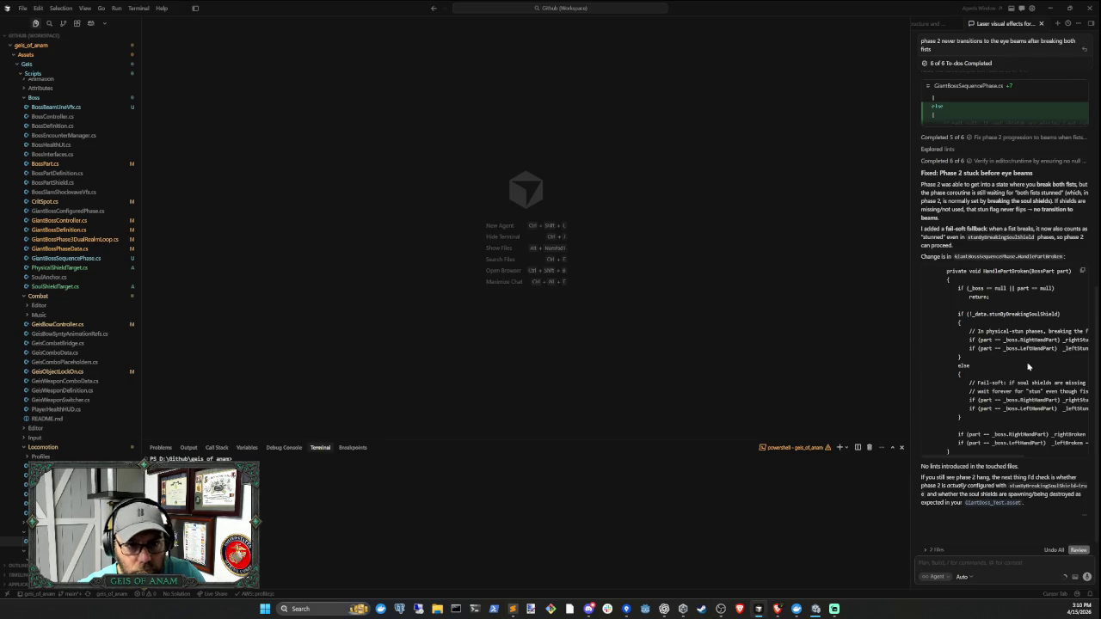
mouse_move(913, 270)
mouse_down()
mouse_move(855, 273)
mouse_move(852, 262)
mouse_up()
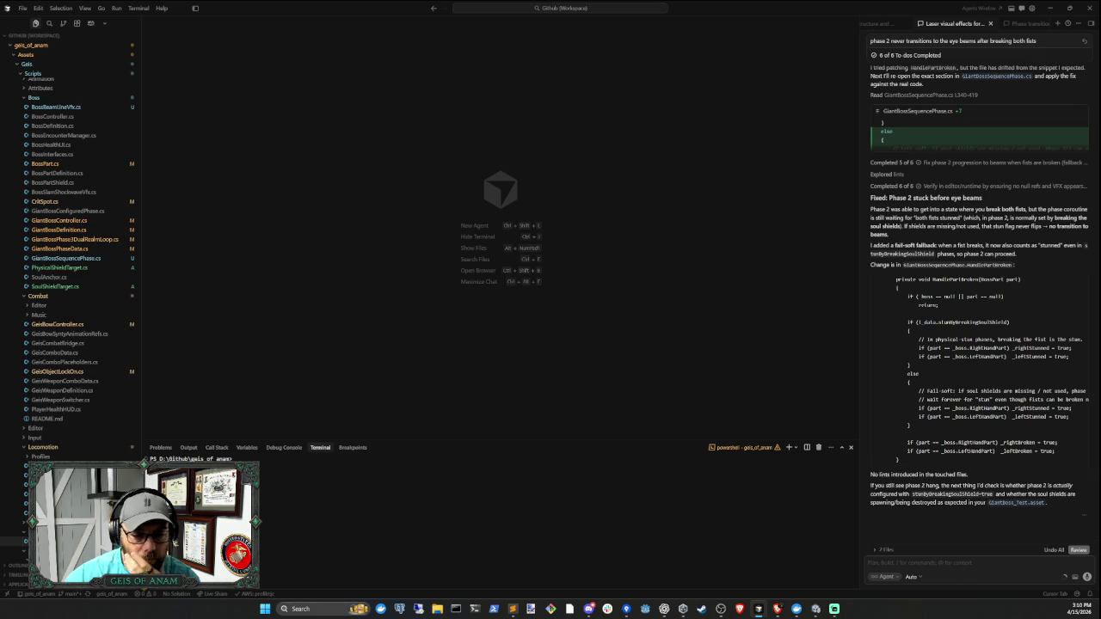
- Draft the reply's opening order, fist 1 soul stun then fist 2 soul stun, checking the Sublime notes
text(It s)
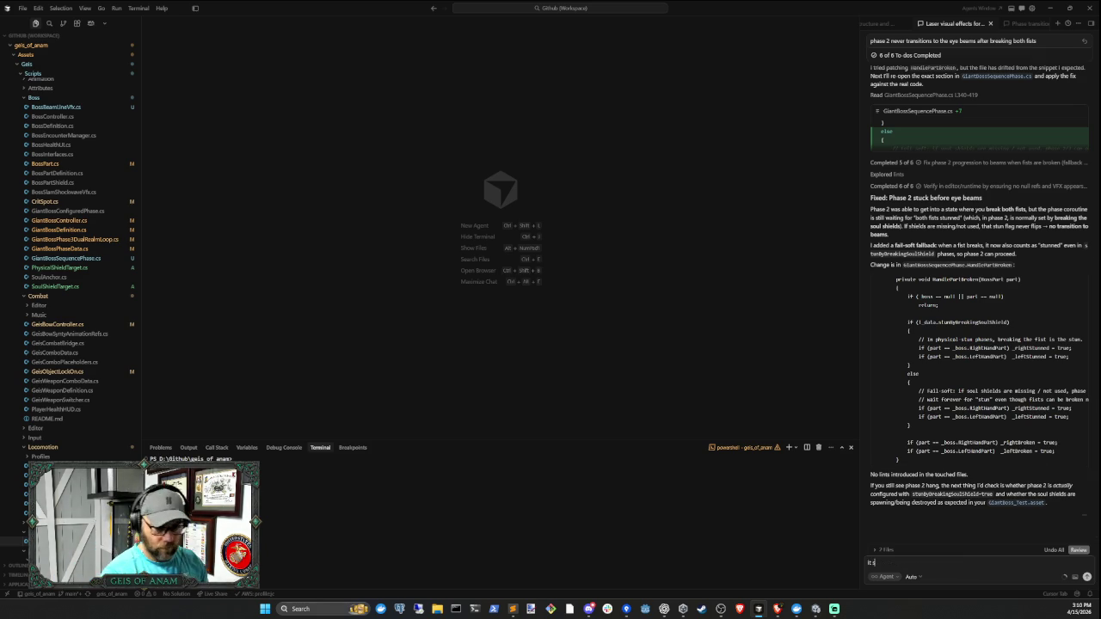
text(hould be)
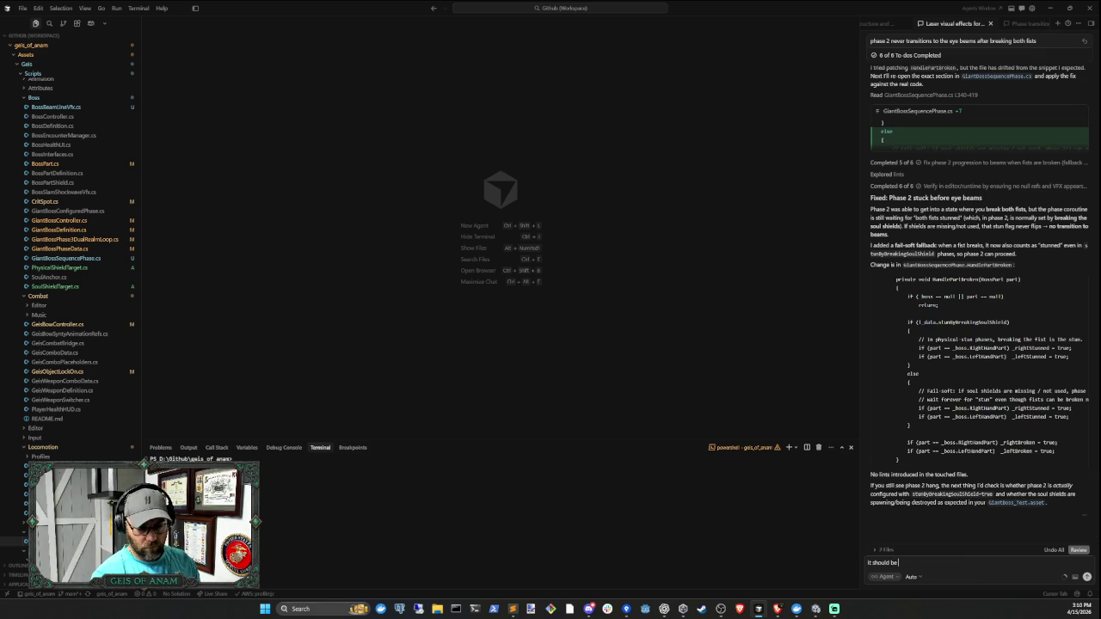
text( soul )
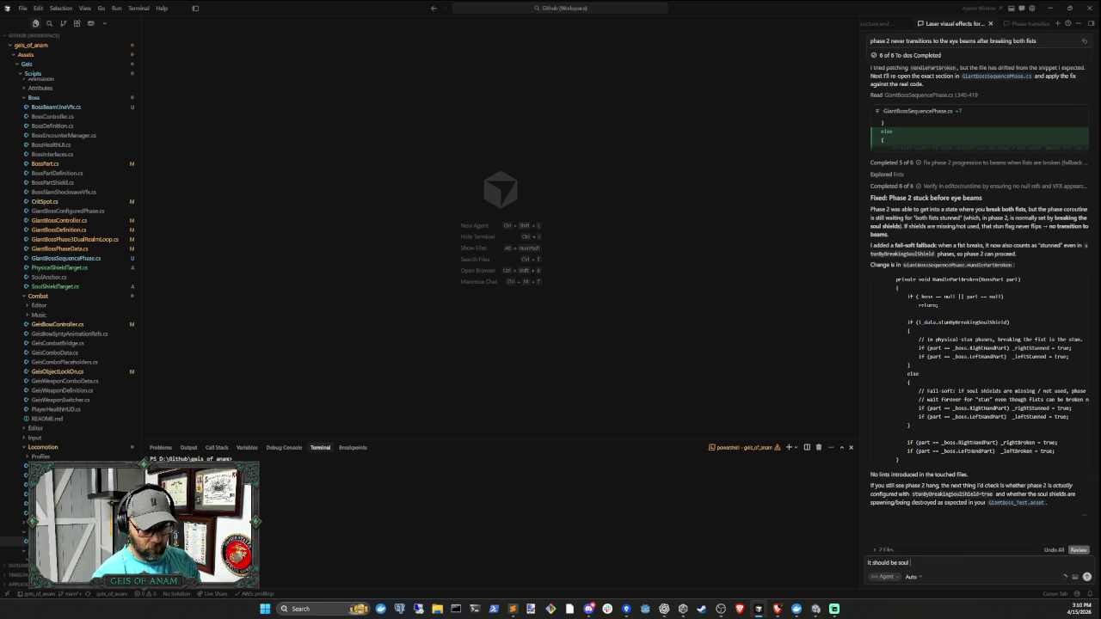
text(shield)
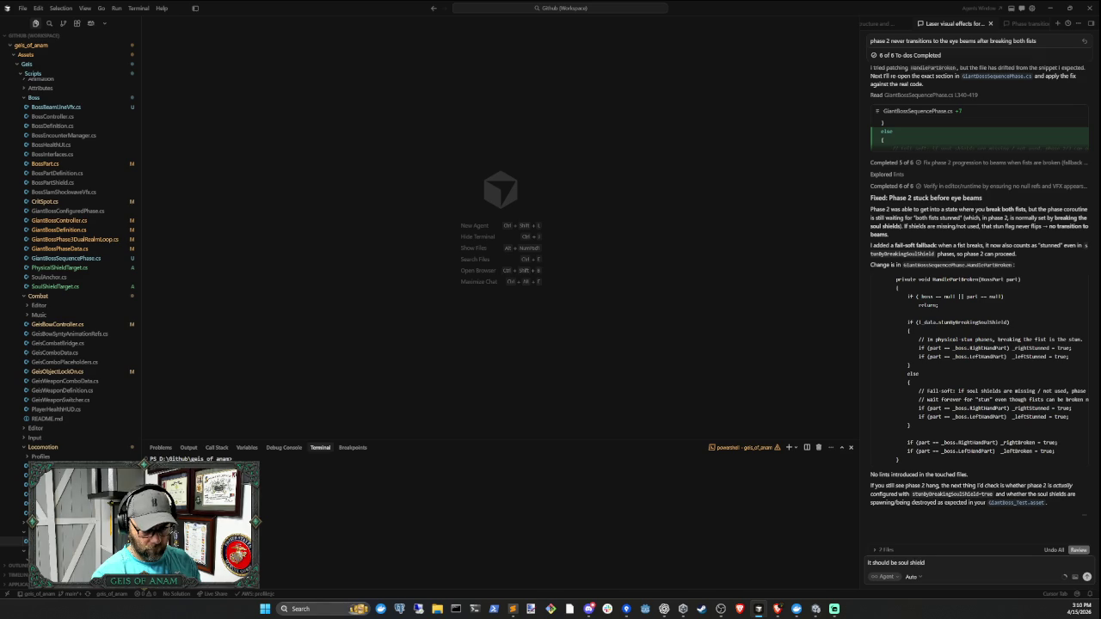
key(BackSpace)
key(BackSpace)
key(BackSpace)
text(f)
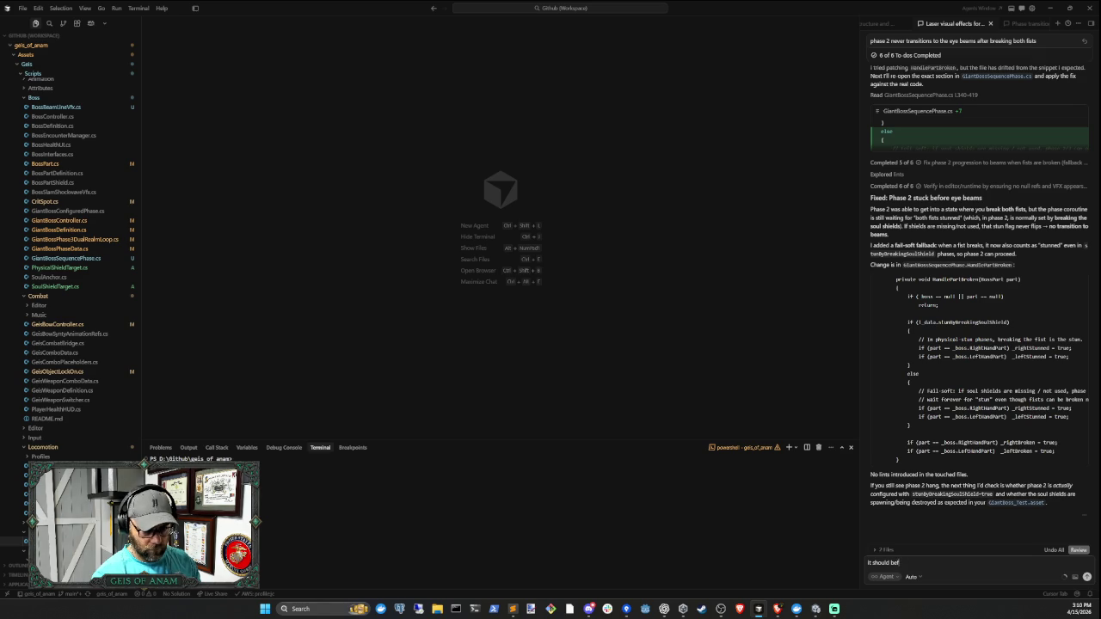
text(ist f)
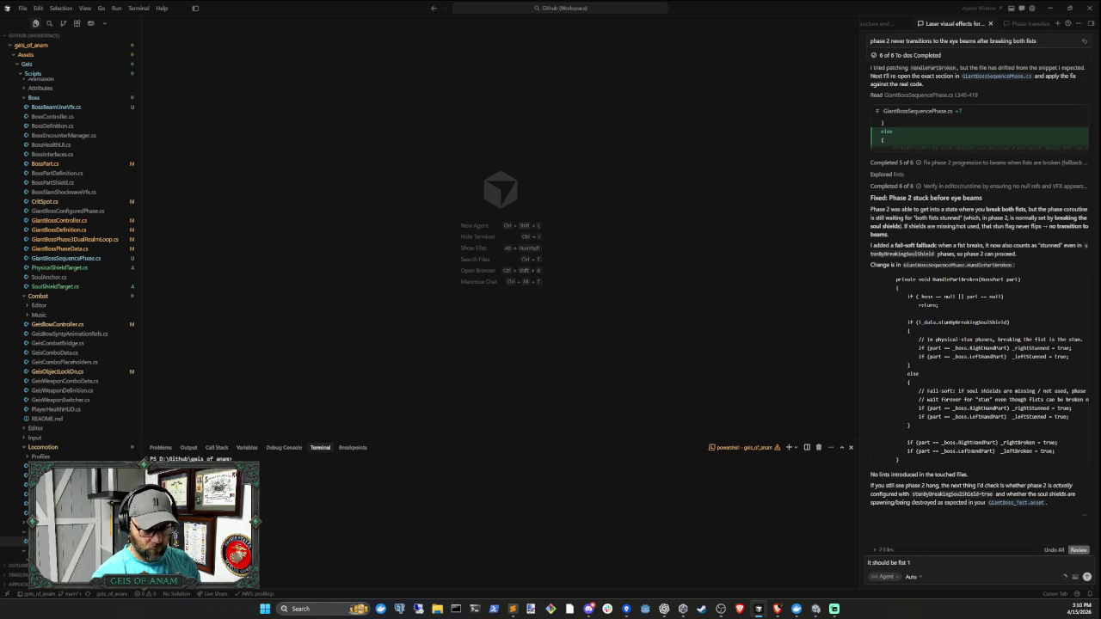
text( soul stun,)
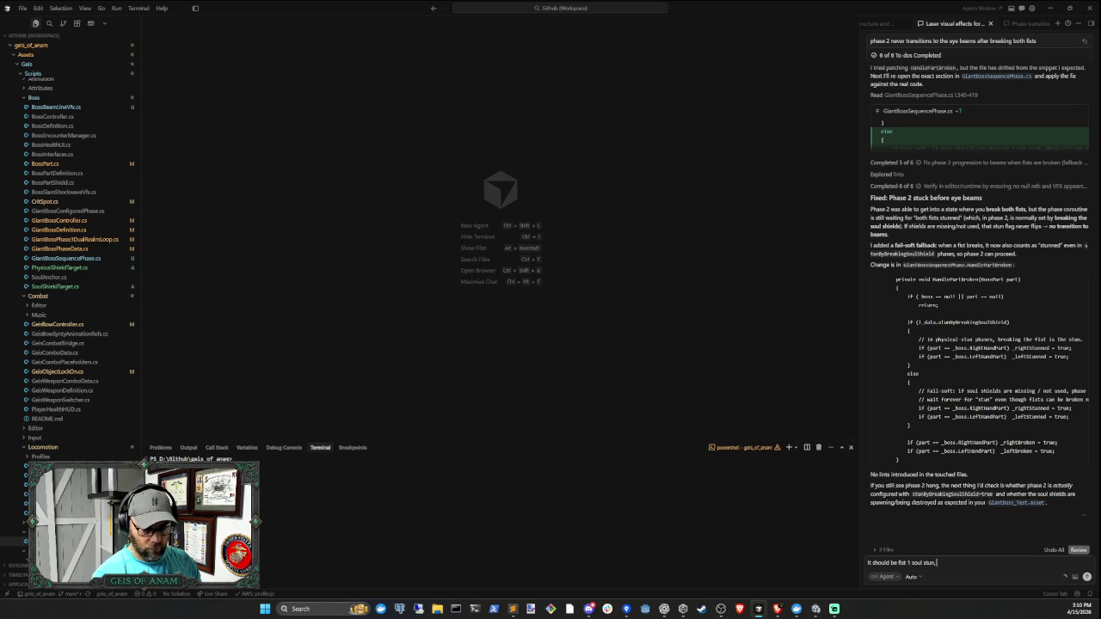
text( fist 33)
text( soul st)
text(un,)
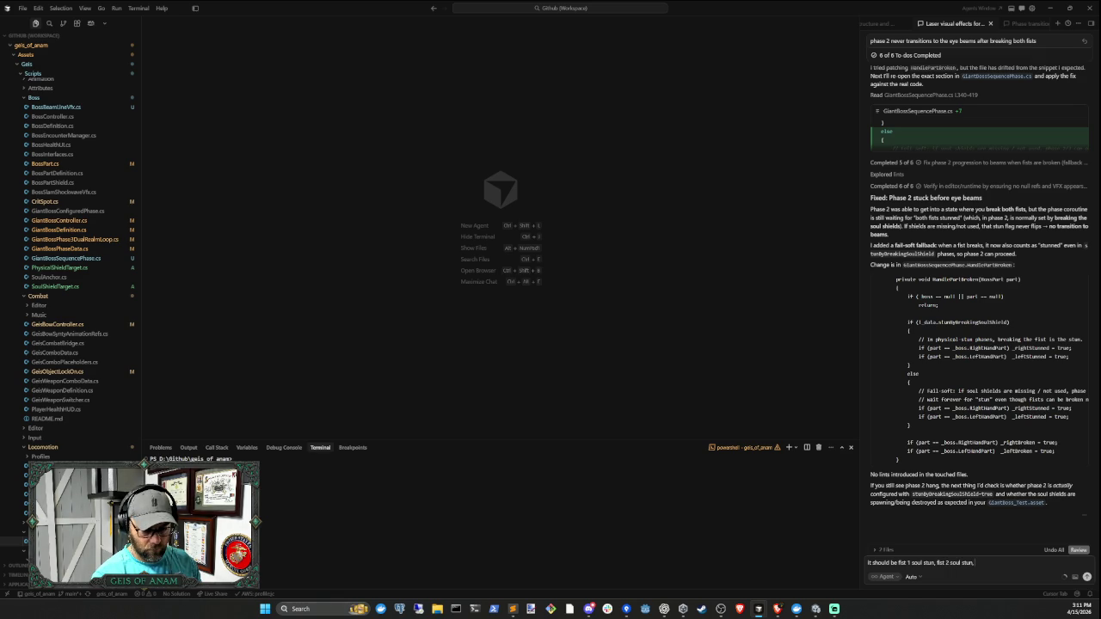
click(816, 609)
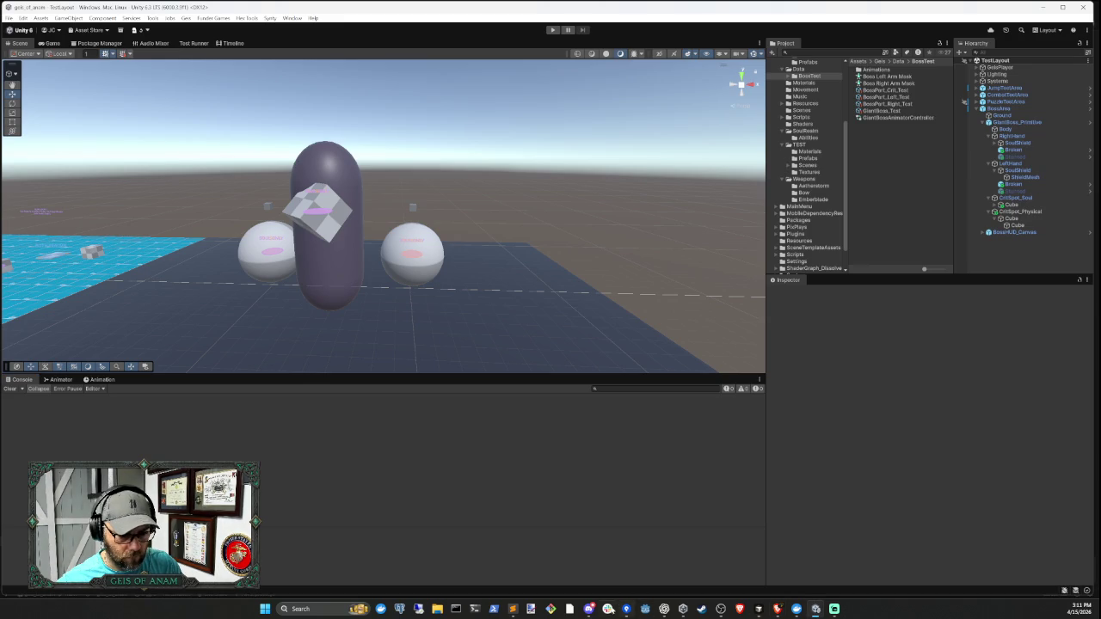
mouse_move(514, 611)
click(451, 563)
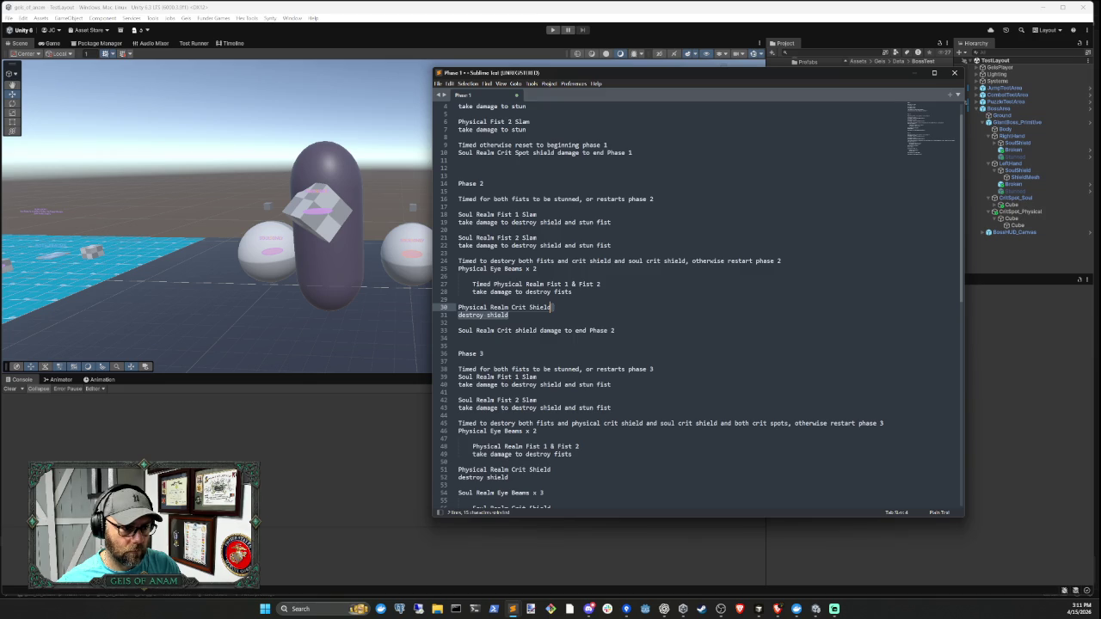
click(816, 609)
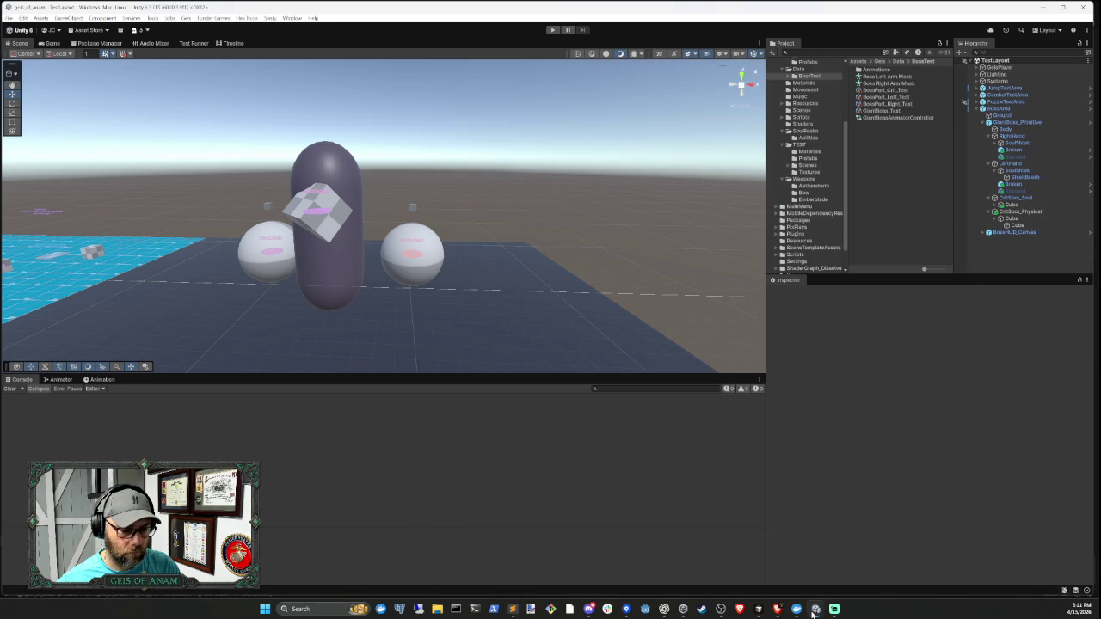
- Append 'physical fist 1 break' as the final Phase 2 step in the reply
click(759, 609)
text(It should be fist 1 soul stun, fist 2 soul stun,)
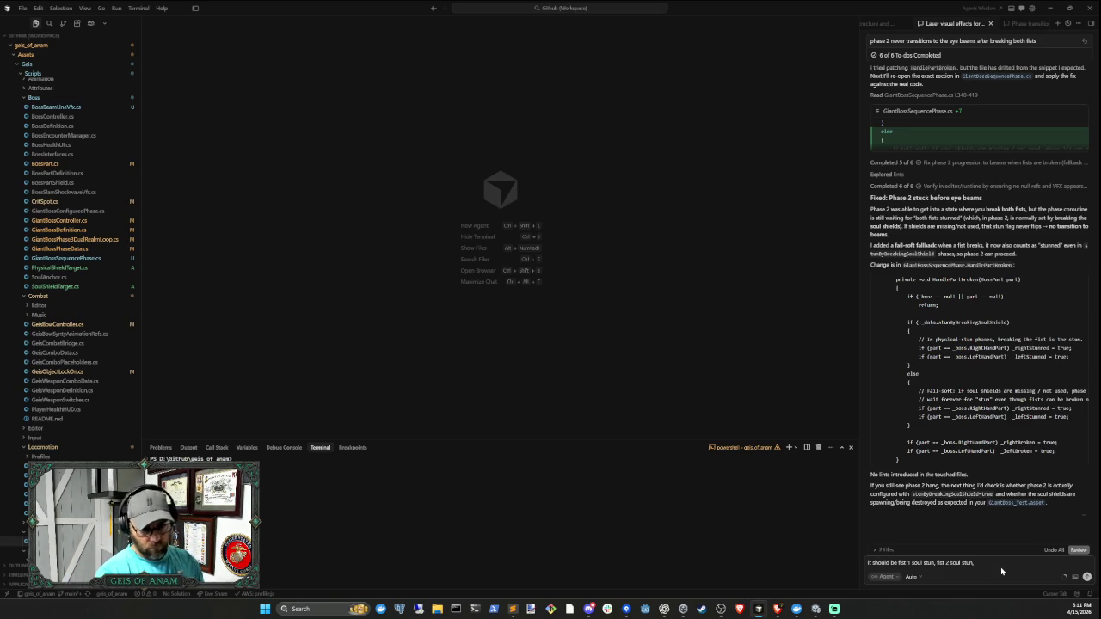
text(phy)
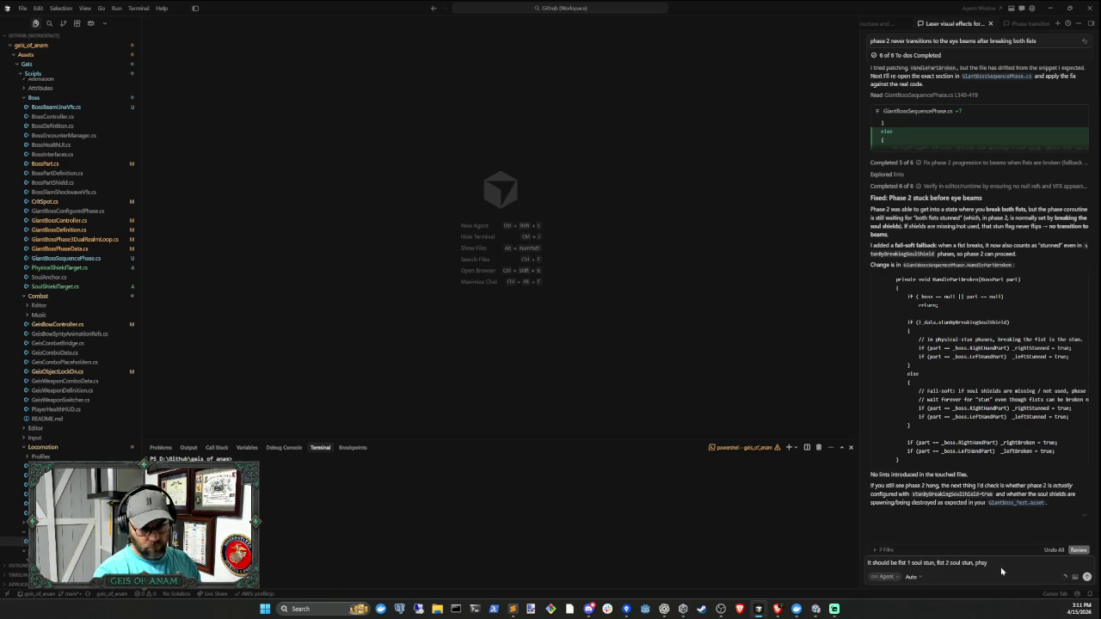
text(sical fis)
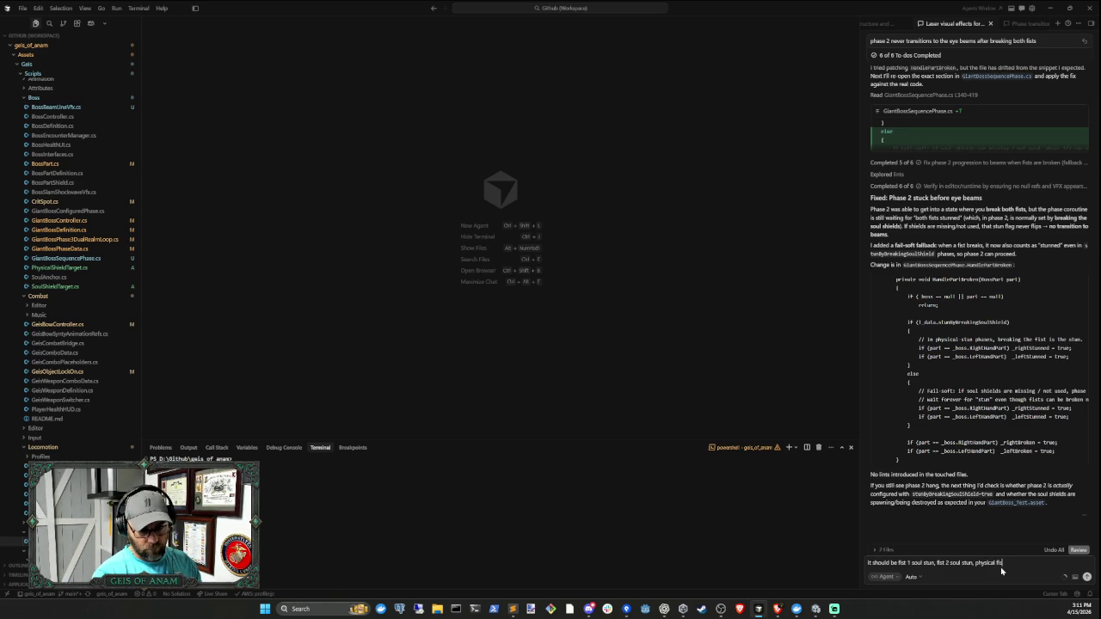
text(t break,)
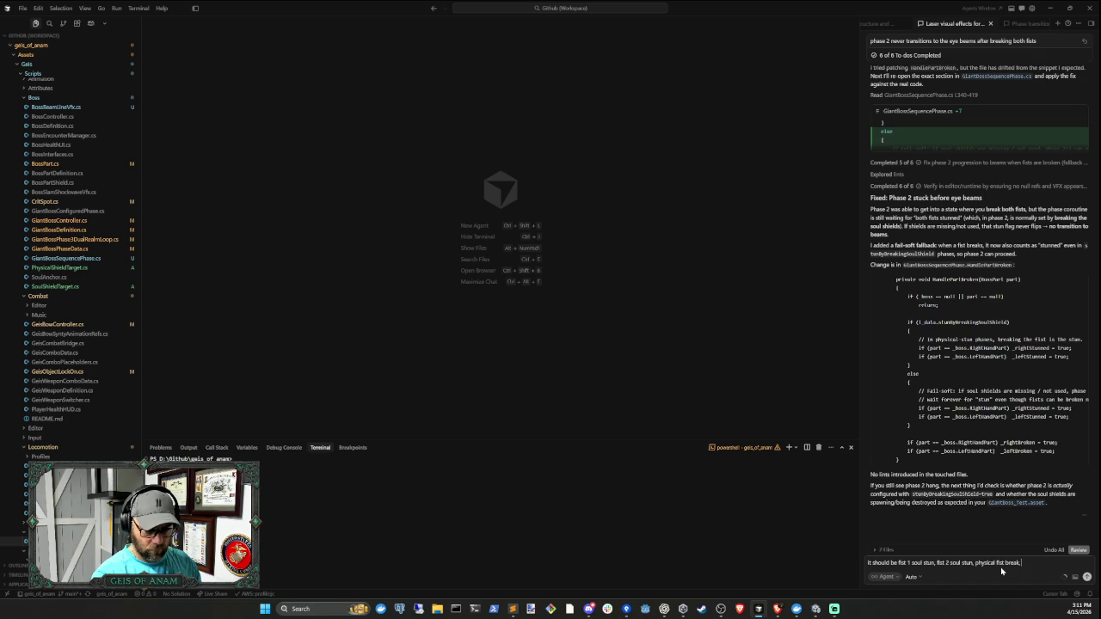
key(BackSpace)
key(BackSpace)
key(BackSpace)
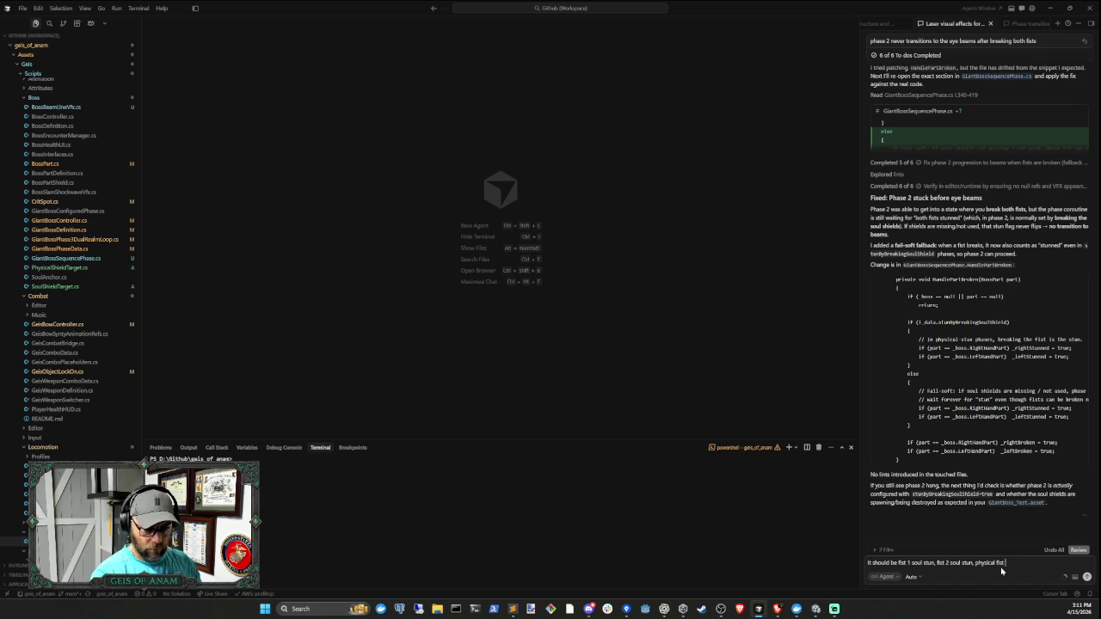
text(1 break, physc)
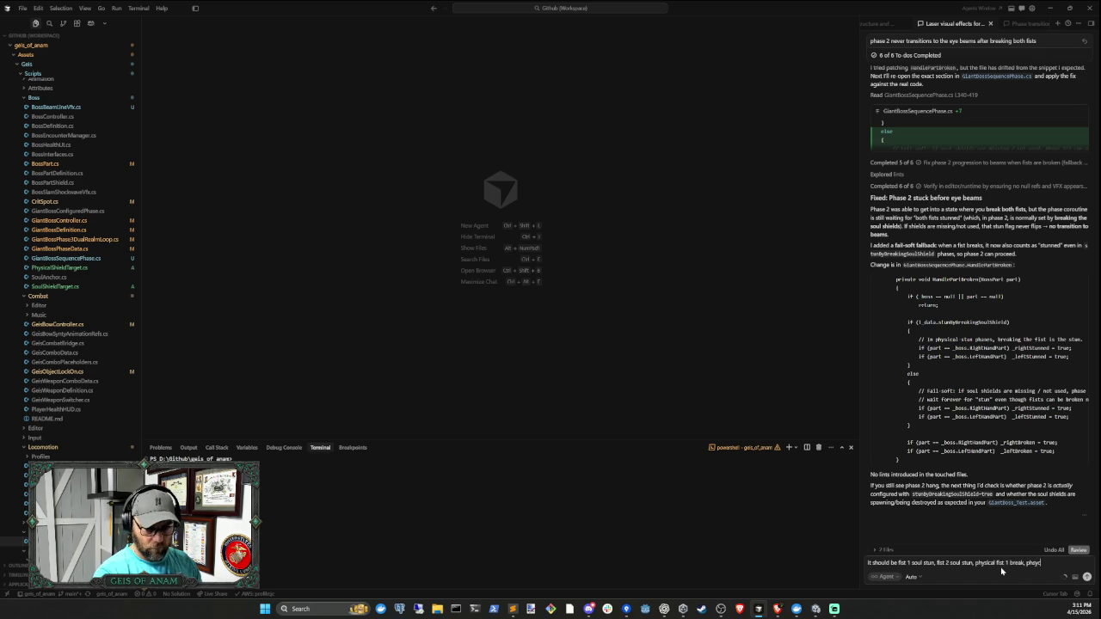